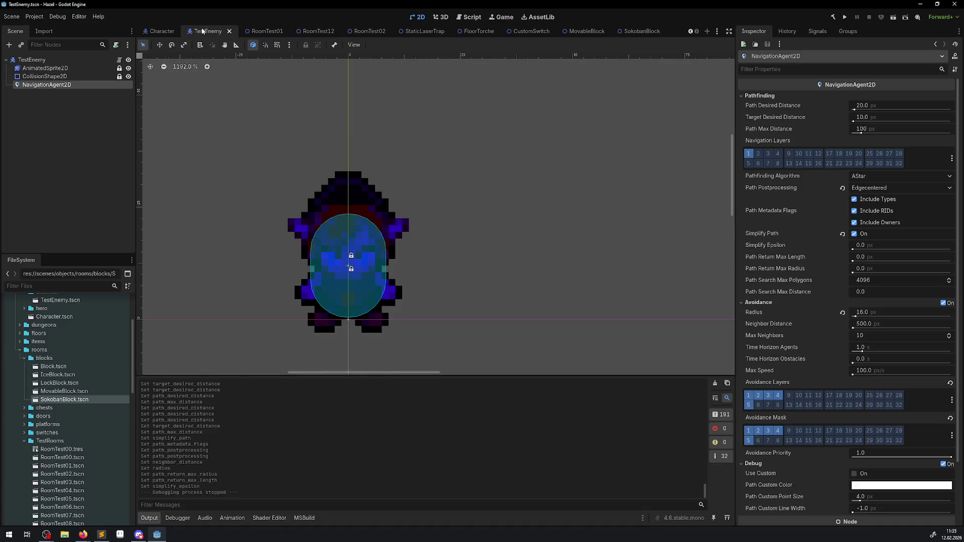
Confirm the NavigationAgent2D pathfinding algorithm stays AStar, then open the SokobanBlock scene.
click(876, 178)
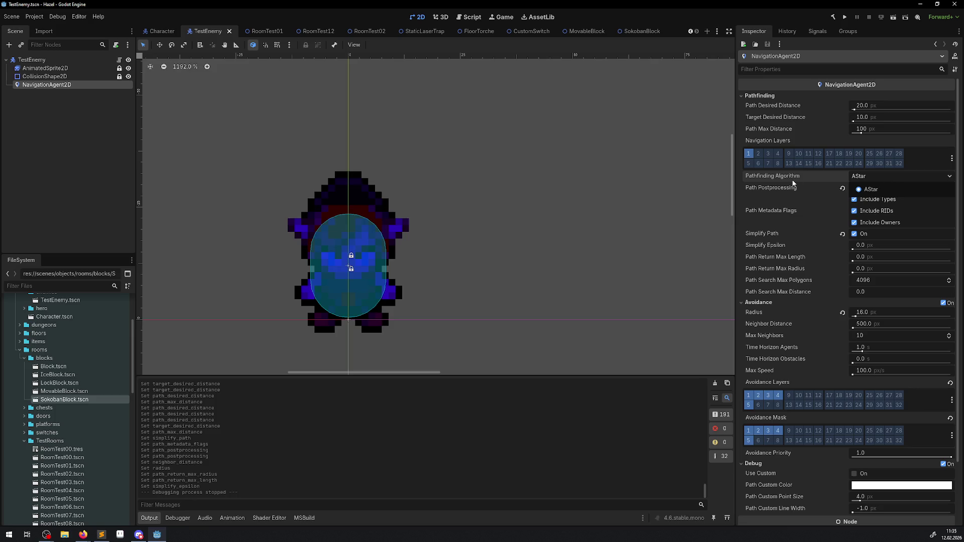
click(857, 179)
mouse_move(782, 181)
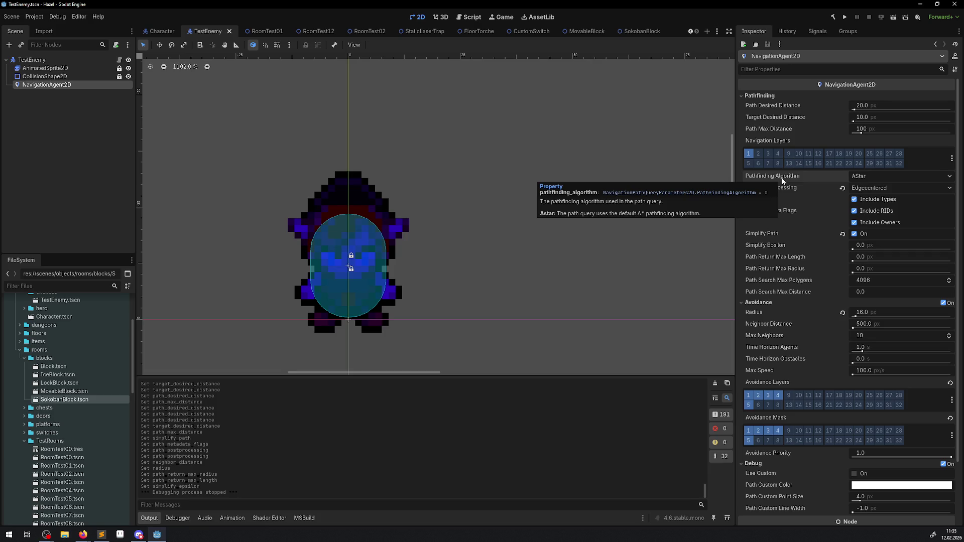
click(634, 31)
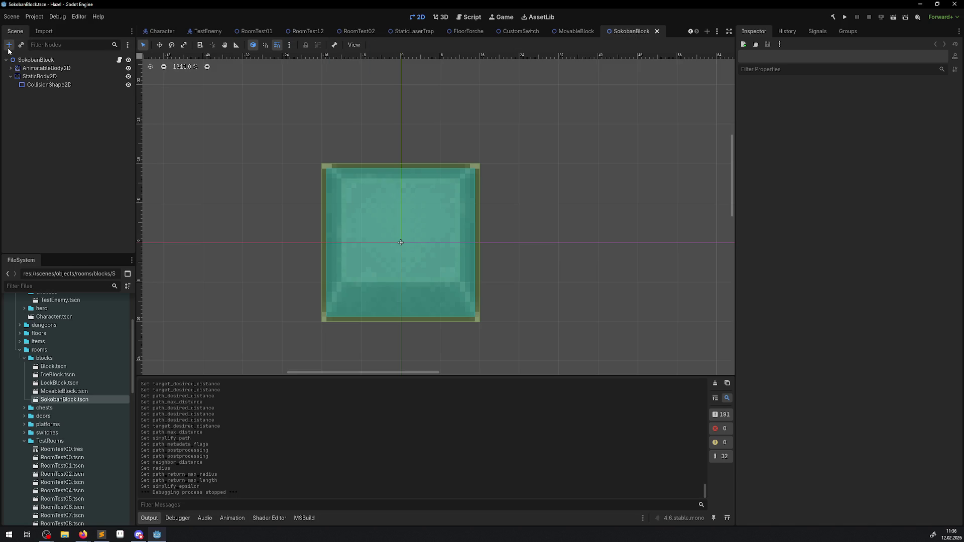
Add a NavigationObstacle2D child node to the SokobanBlock.
click(8, 45)
text(obs)
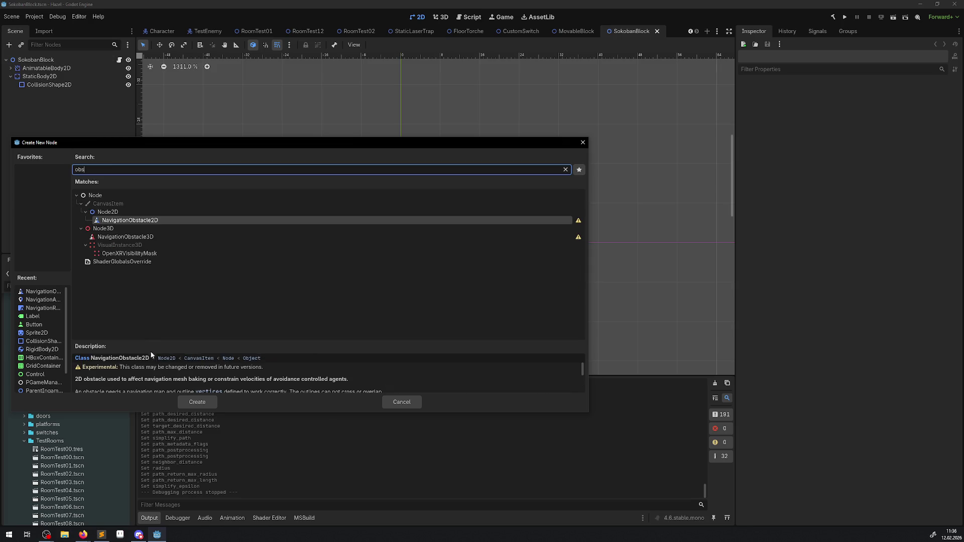
click(203, 406)
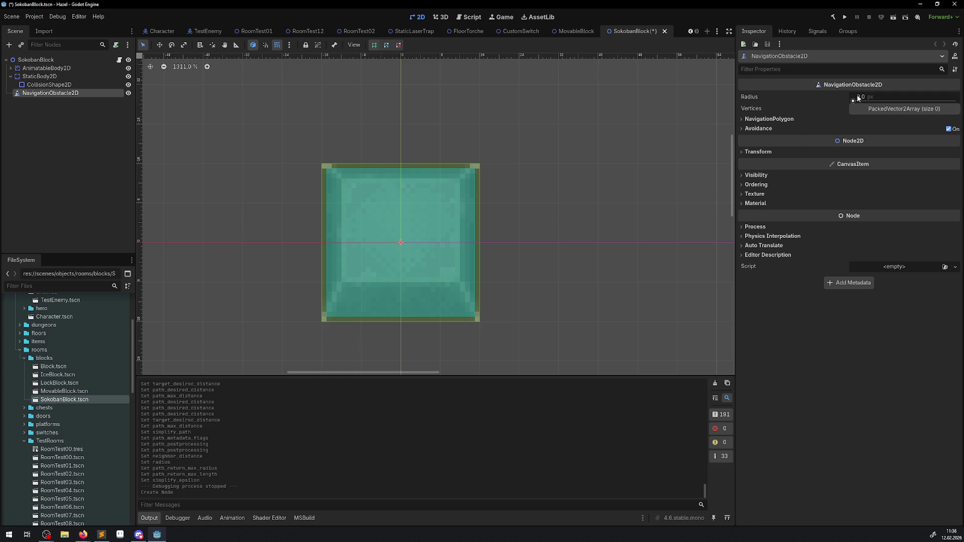
Set the obstacle radius to 16 px and hide the AnimatableBody2D.
drag(853, 100, 860, 98)
click(906, 100)
text(12)
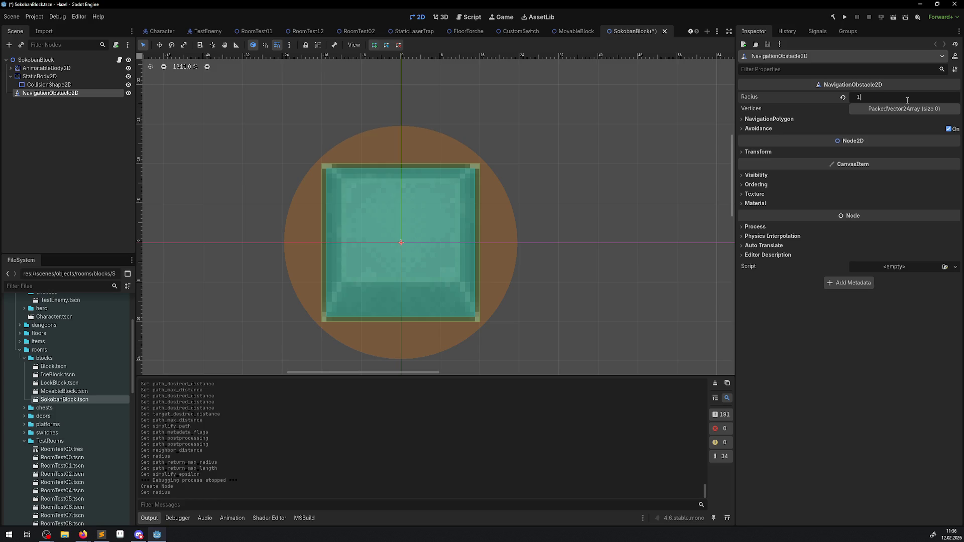
key(Return)
click(907, 100)
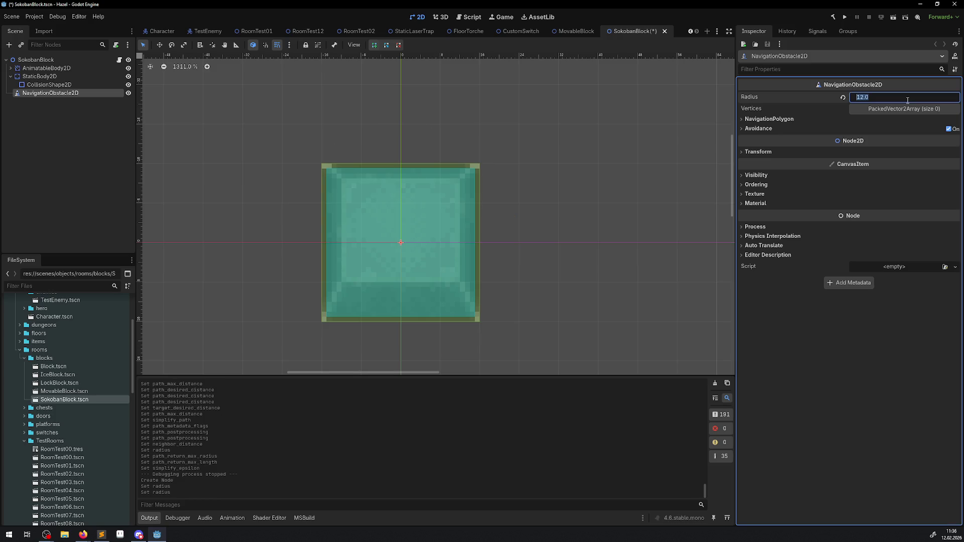
text(16)
key(Return)
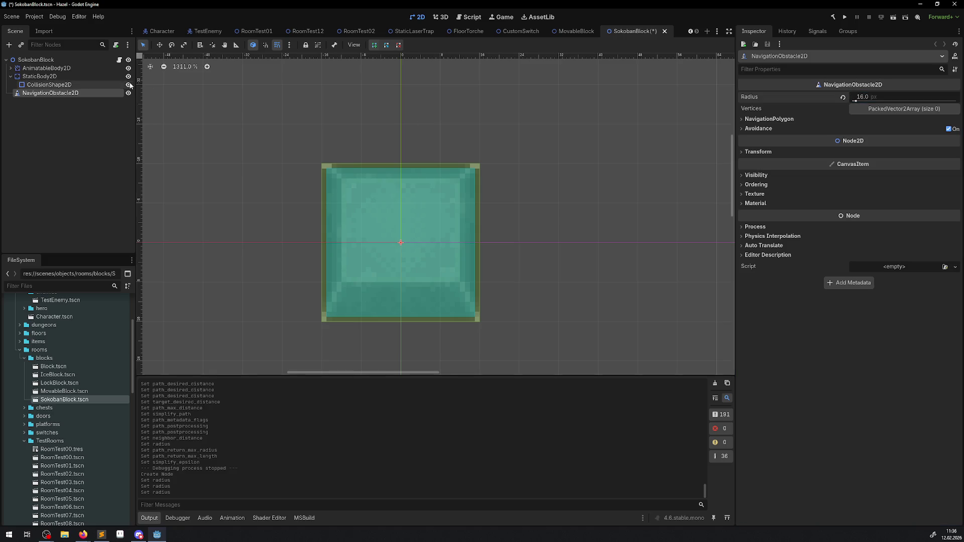
click(128, 68)
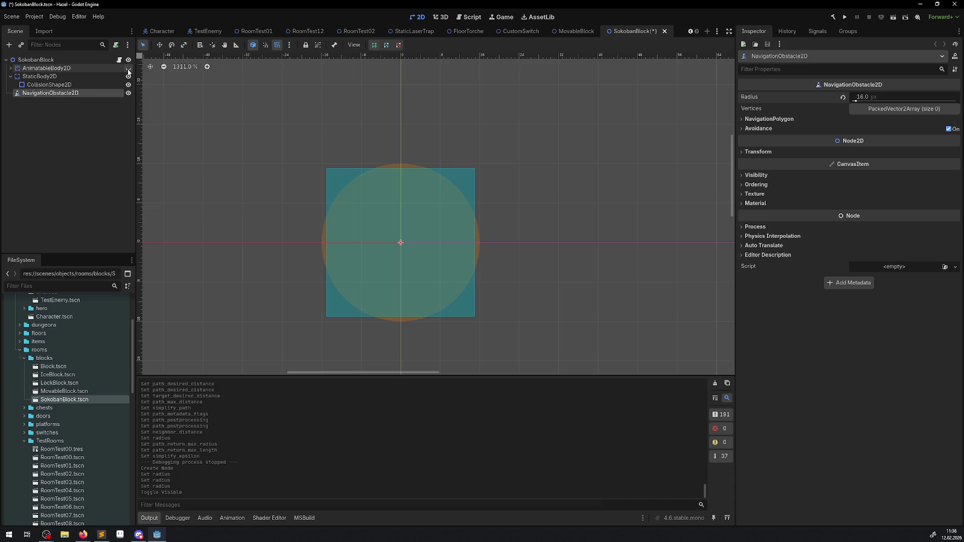
Toggle AnimatableBody2D visibility to compare the obstacle circle with the block, leaving it visible.
click(128, 70)
click(128, 70)
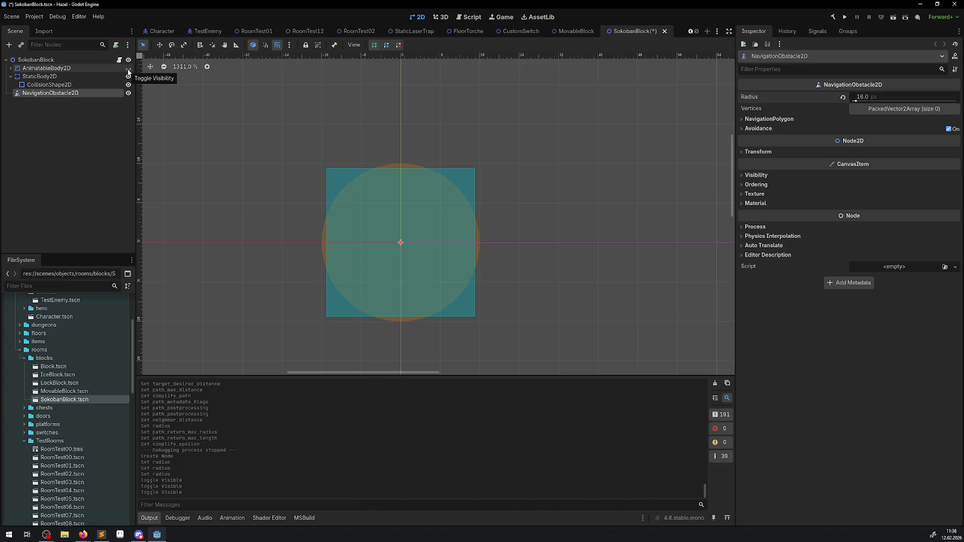
click(128, 69)
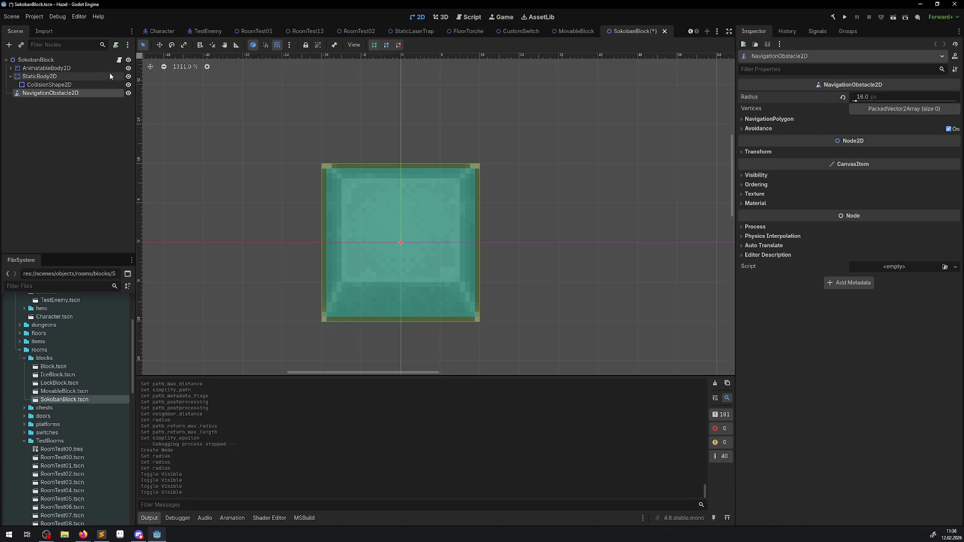
click(128, 69)
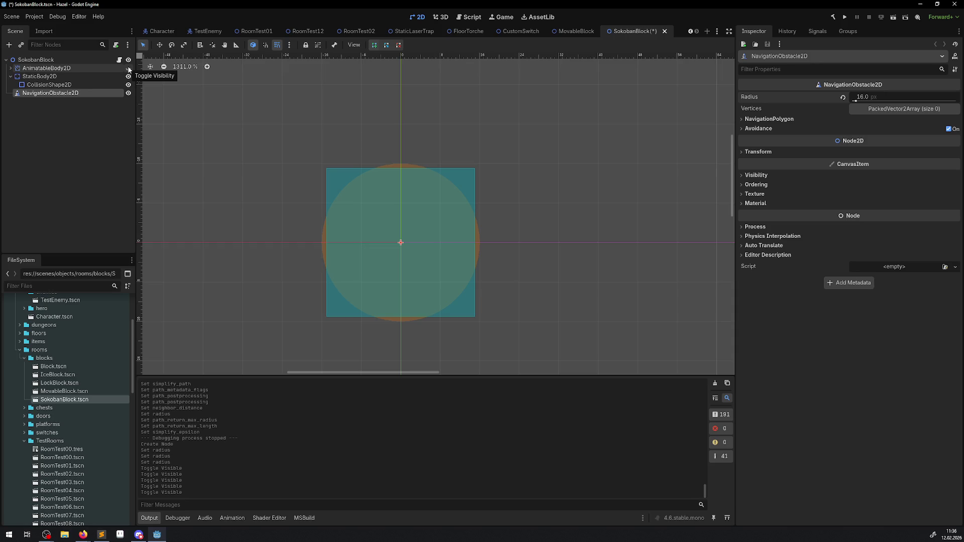
click(128, 69)
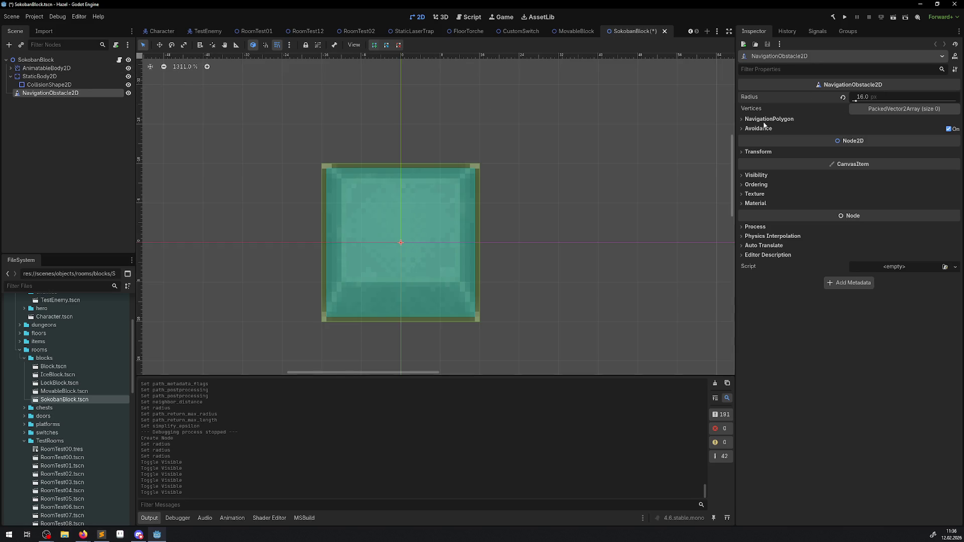
Review the obstacle's Avoidance and NavigationPolygon sections, save the SokobanBlock scene, and run the game.
click(744, 128)
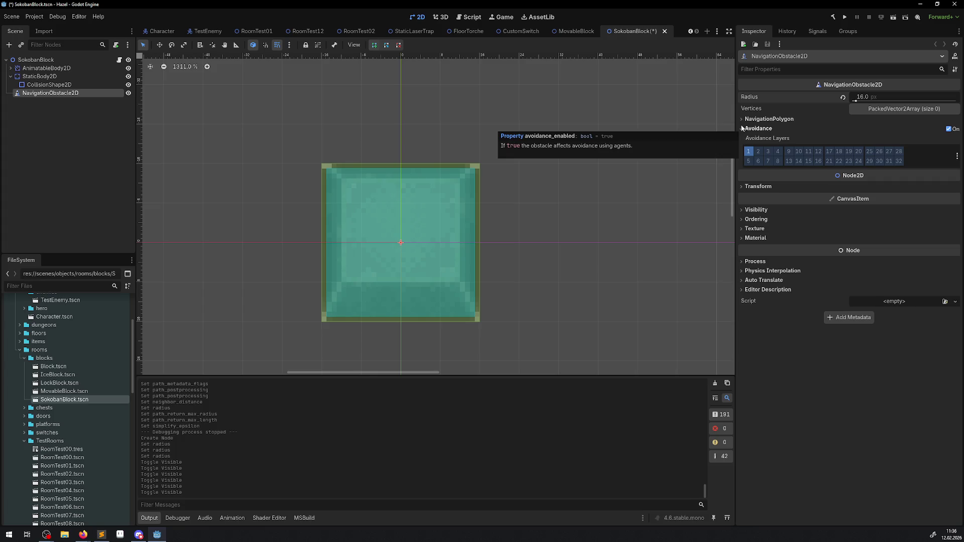
click(744, 129)
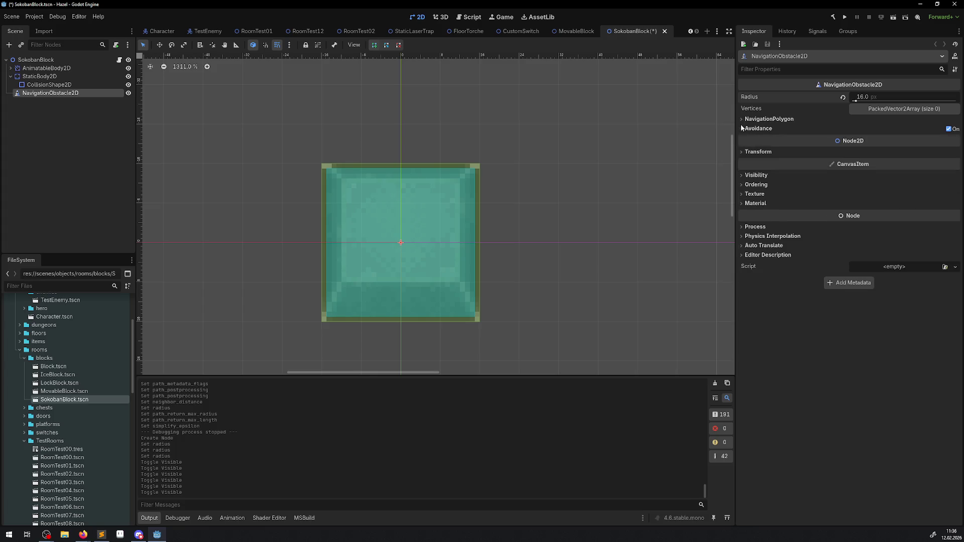
click(742, 129)
click(740, 119)
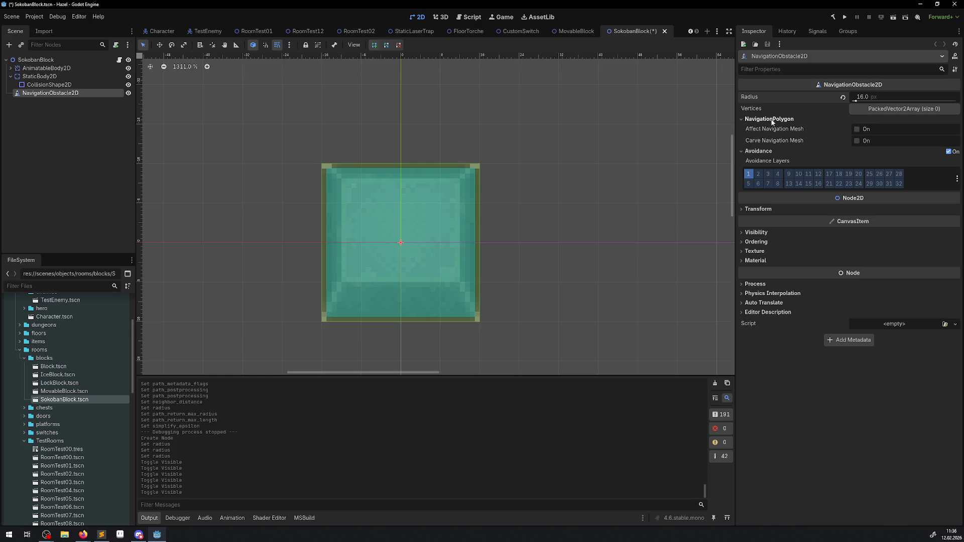
click(740, 121)
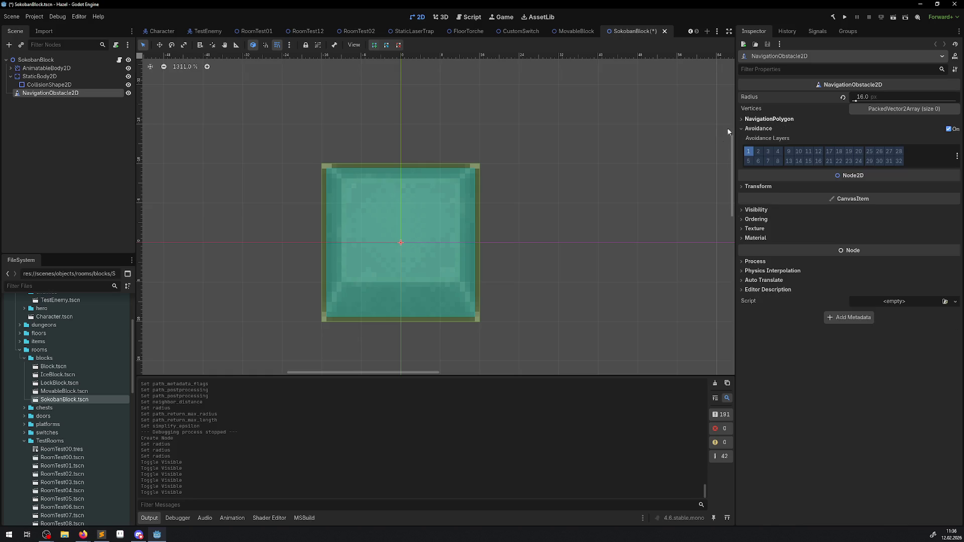
key(ctrl+s)
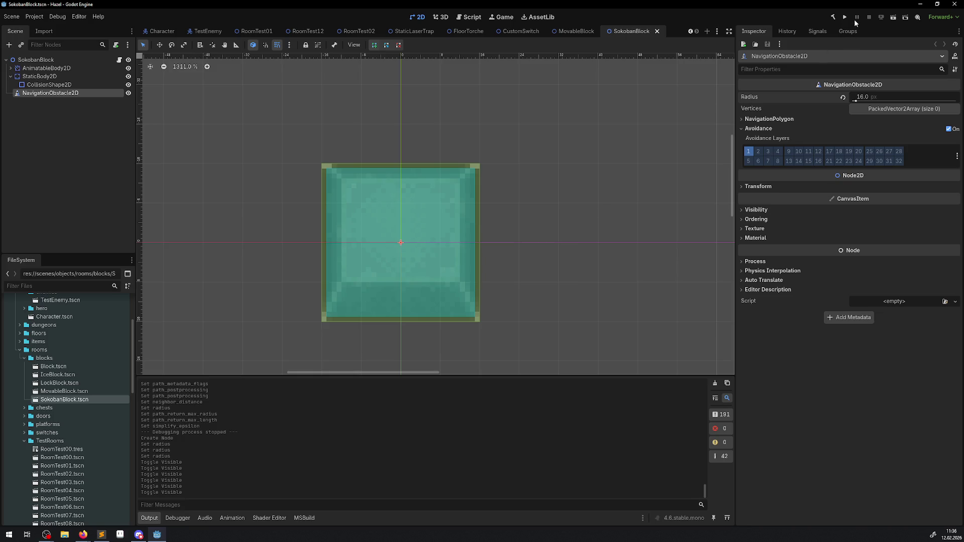
click(849, 17)
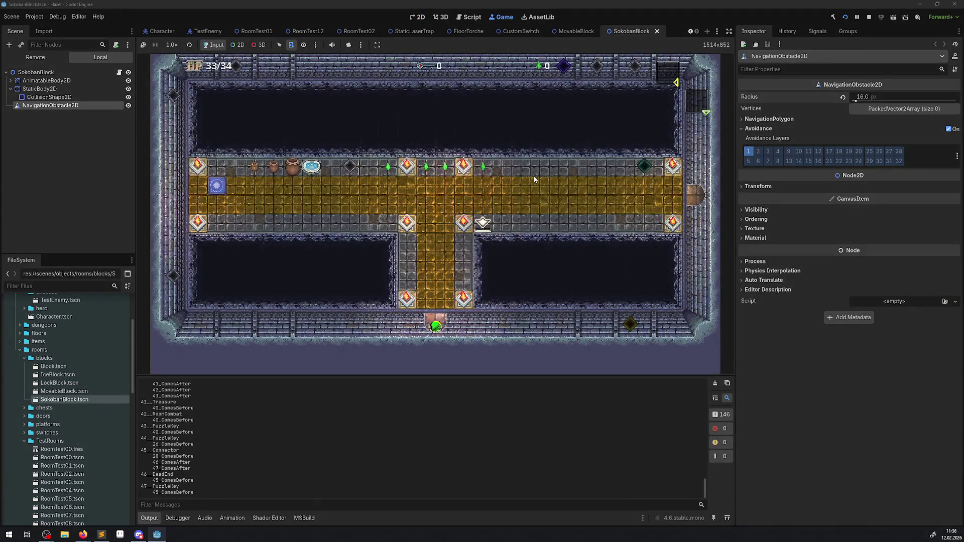
Walk the player up, then east along the corridor into the ice room past the grey blocks.
key(Up)
key(Right)
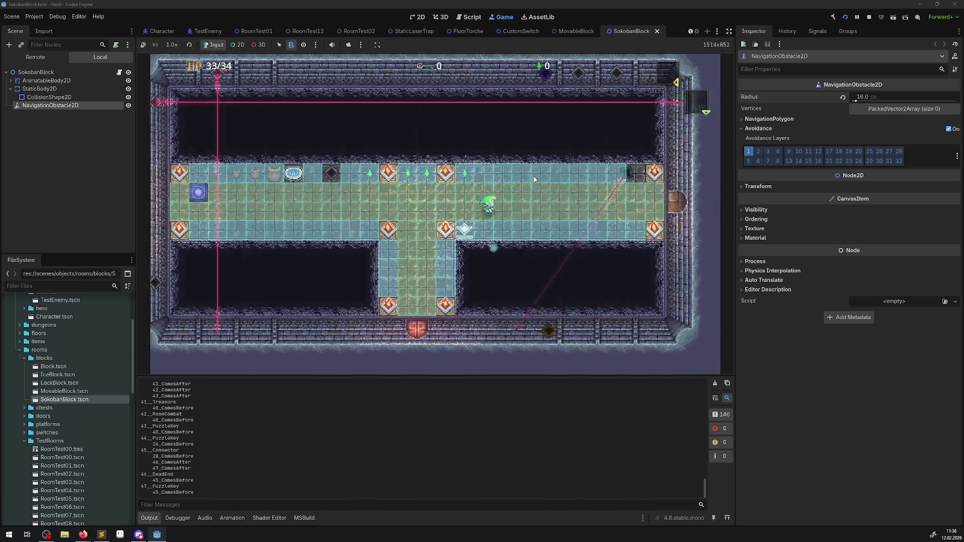
key(Right)
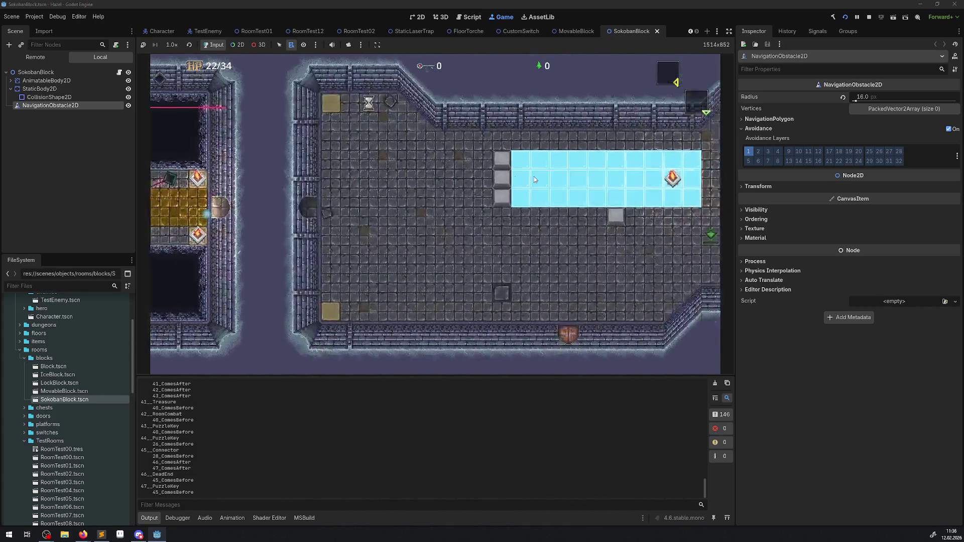
key(Right)
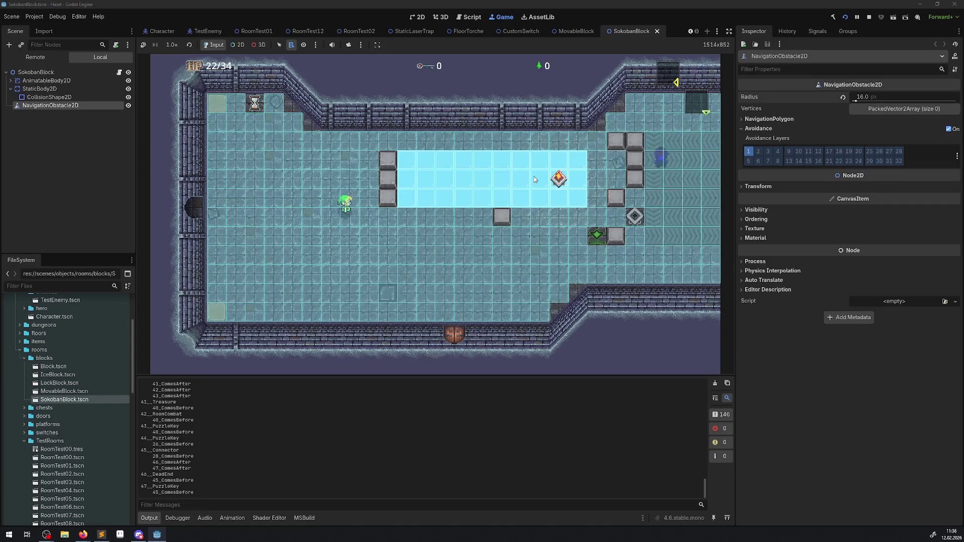
key(Up)
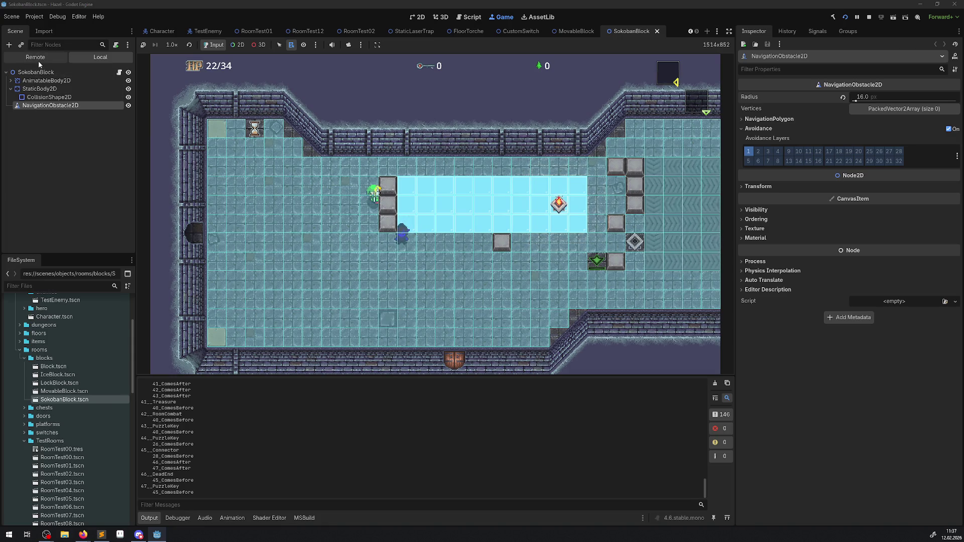
Select the running TestEnemy's NavigationAgent2D in the Remote scene tree.
click(35, 57)
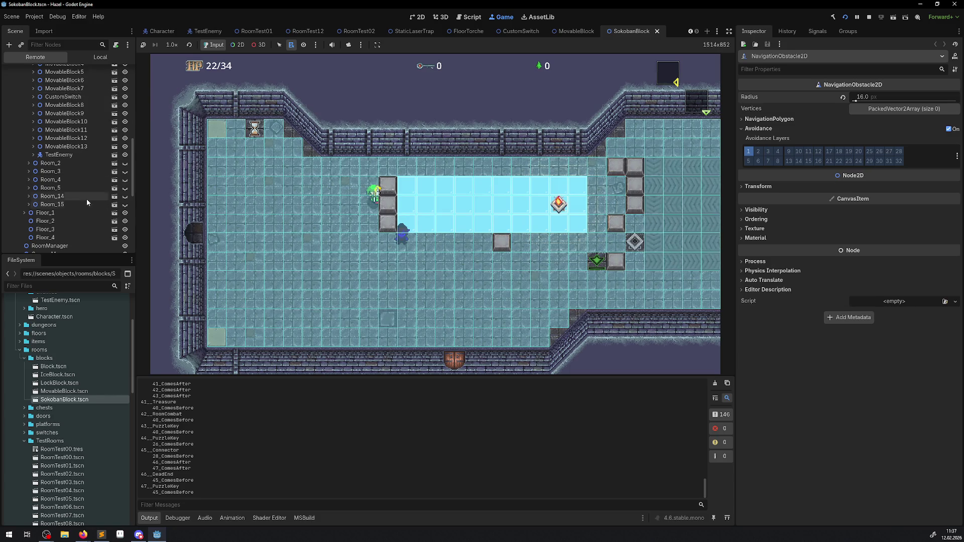
scroll(up, 3)
scroll(down, 3)
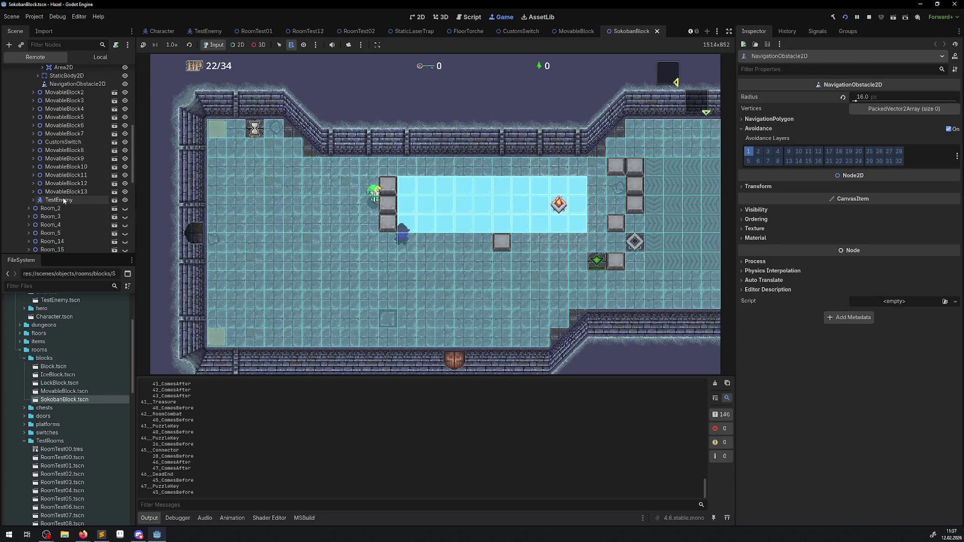
click(59, 199)
click(97, 225)
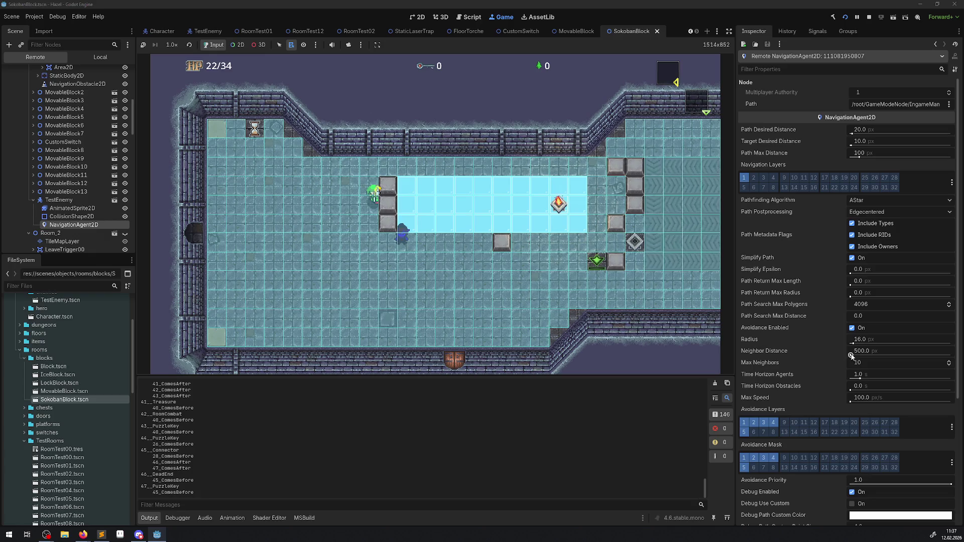
Try a 5555 neighbor distance on the live agent, then restore it to 500.
click(847, 355)
click(857, 353)
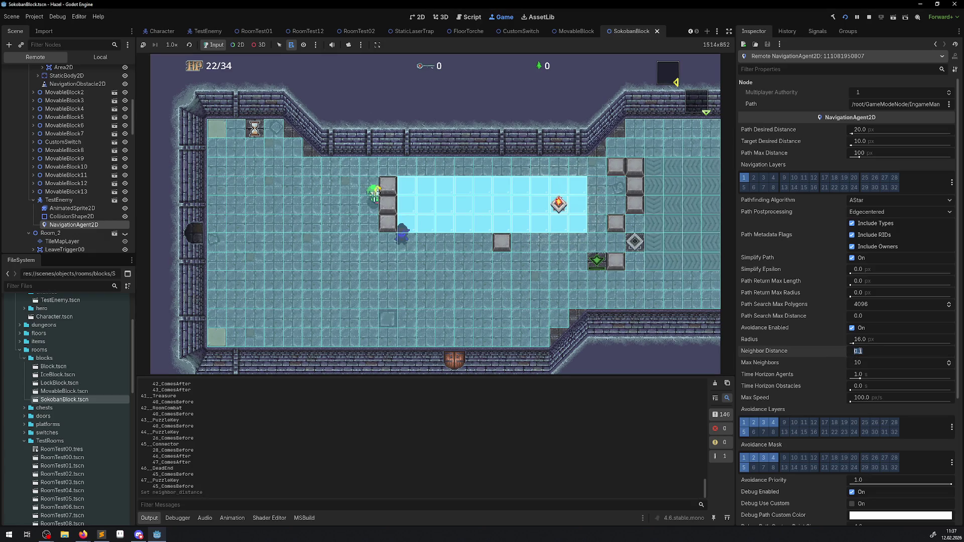
text(5555)
key(Return)
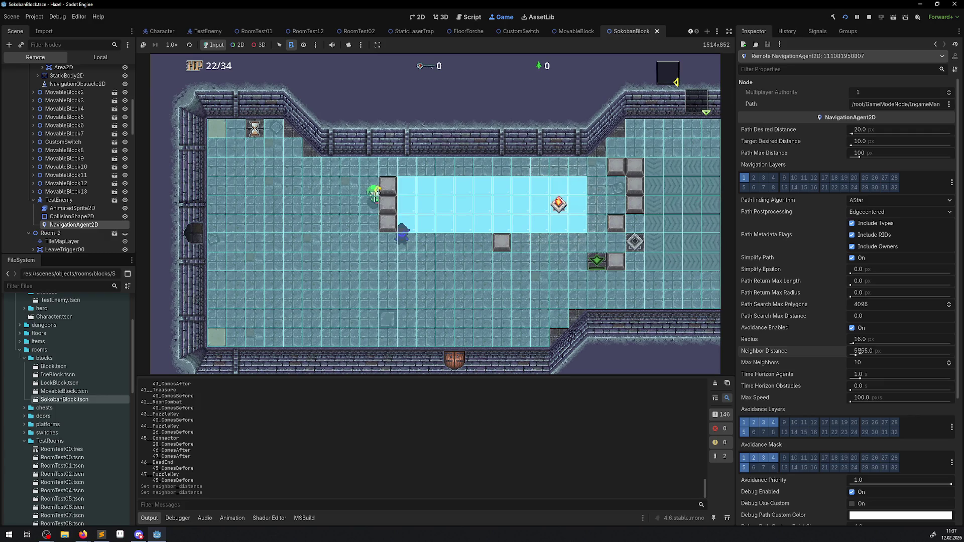
click(860, 351)
text(5)
key(Return)
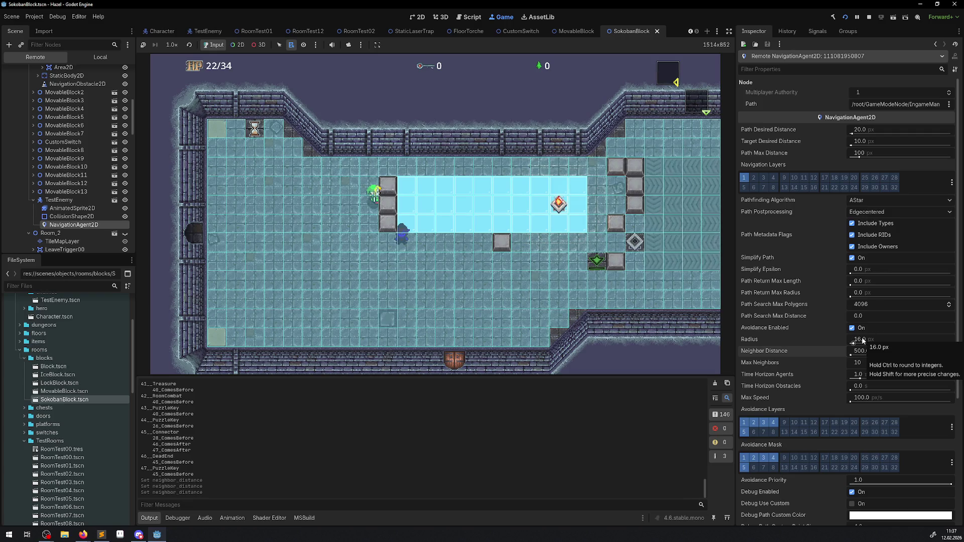
Set the agent's avoidance radius to 32 px, test the chase, then drag it to 5.88 px.
click(862, 340)
text(32)
key(Return)
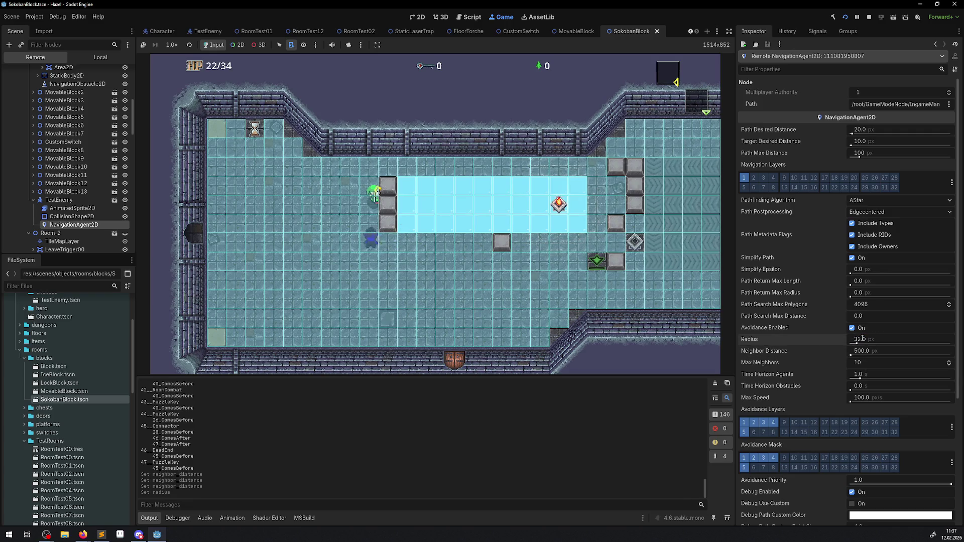
click(505, 317)
key(Up)
key(Right)
key(Down)
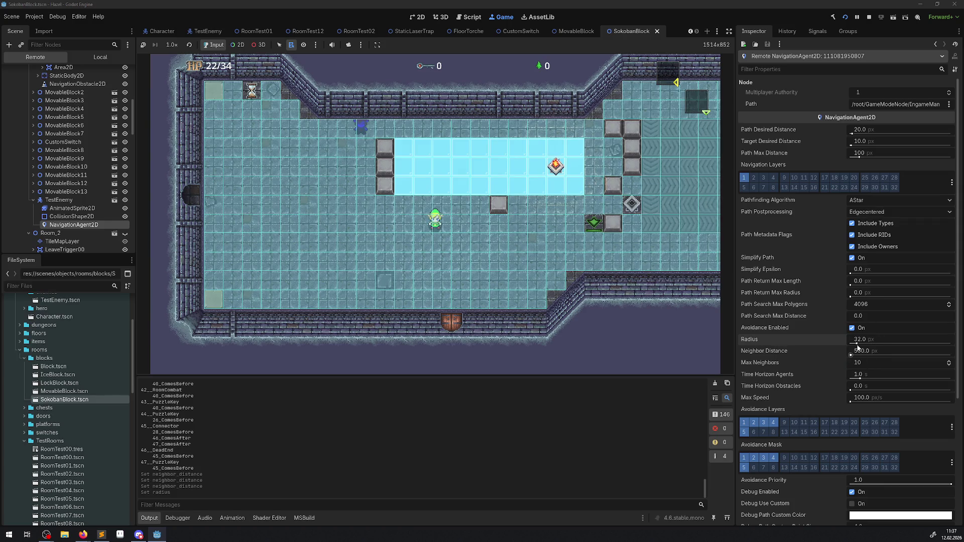
drag(857, 344, 852, 344)
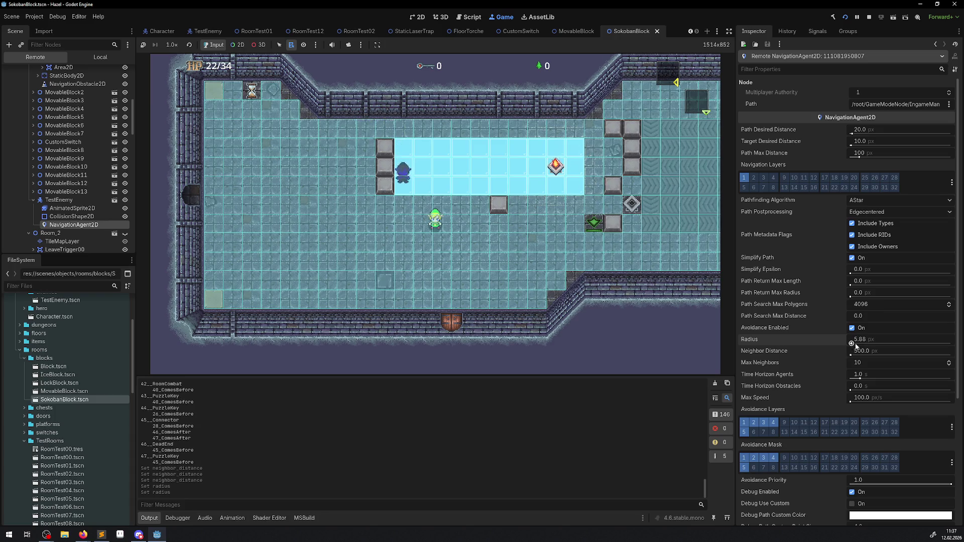
Set the live agent's avoidance radius to 24 px.
click(863, 341)
text(24)
key(Return)
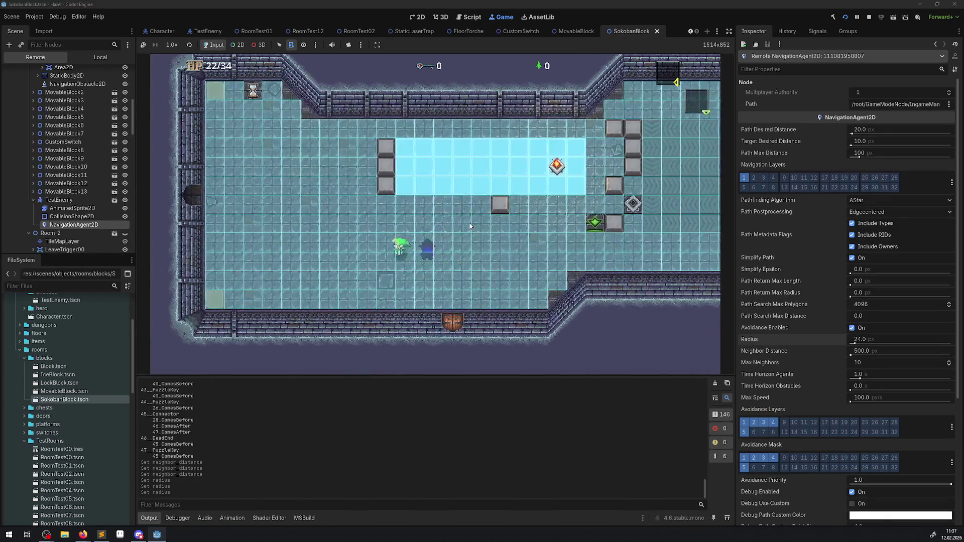
Show the TestEnemy's CollisionShape2D capsule in the 2D editor.
click(208, 31)
click(71, 216)
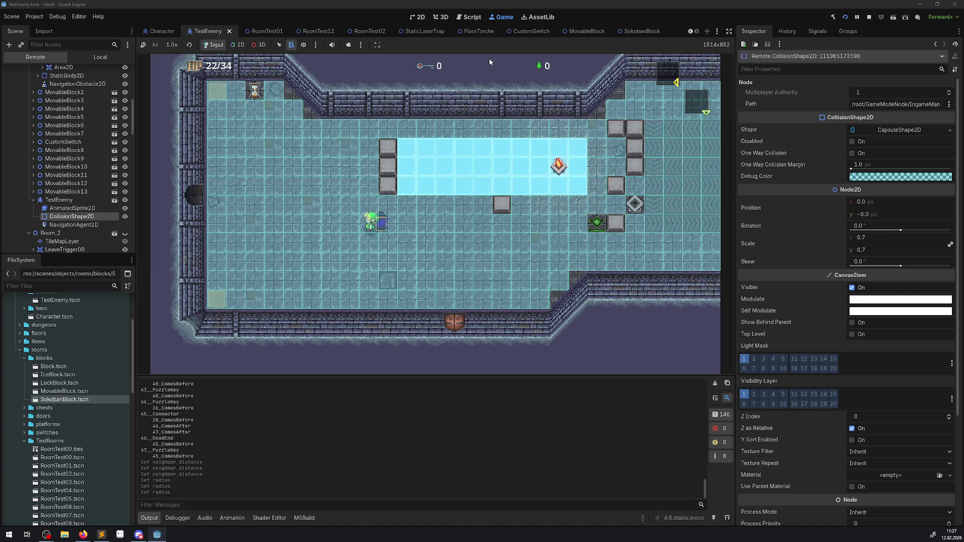
click(420, 17)
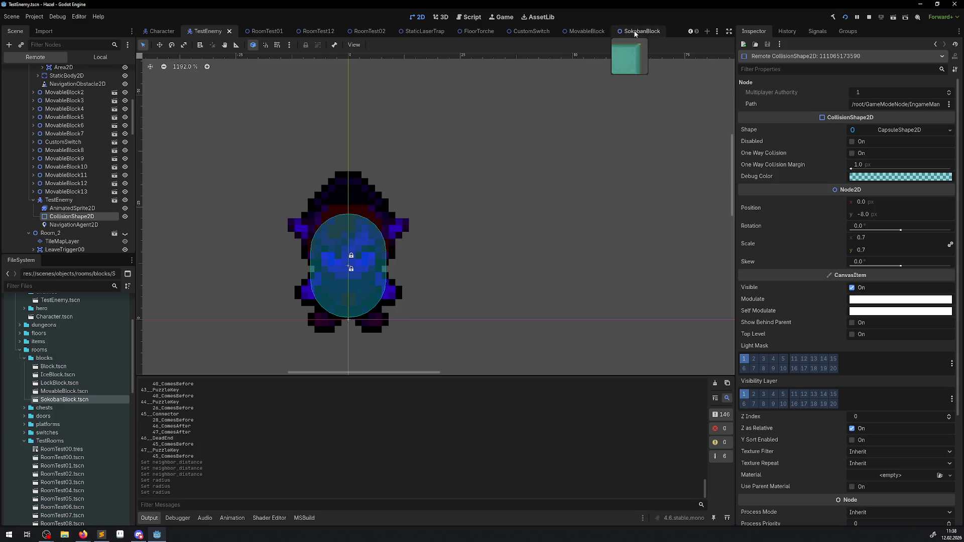
Check the enemy's navigation agent, then open the SokobanBlock scene's local node tree.
click(78, 227)
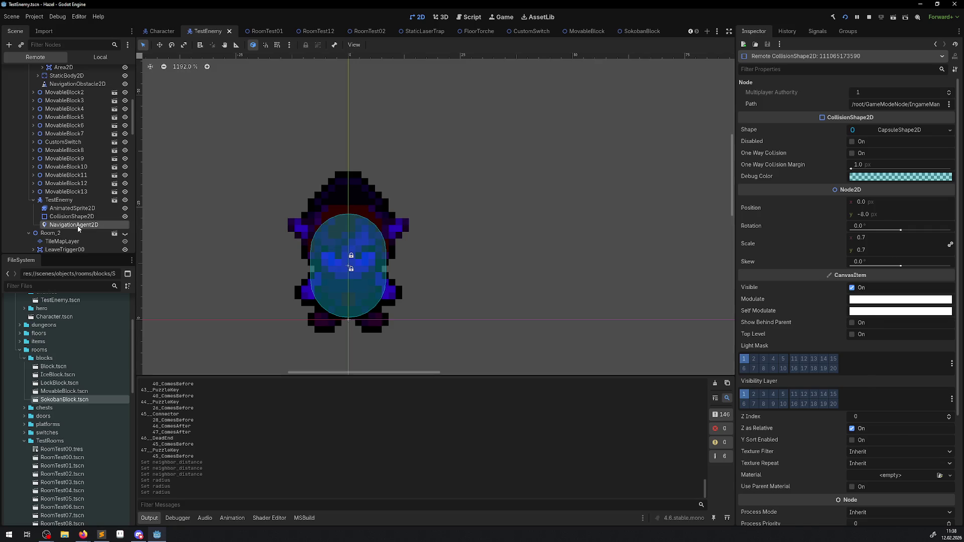
click(583, 32)
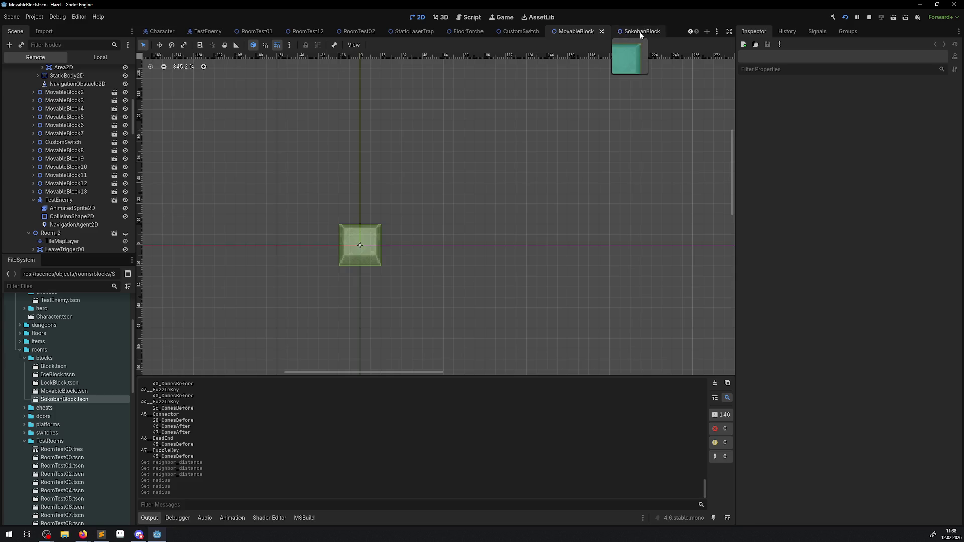
click(640, 32)
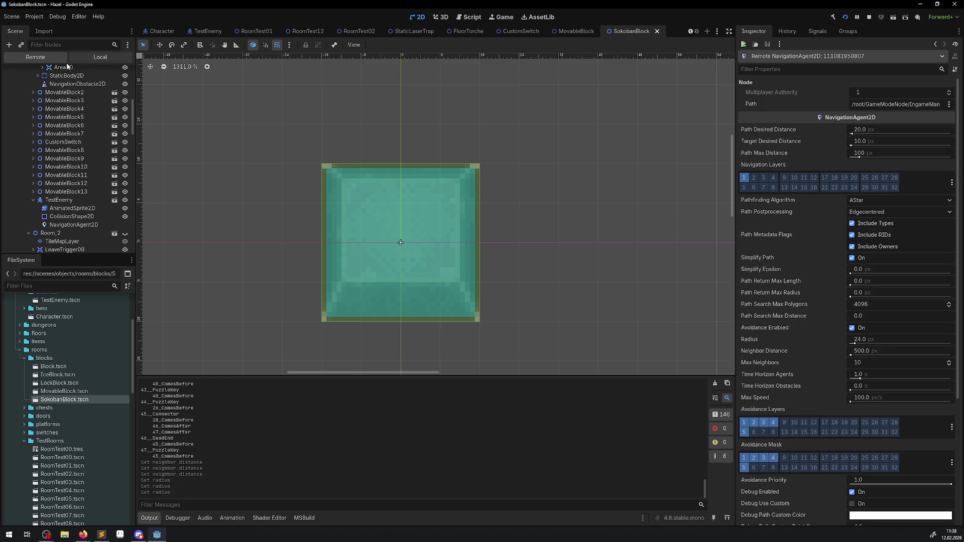
click(101, 58)
Compare the 16 px NavigationObstacle2D against the block sprite, then return to the Game view.
click(44, 106)
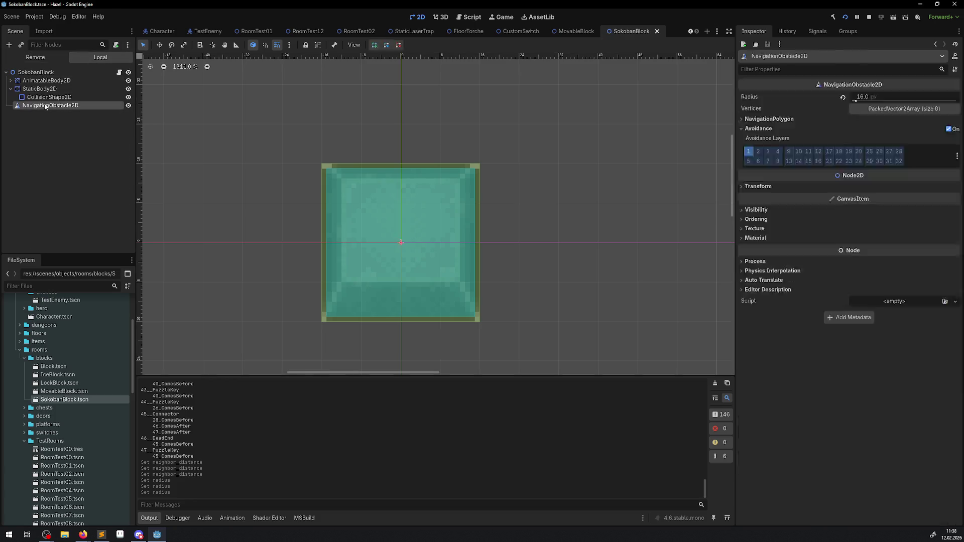
click(128, 82)
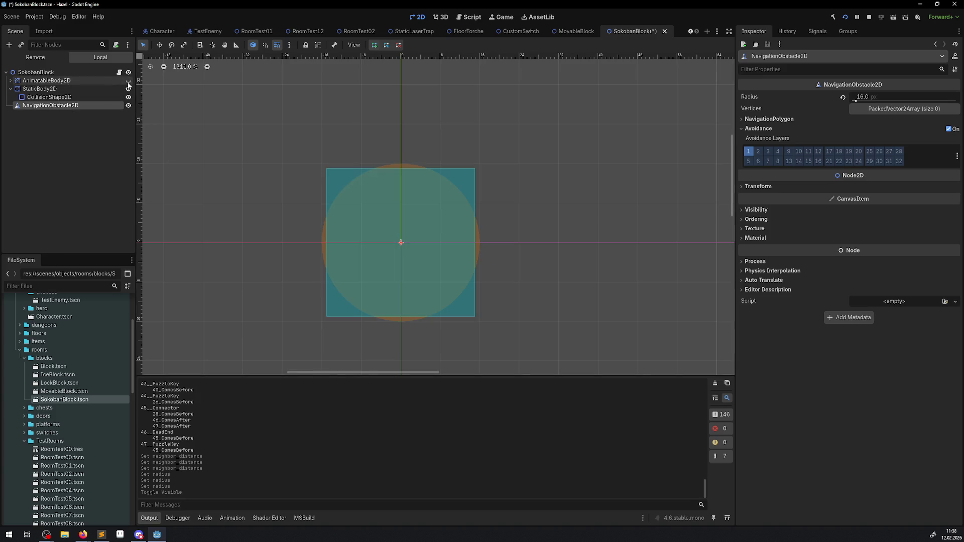
click(128, 82)
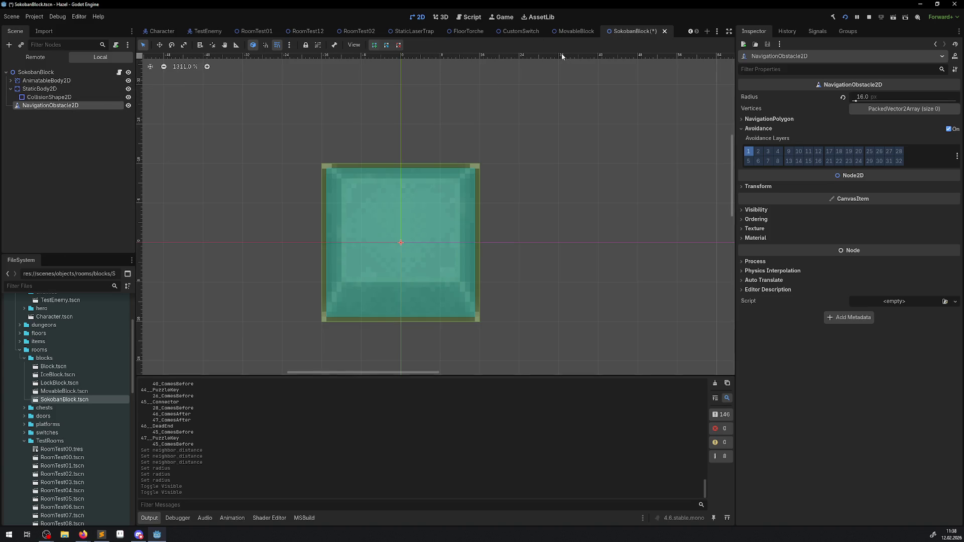
click(492, 19)
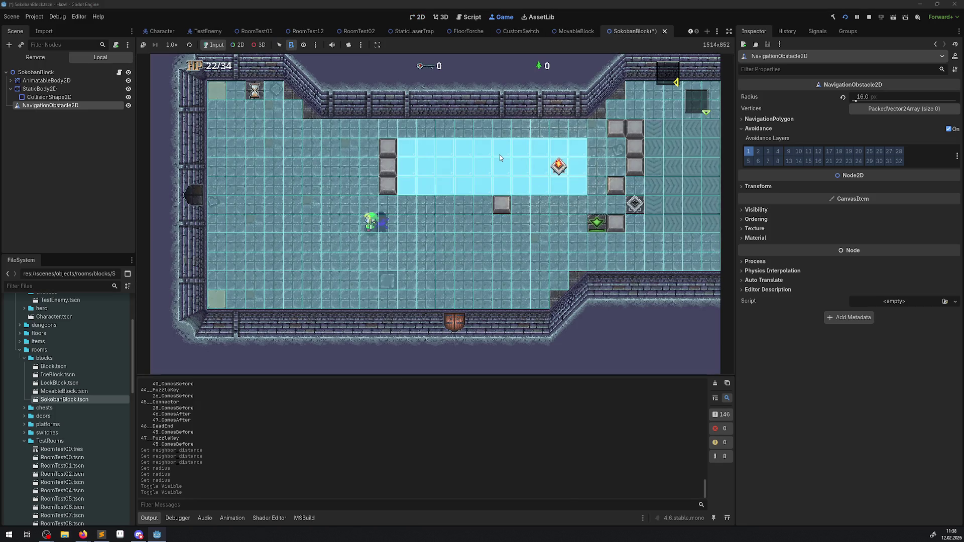
Move the hero up, left, down and right across the ice while watching the enemy path around blocks.
key(Up)
key(Right)
key(Right)
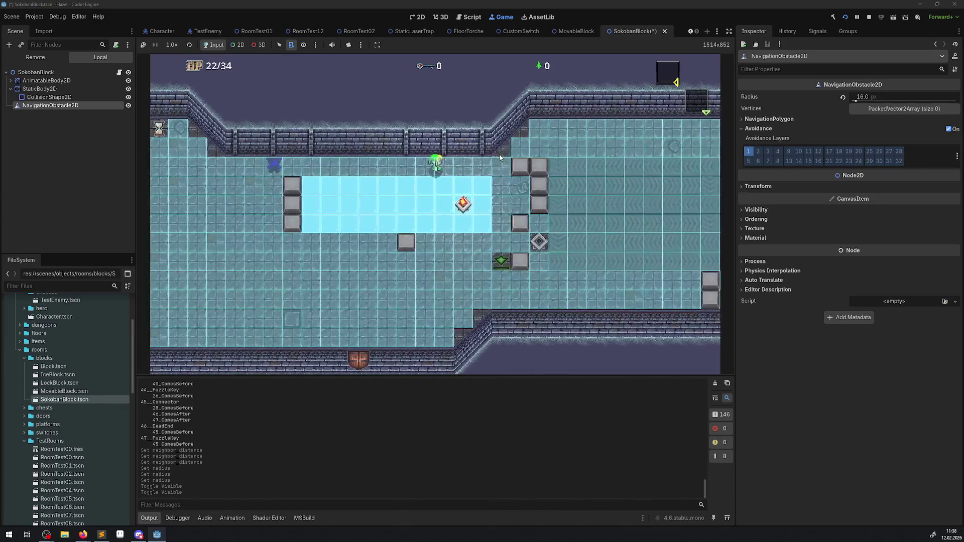
key(Left)
key(Down)
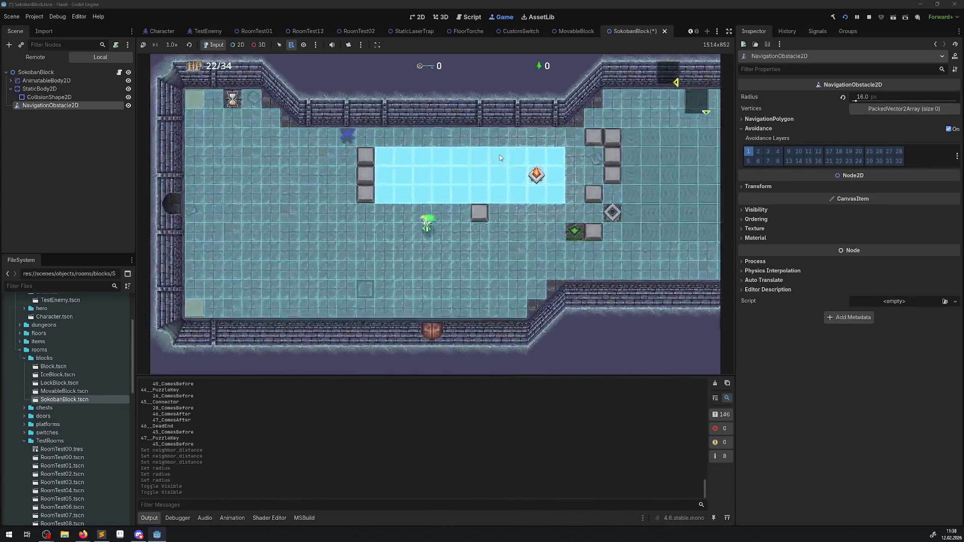
key(Right)
key(Up)
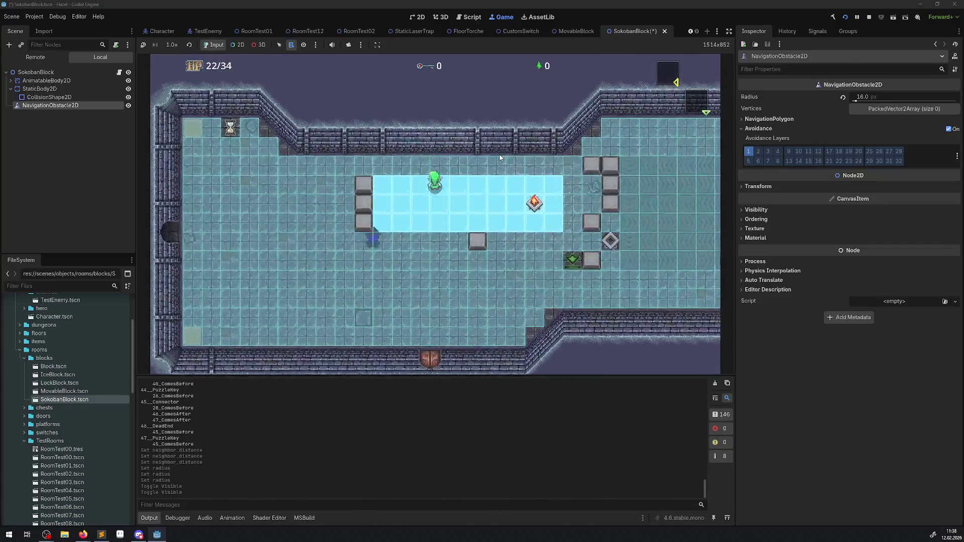
key(Left)
key(Down)
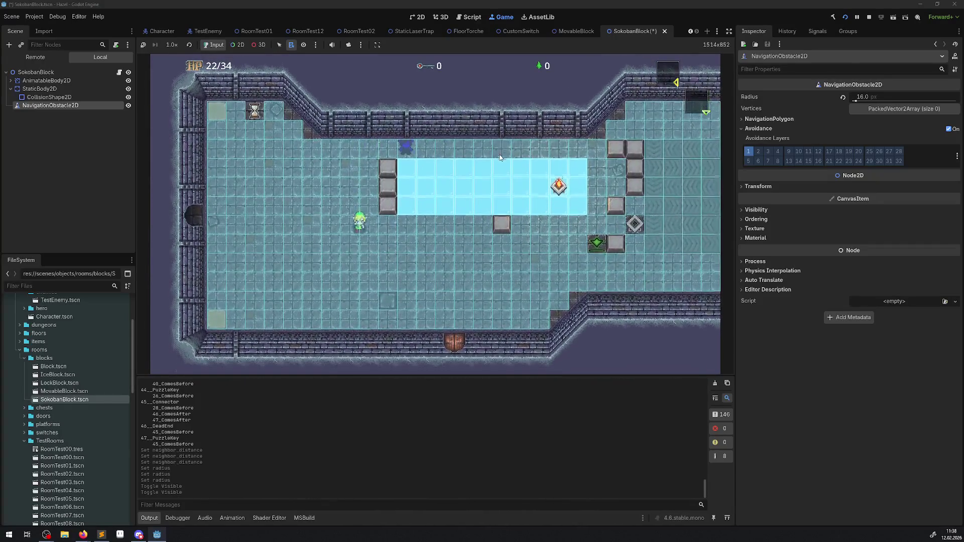
key(Down)
key(Right)
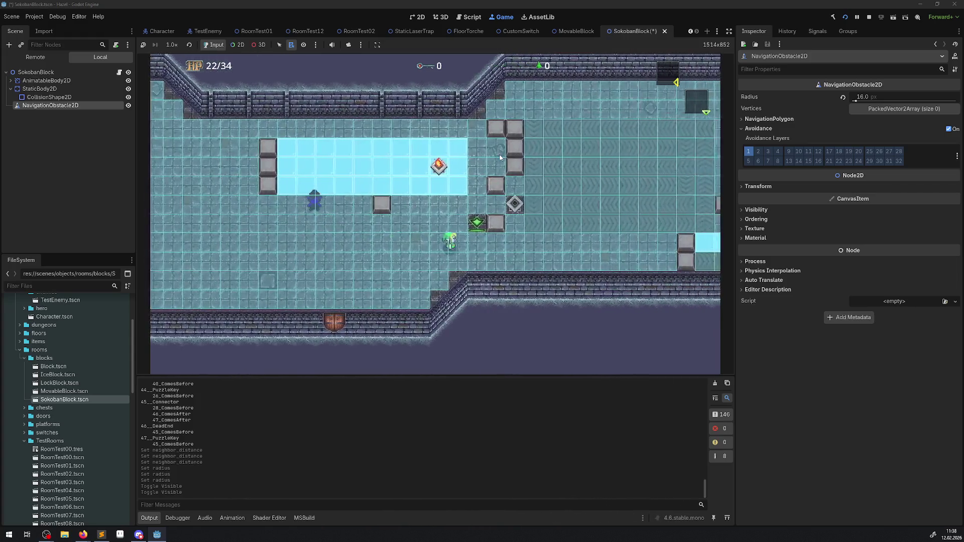
key(Up)
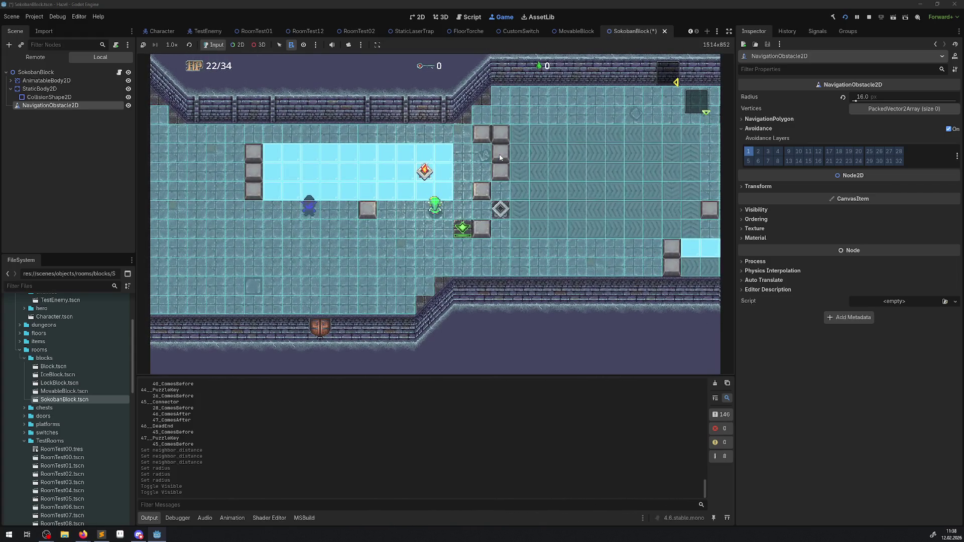
key(Left)
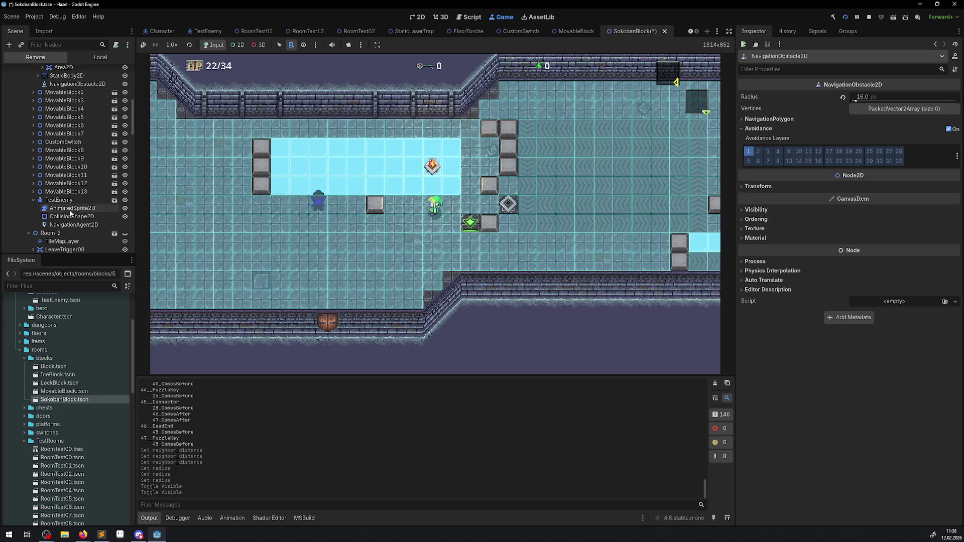
Select the running TestEnemy's CollisionShape2D, then stop the game.
click(81, 218)
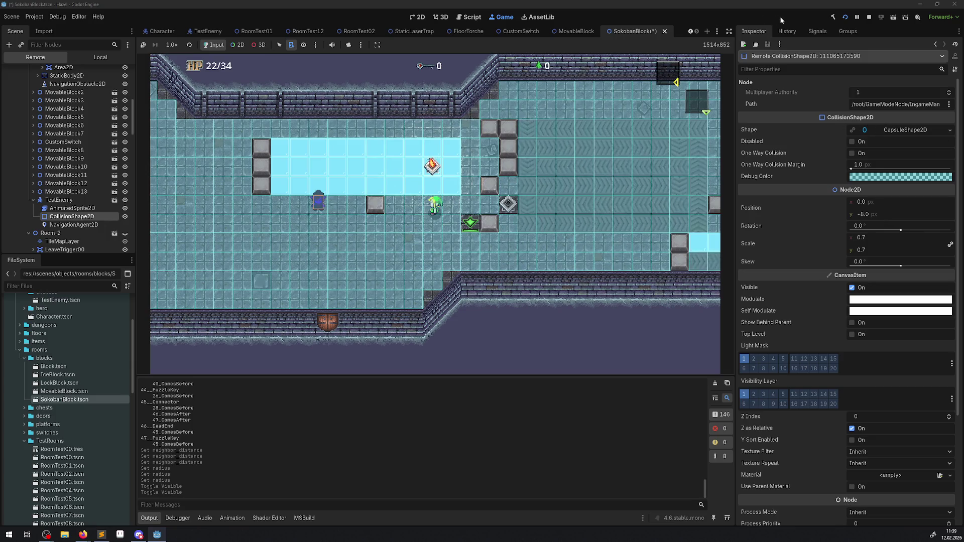
click(869, 18)
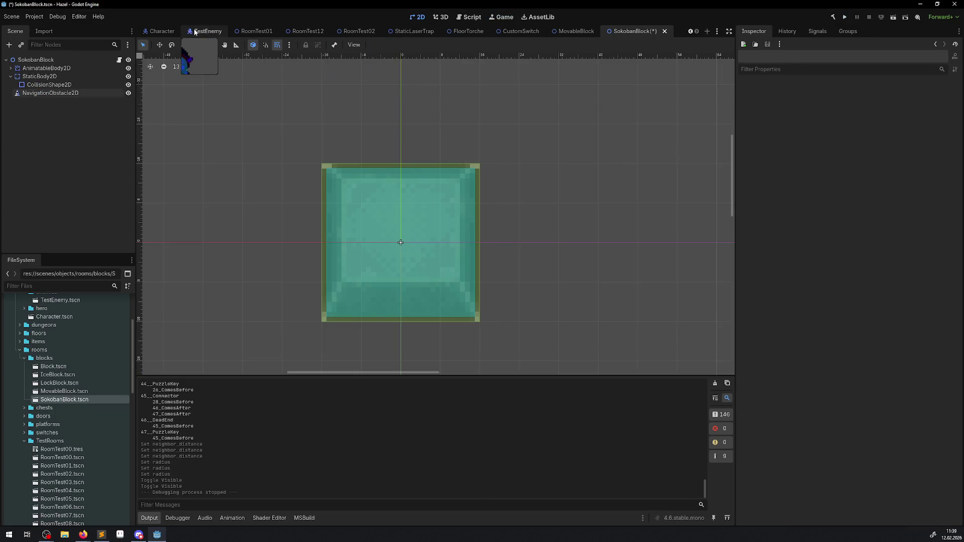
Select the TestEnemy's CollisionShape2D and reset its scale to 1.0 on both axes.
click(199, 32)
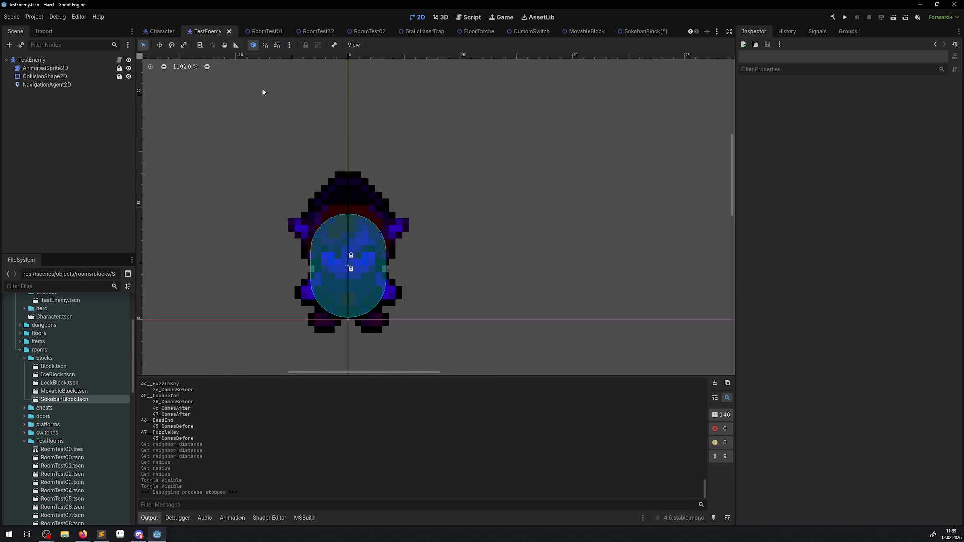
click(53, 78)
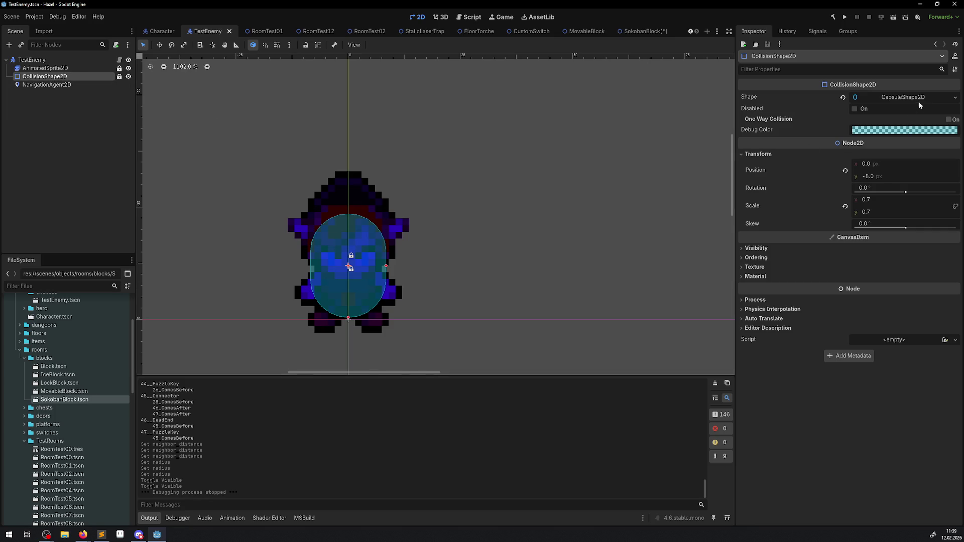
click(920, 98)
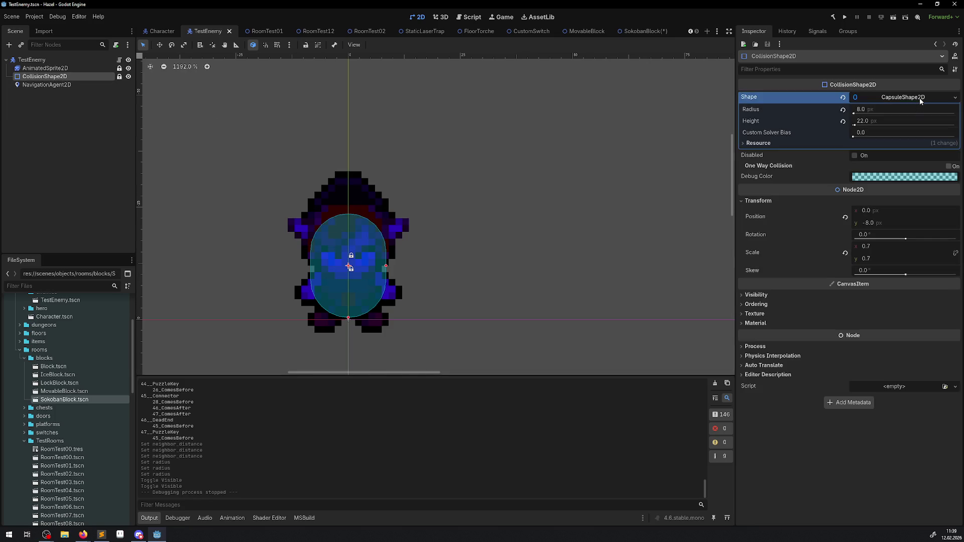
click(876, 246)
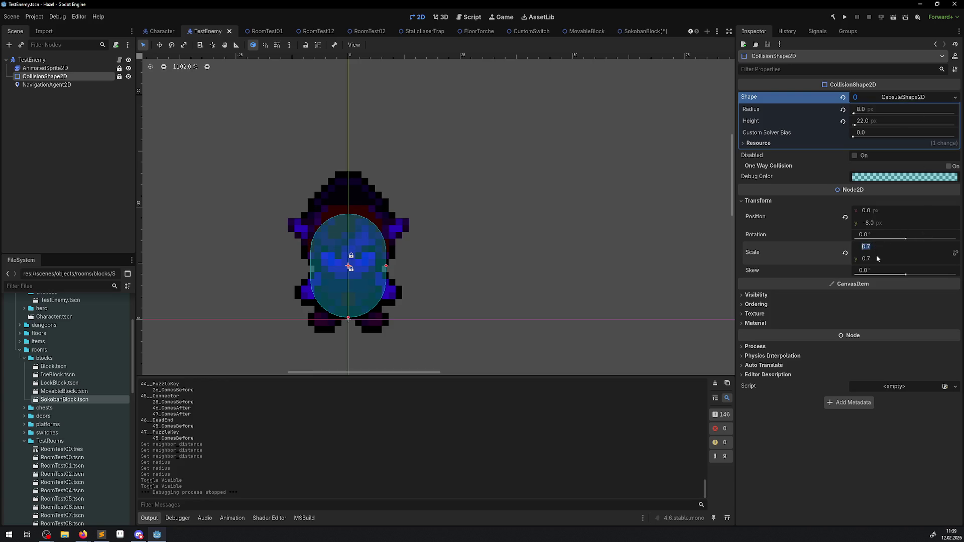
text(1)
key(Return)
click(876, 257)
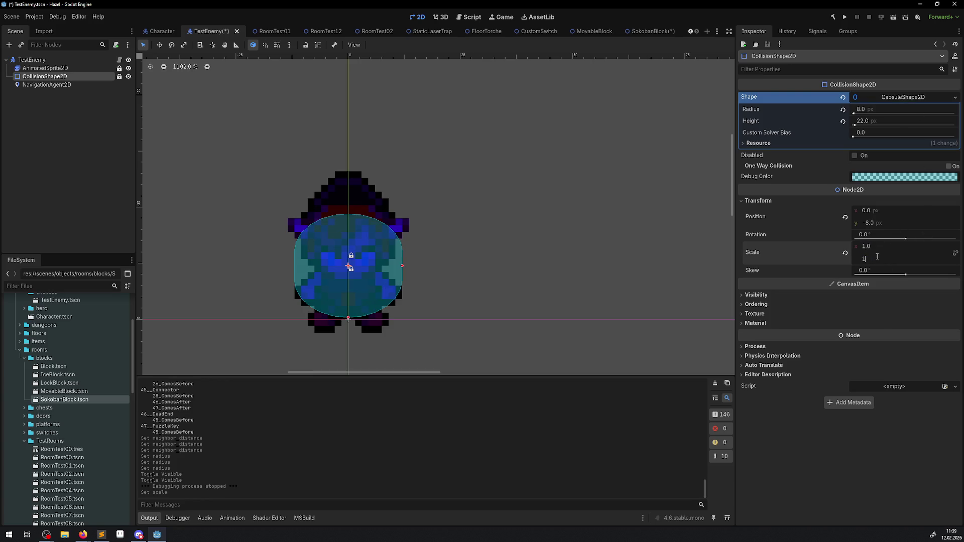
text(1)
key(Return)
Shrink the capsule to 0.5 px radius and 1.0 px height and save the TestEnemy scene.
click(868, 112)
text(4)
key(Return)
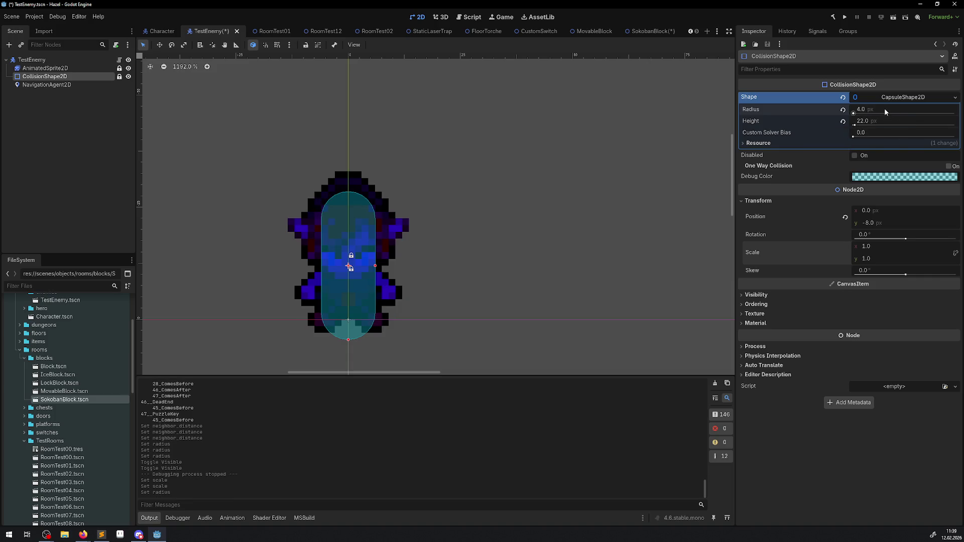
key(Return)
click(872, 120)
text(1)
key(Return)
key(ctrl+s)
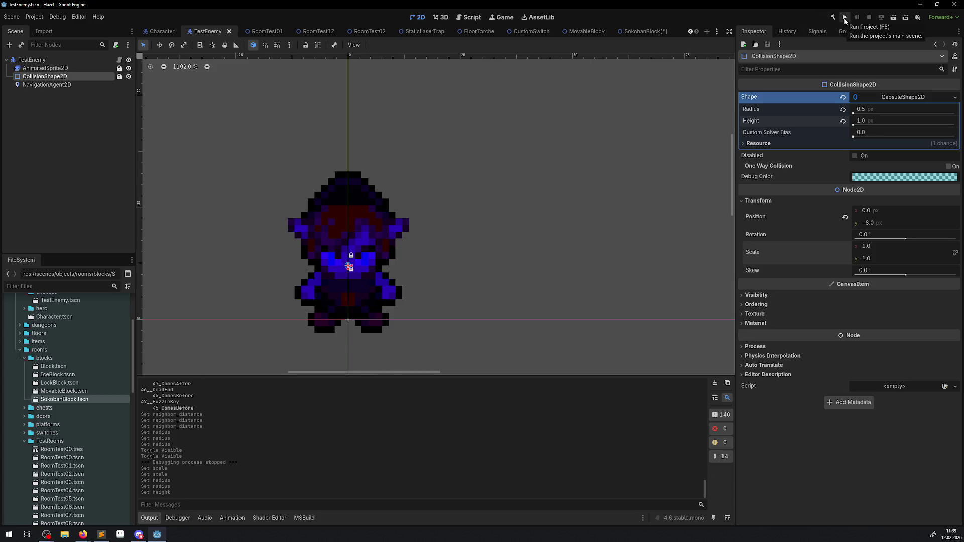
click(638, 31)
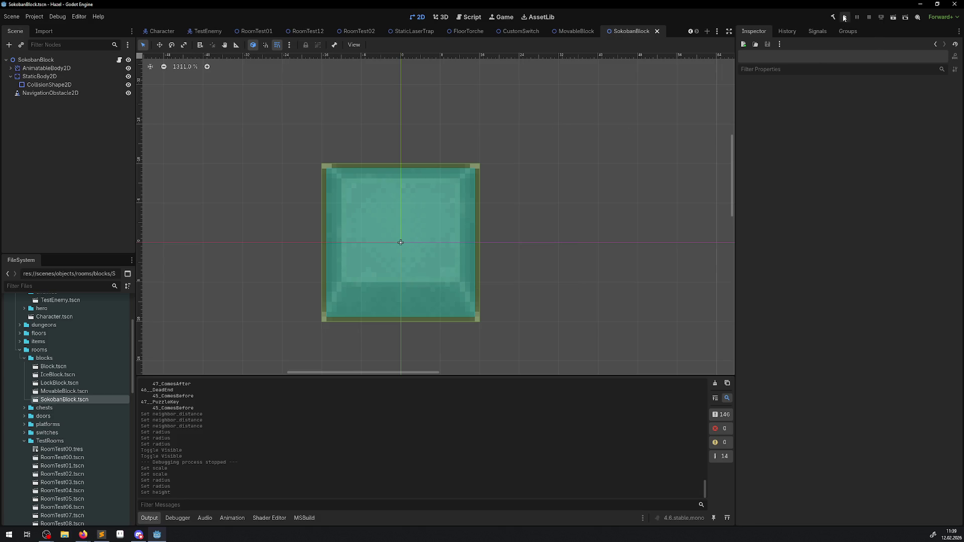
Run the project and walk the hero right into the icy room, then up, right and down across the ice.
click(844, 17)
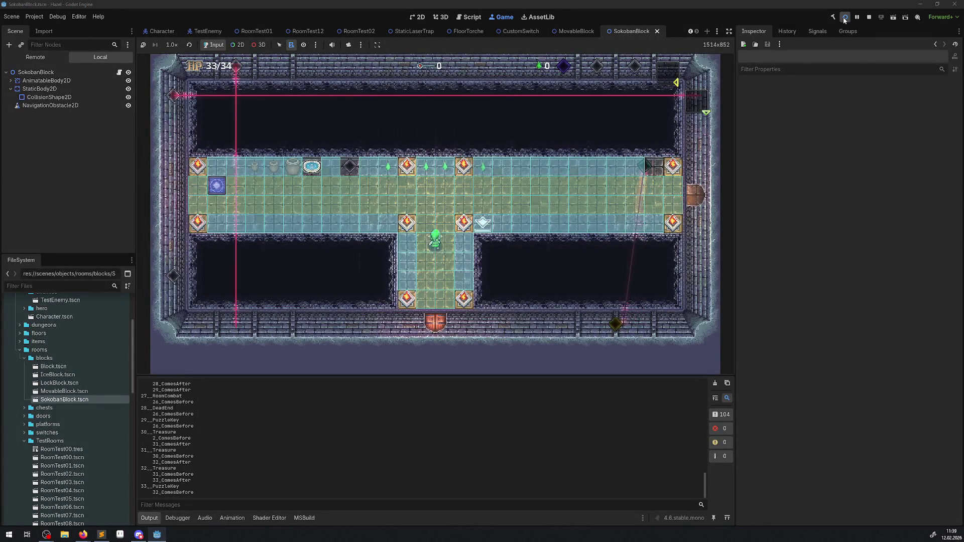
key(Right)
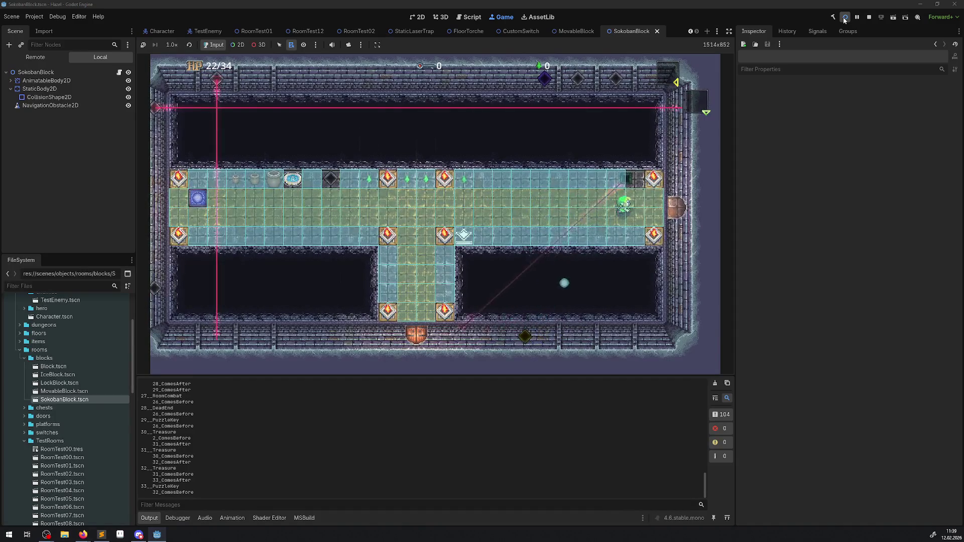
key(Right)
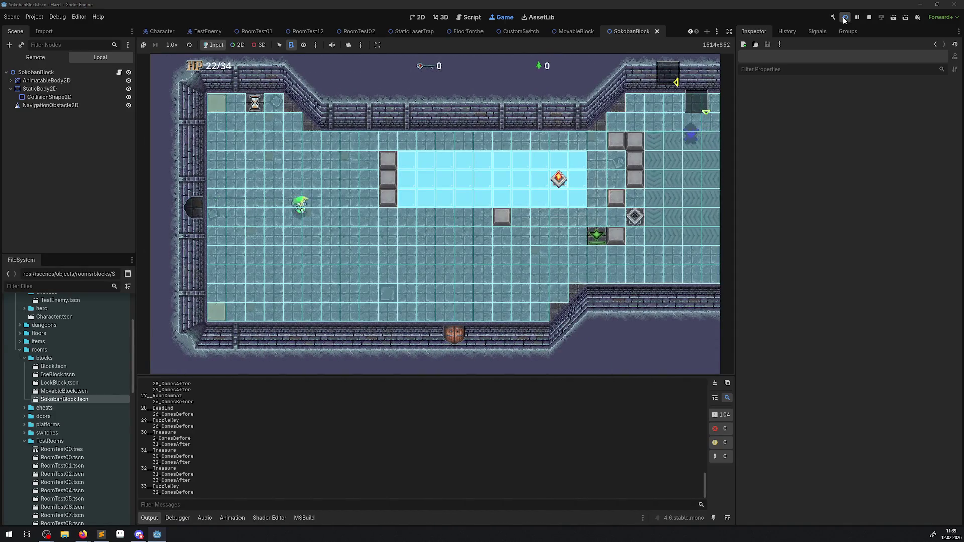
key(Up)
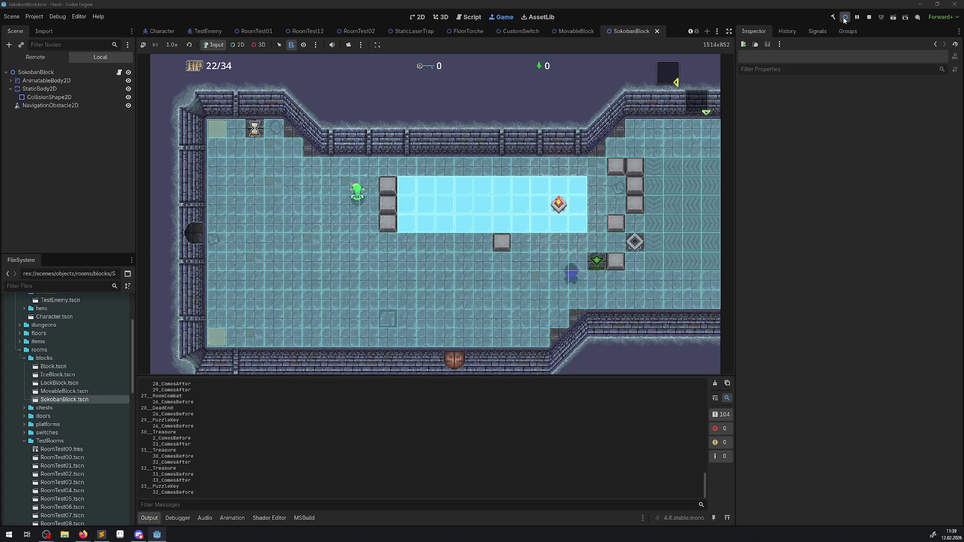
key(Up)
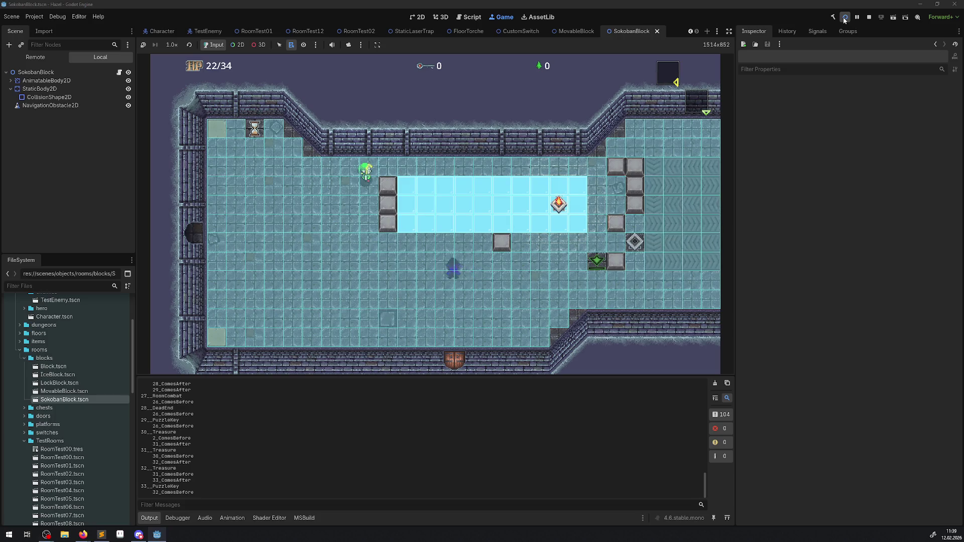
key(Up)
key(Right)
key(Right)
key(Down)
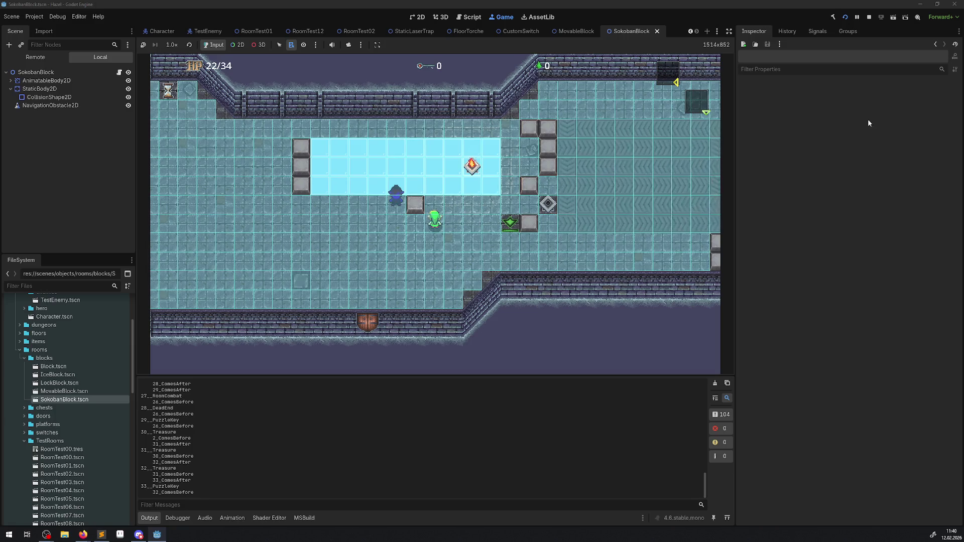
Pick MovableBlock4 in the running game and expand its AnimatableBody2D children in the Remote tree.
click(237, 45)
right_click(417, 207)
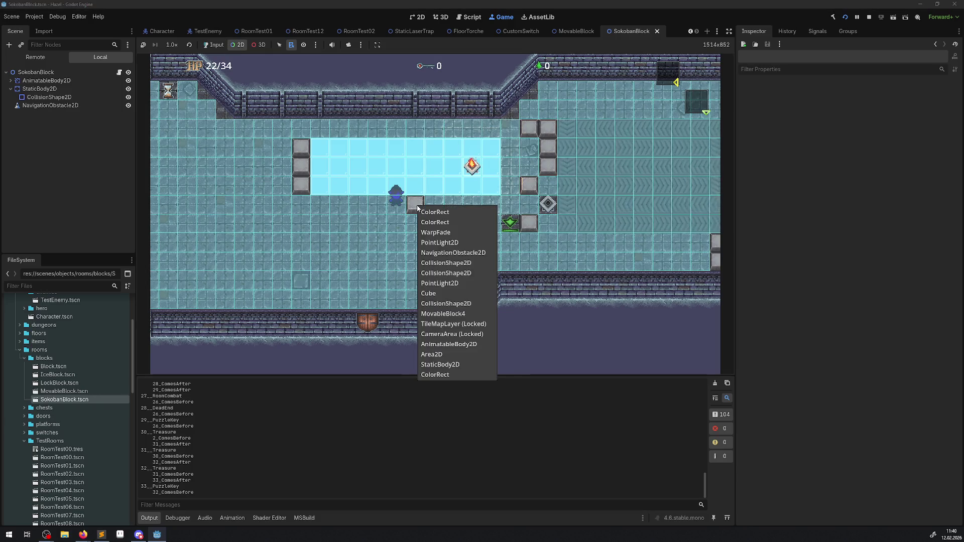
click(462, 314)
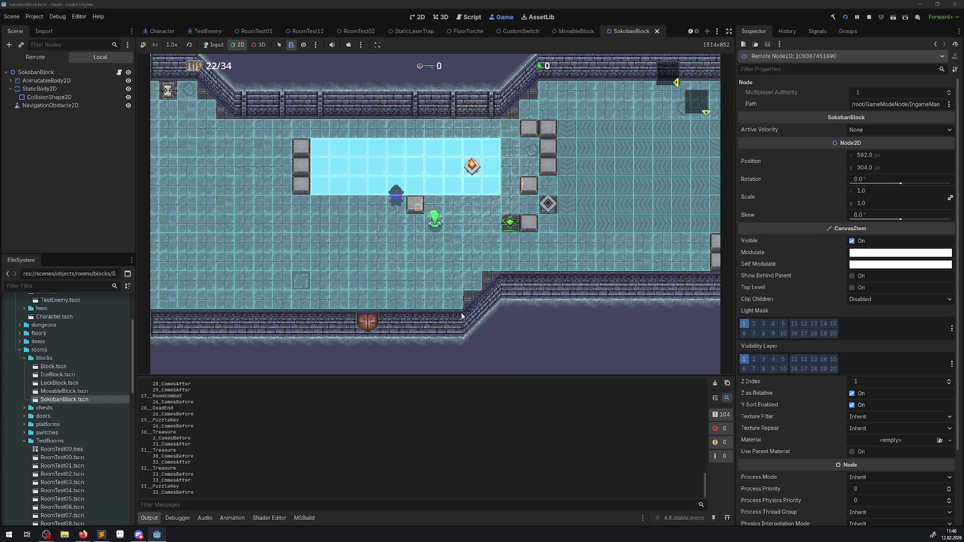
click(26, 56)
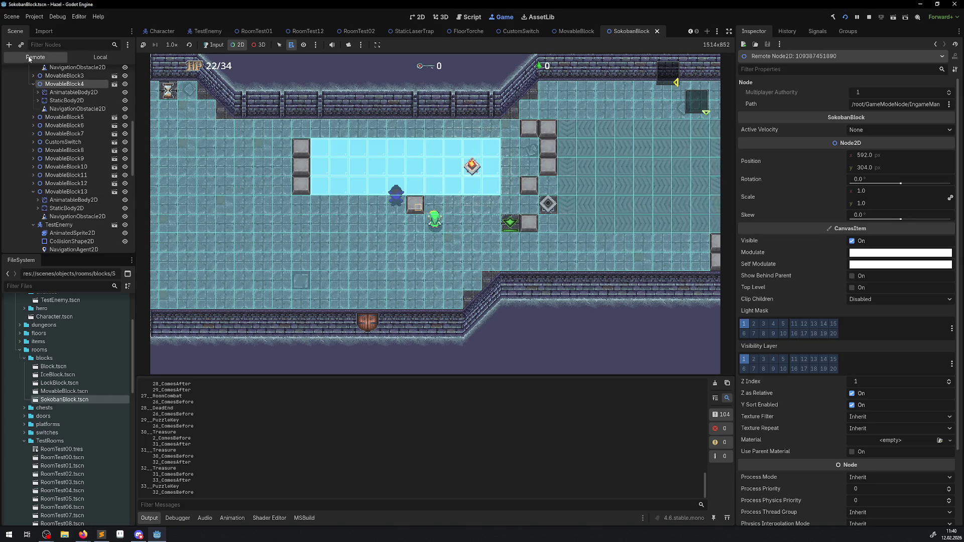
double_click(71, 138)
click(69, 130)
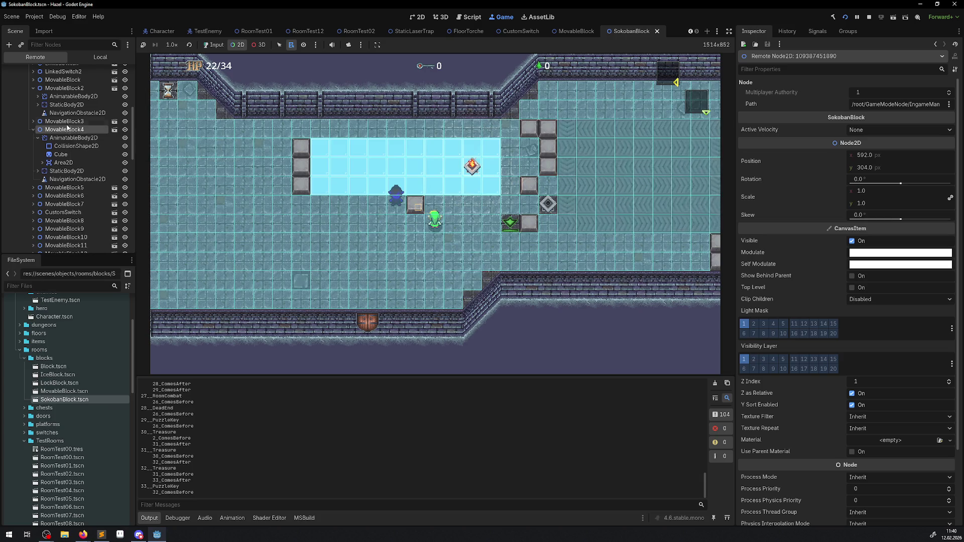
Inspect MovableBlock4's NavigationObstacle2D (16 px radius, avoidance on) and resume game input.
click(466, 153)
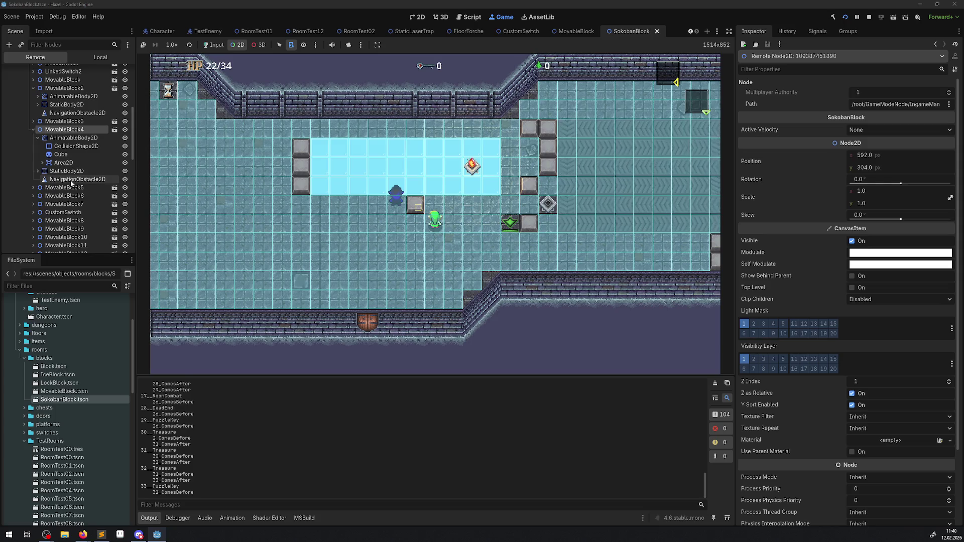
click(71, 181)
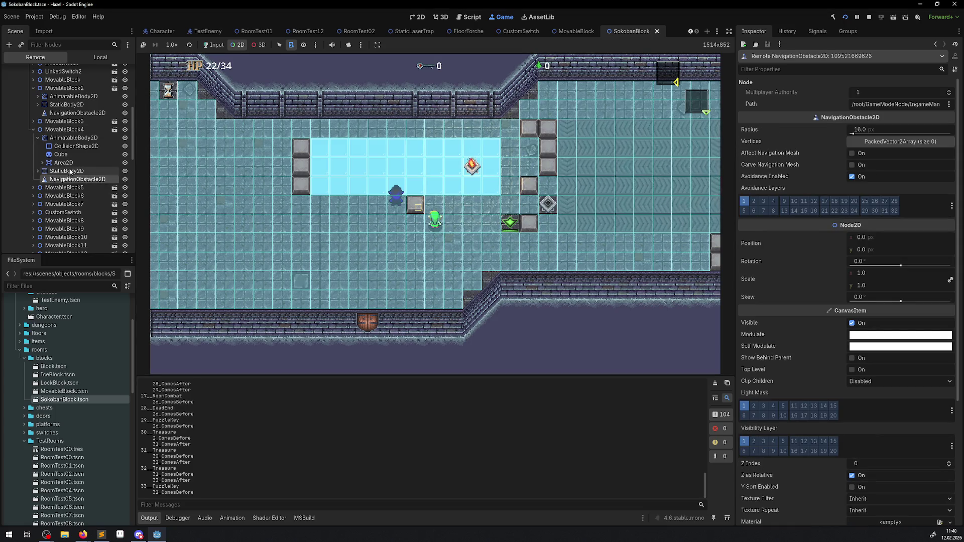
click(217, 165)
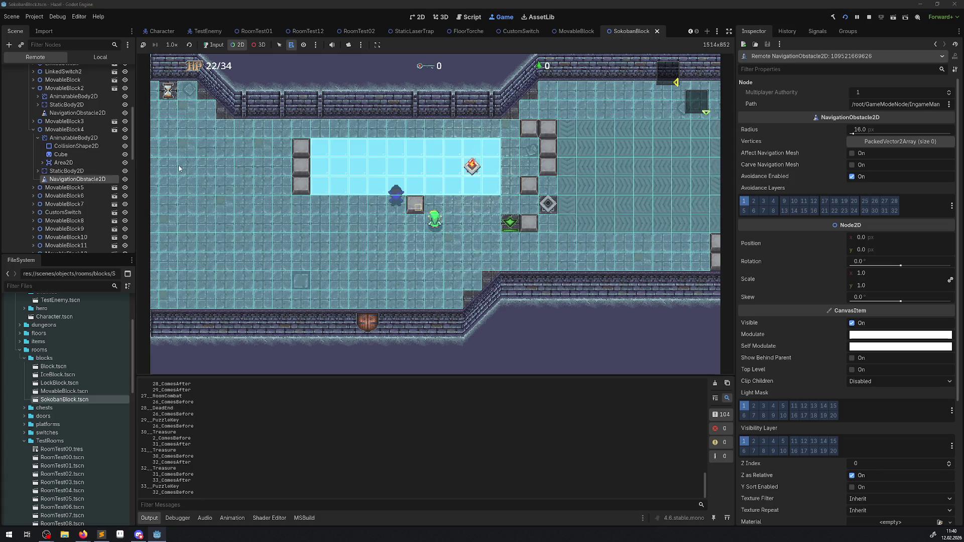
right_click(394, 191)
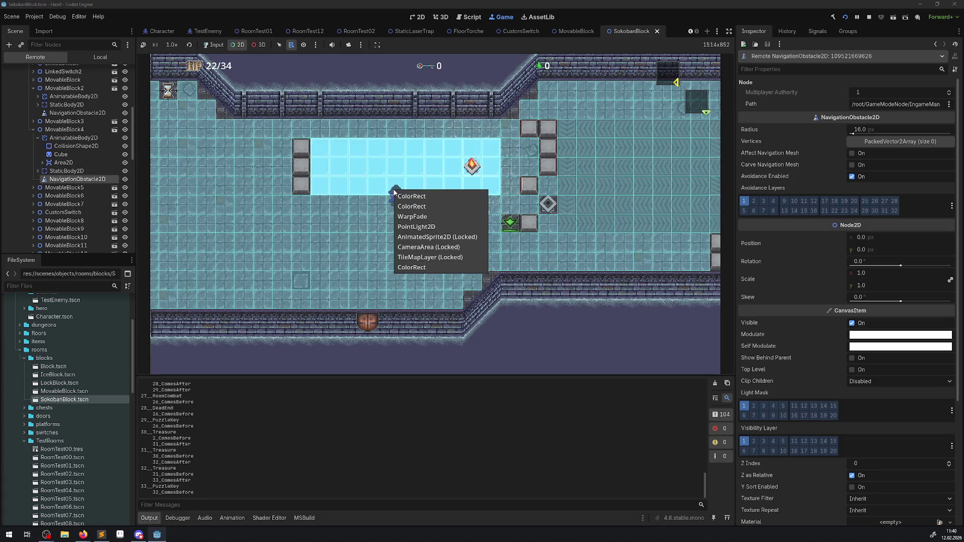
click(214, 44)
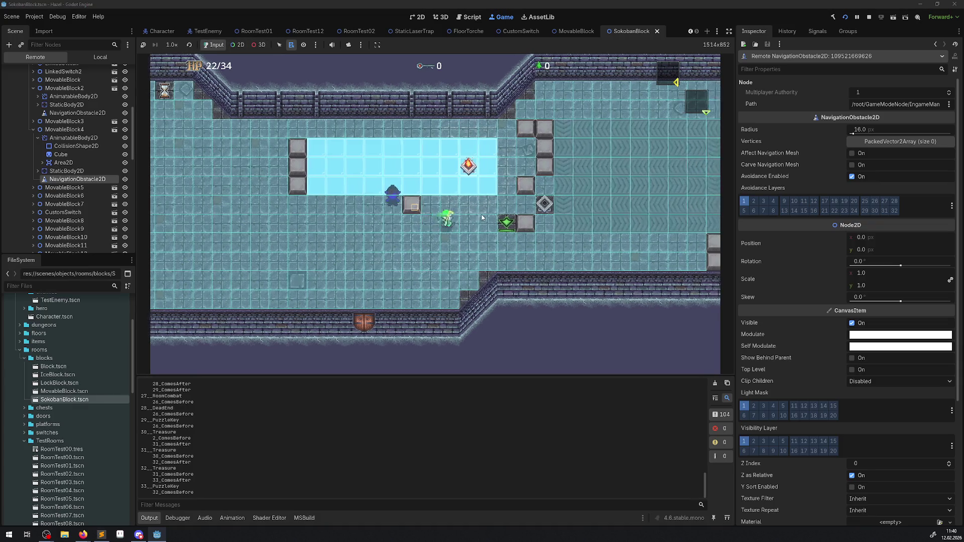
Walk the hero down, left, up and around the ice room, ending at the top edge above the enemy.
key(Down)
key(Left)
key(Up)
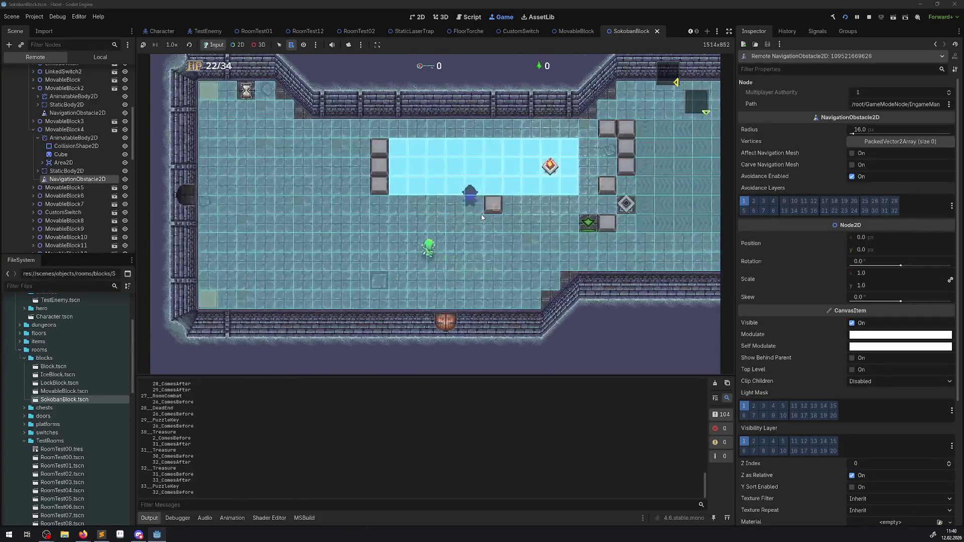
key(Up)
key(Left)
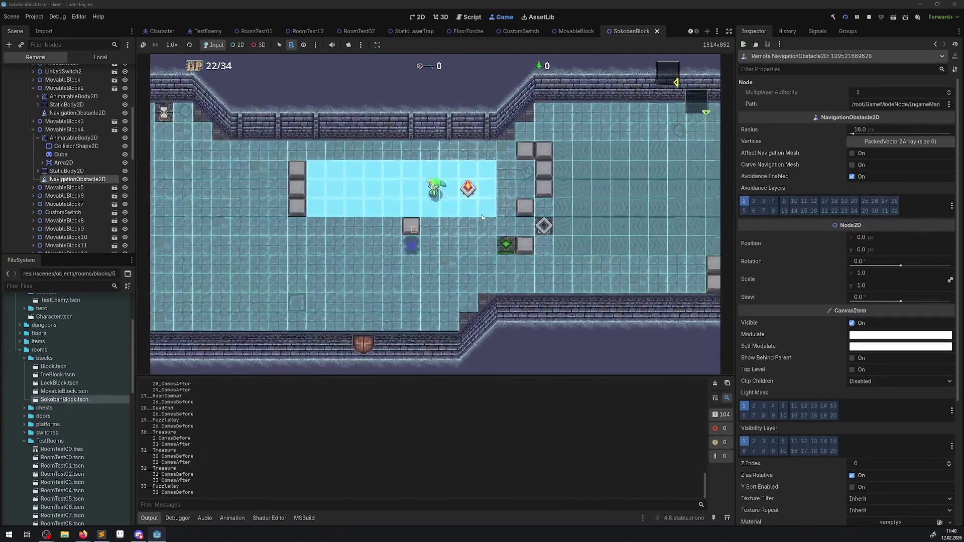
key(Down)
key(Right)
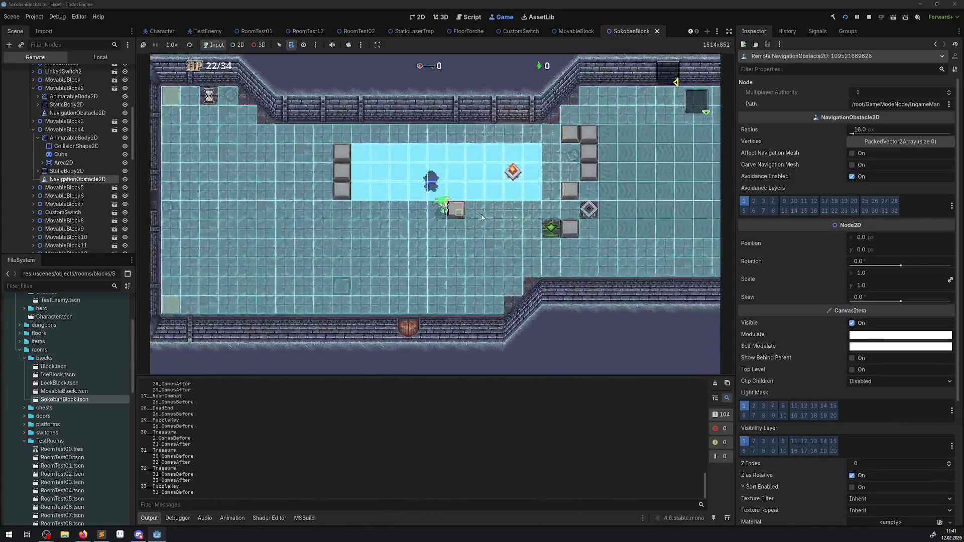
key(Down)
key(Left)
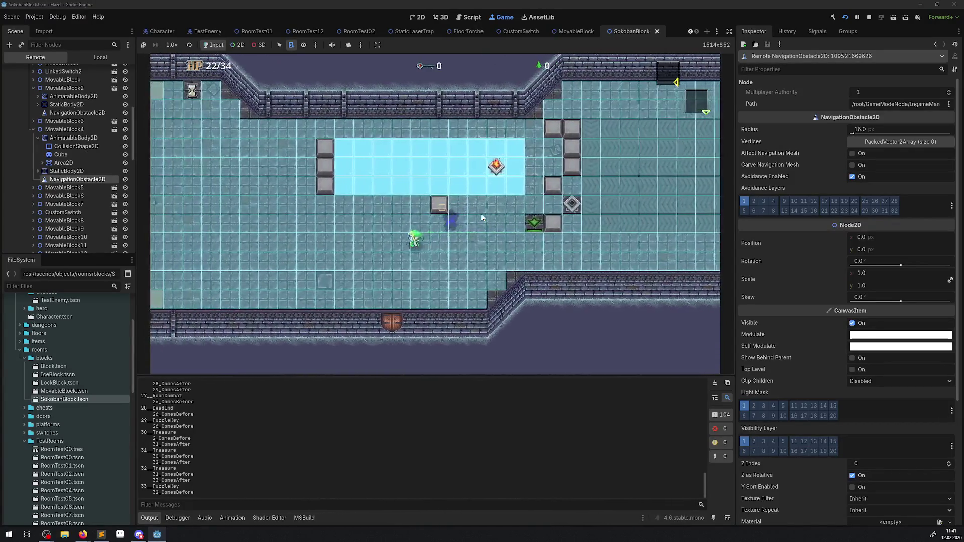
key(Up)
key(Up)
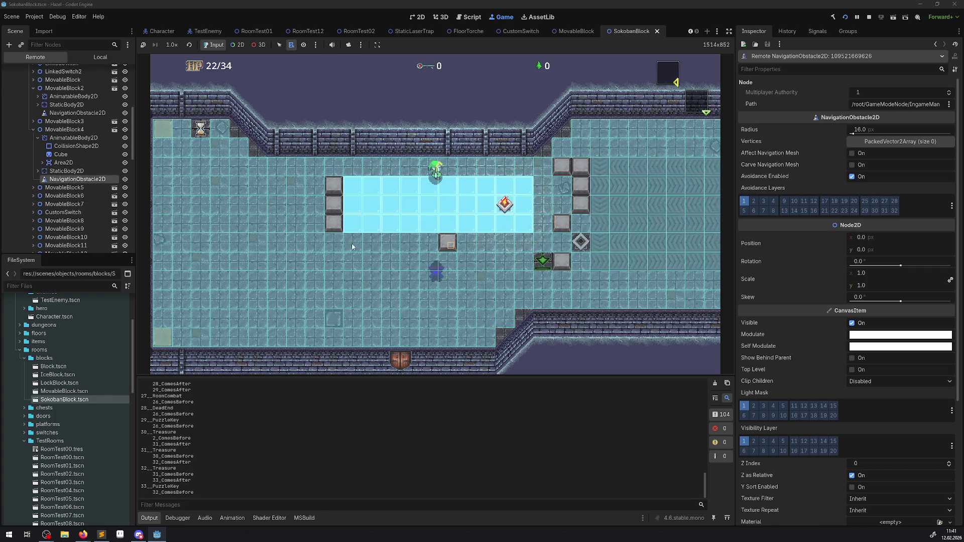
scroll(down, 3)
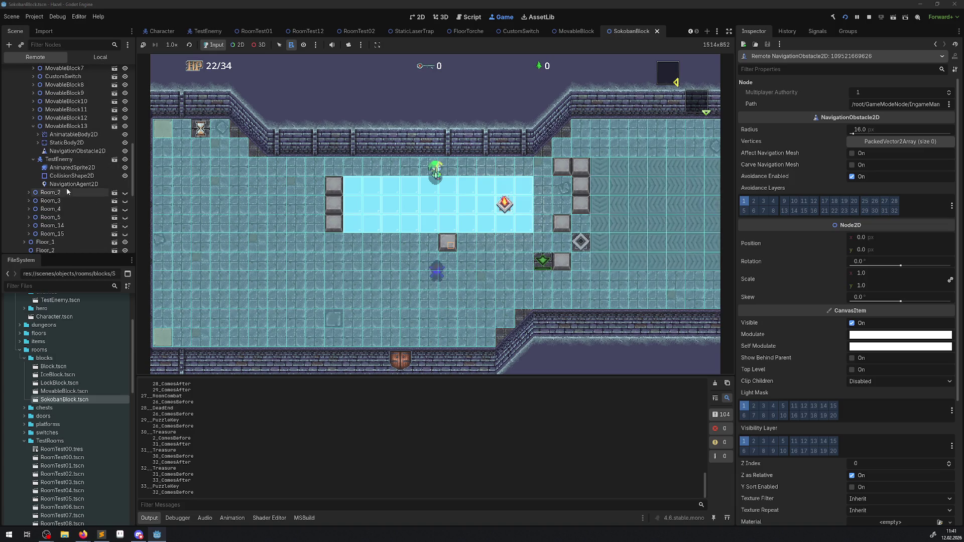
Set TestEnemy's NavigationAgent2D avoidance radius to 16 px while the game runs.
click(68, 184)
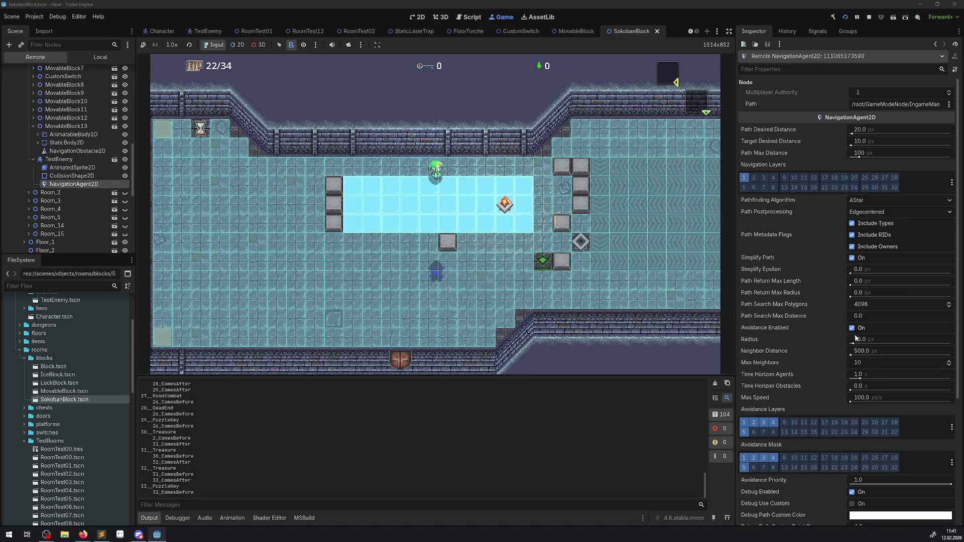
drag(855, 345, 803, 346)
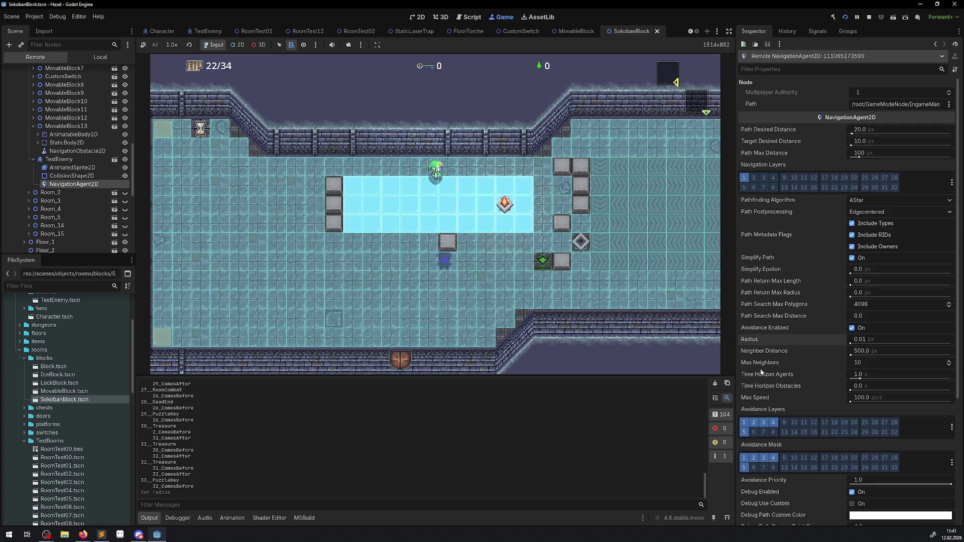
click(865, 340)
text(6)
key(Return)
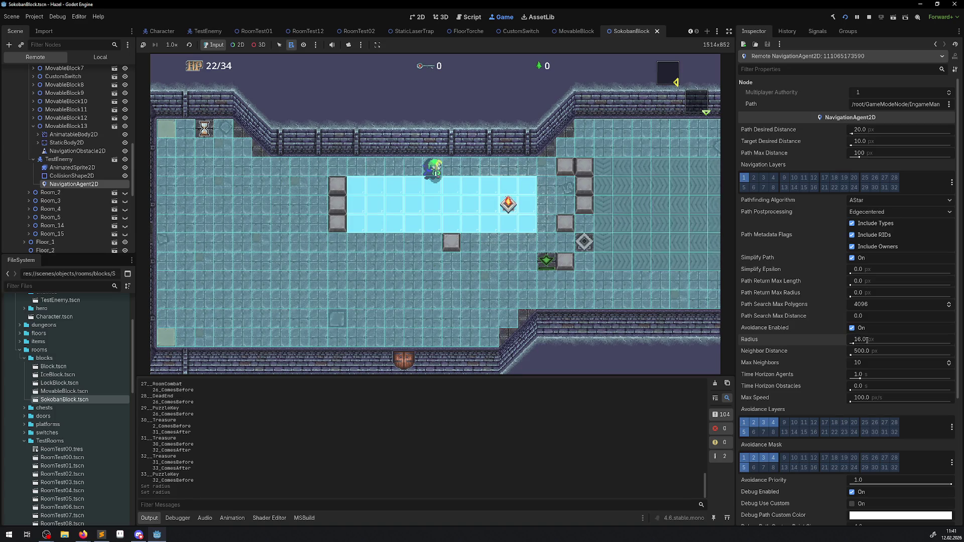
click(528, 301)
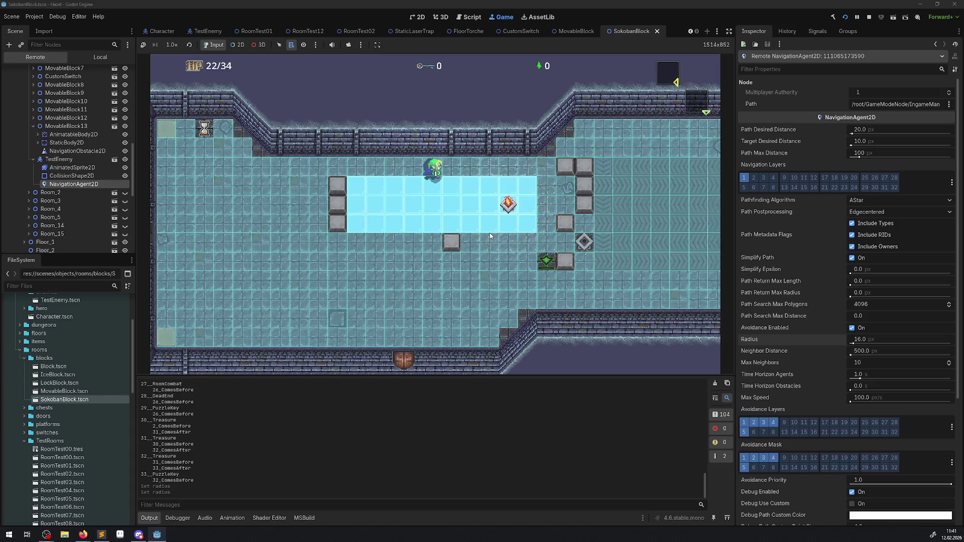
Walk the hero down past the grey block to the lower wall, then stop the game.
key(Down)
key(Right)
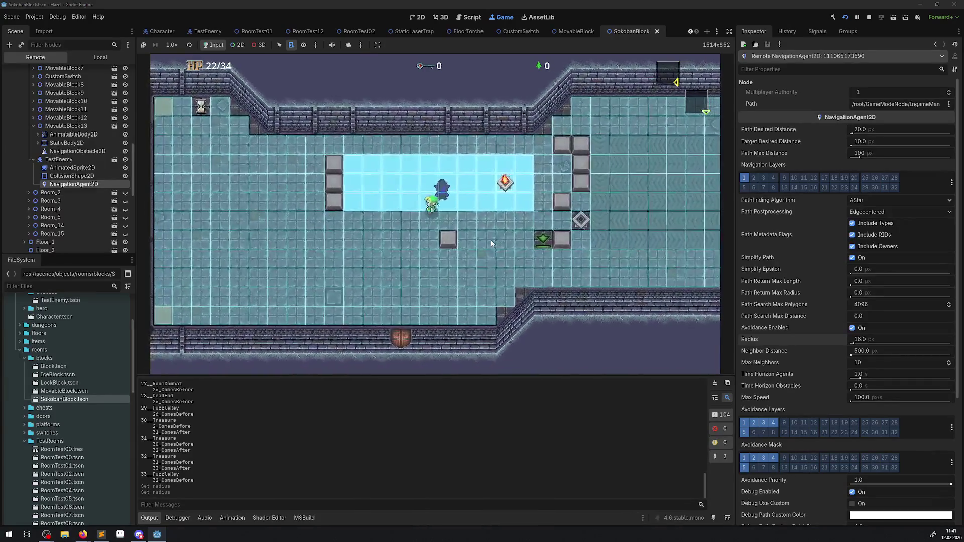
key(Down)
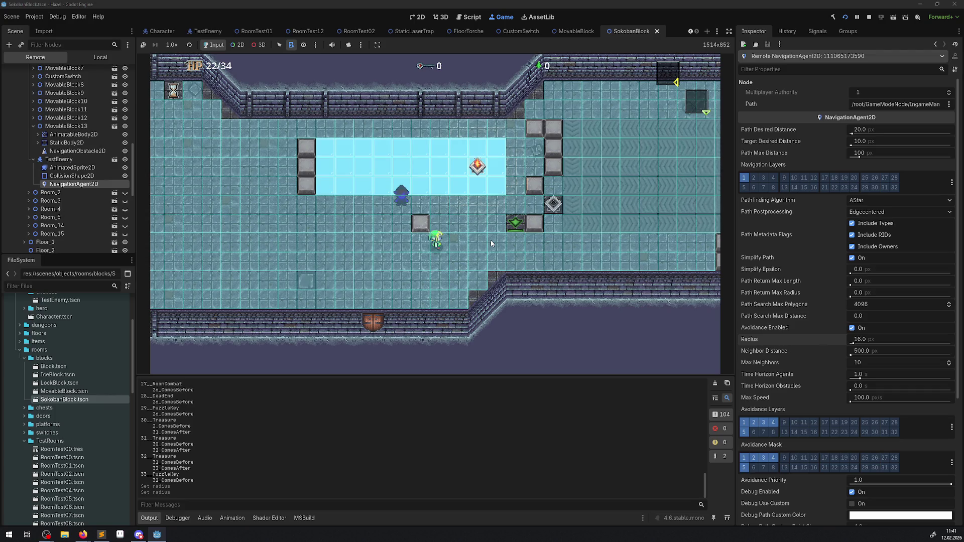
key(Down)
key(Right)
key(Down)
key(Right)
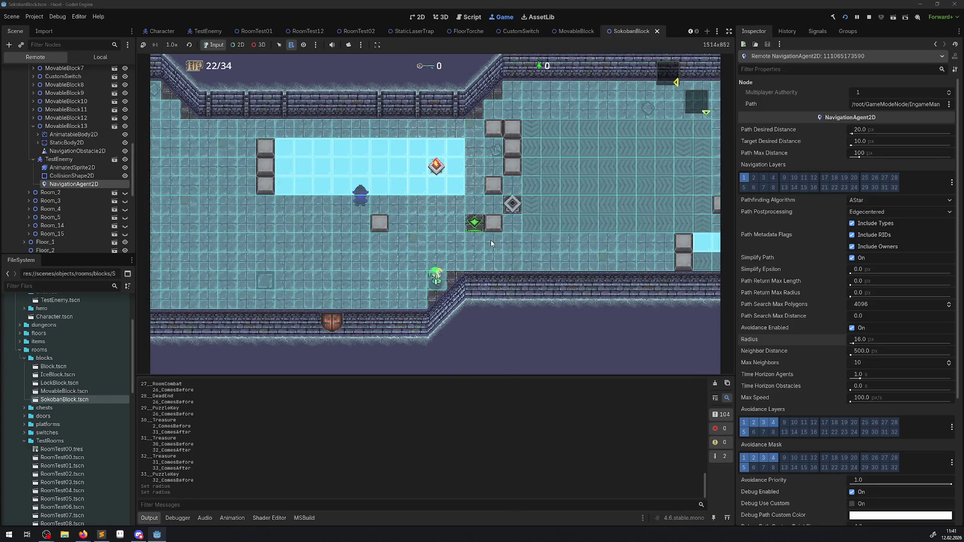
click(867, 18)
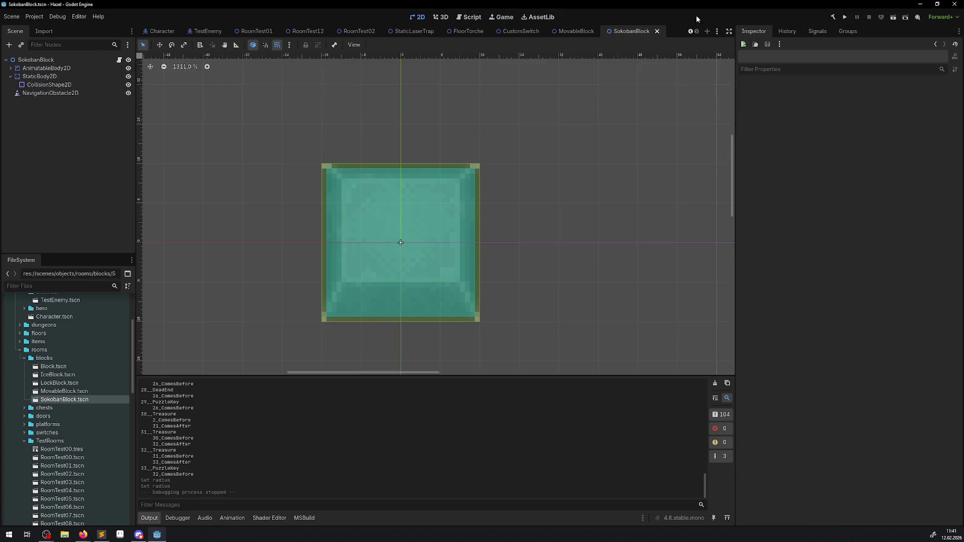
Turn on Use Edge Connections under Navigation > 2D in Project Settings.
click(40, 18)
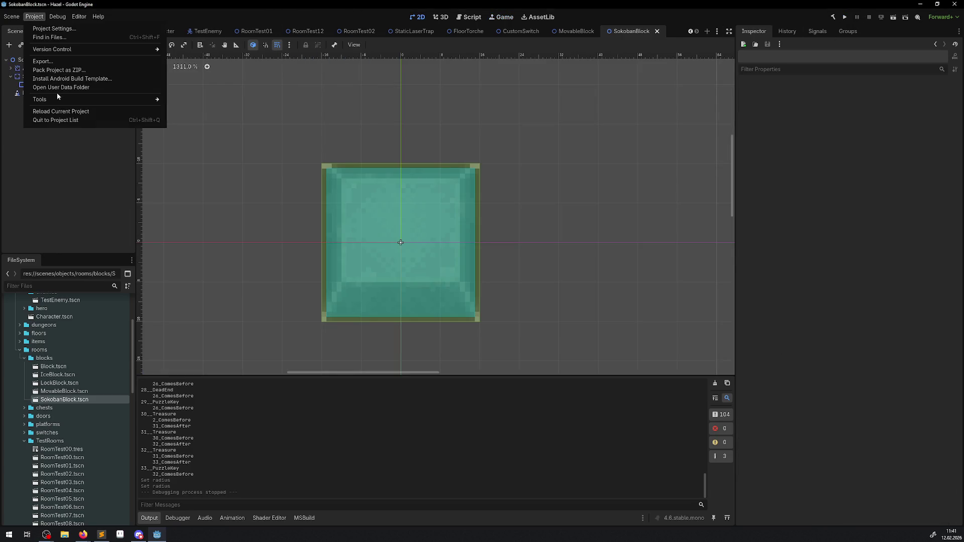
click(56, 28)
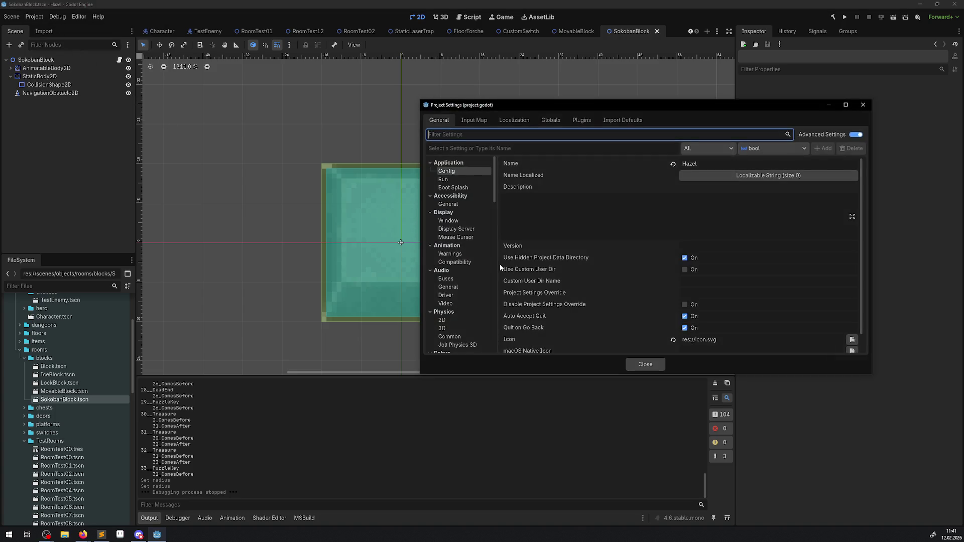
scroll(down, 3)
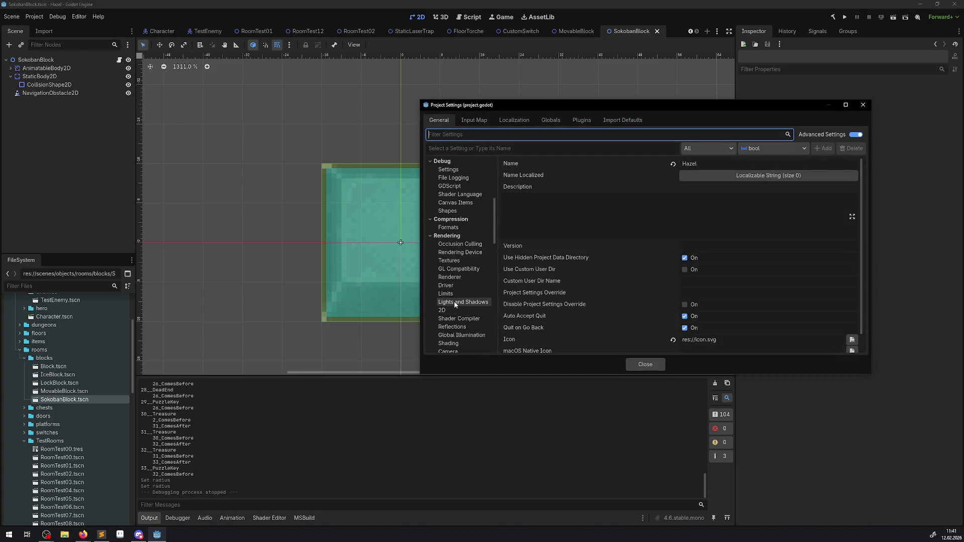
scroll(down, 3)
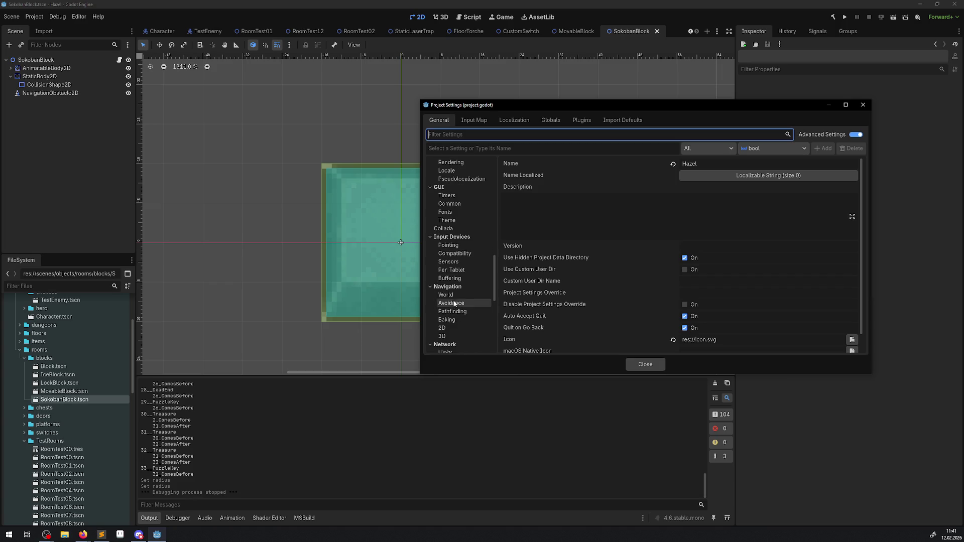
click(449, 327)
click(688, 219)
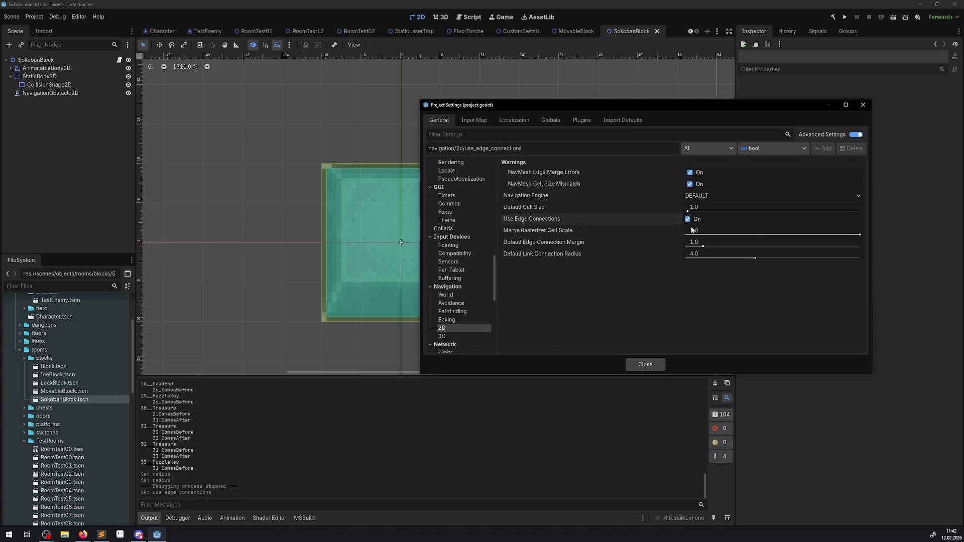
click(863, 104)
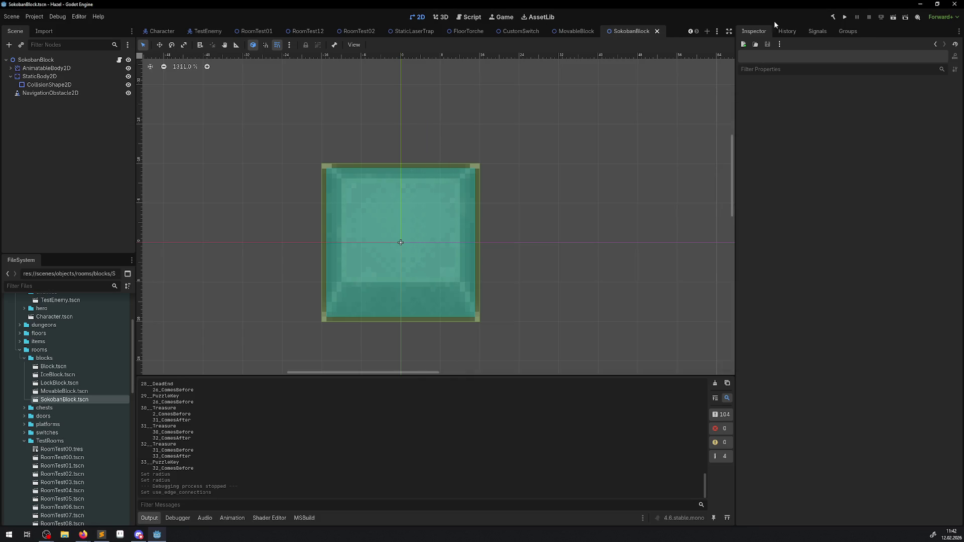
Run the game, walk the character up and right into the room, then stop it.
click(847, 16)
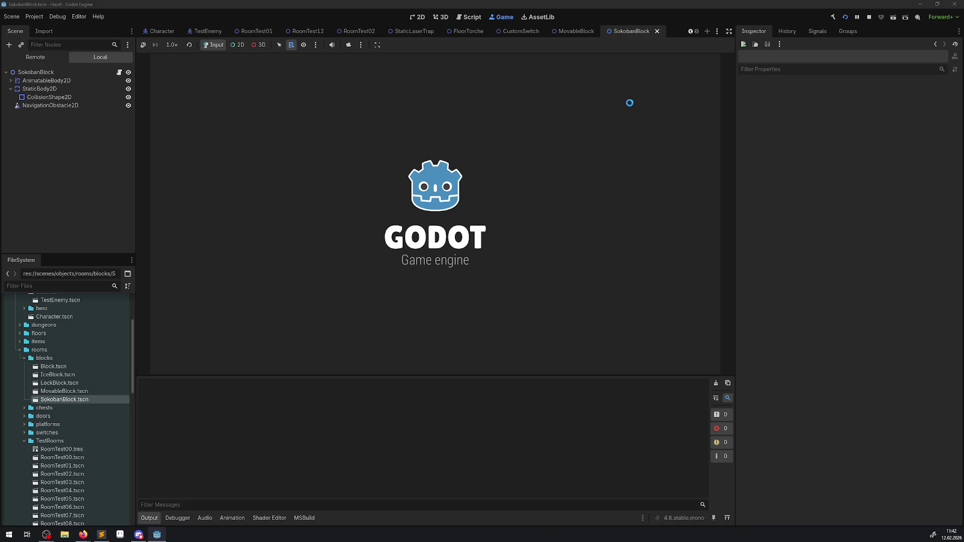
key(Up)
key(Right)
key(Right)
key(Right)
key(Right)
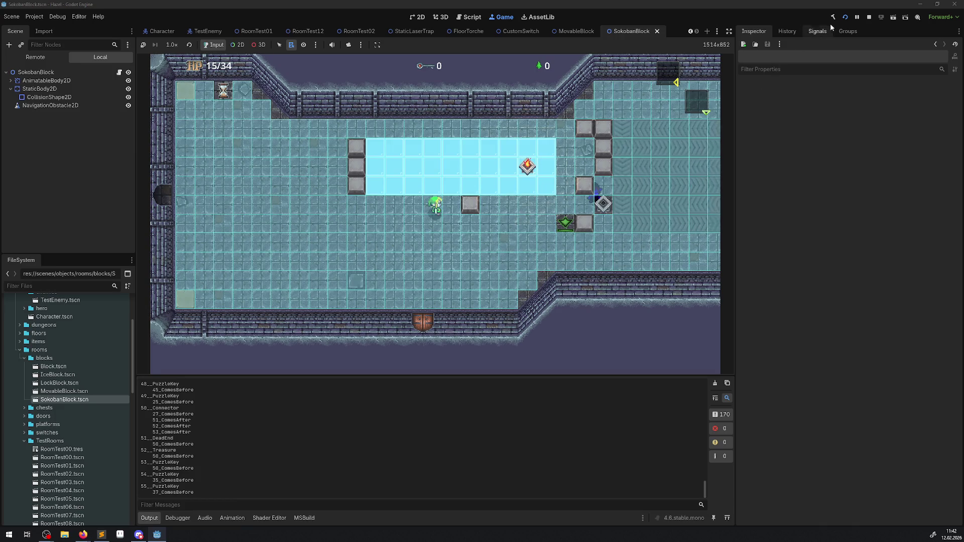
click(868, 17)
Turn Use Edge Connections off in Project Settings, keeping the navigation engine at DEFAULT.
click(31, 19)
click(50, 32)
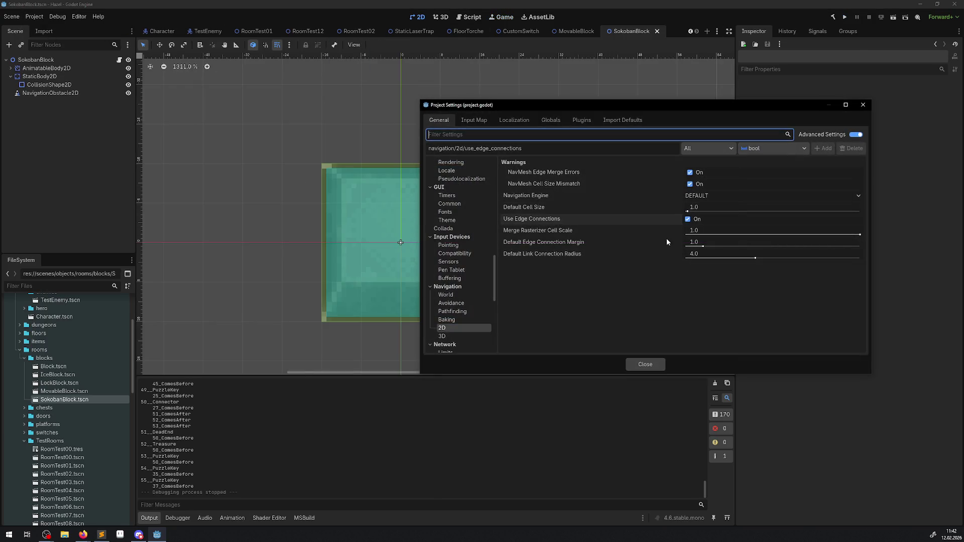
click(687, 219)
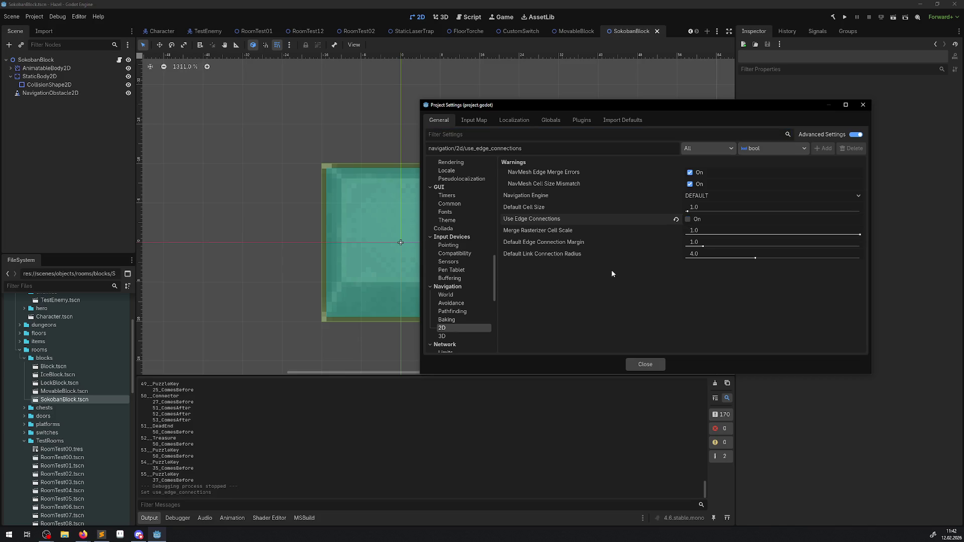
click(703, 196)
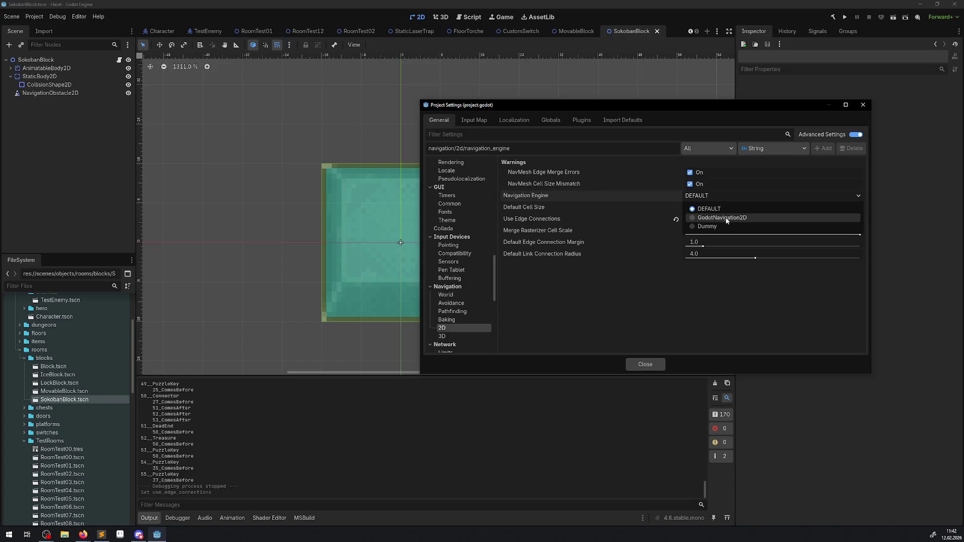
click(603, 295)
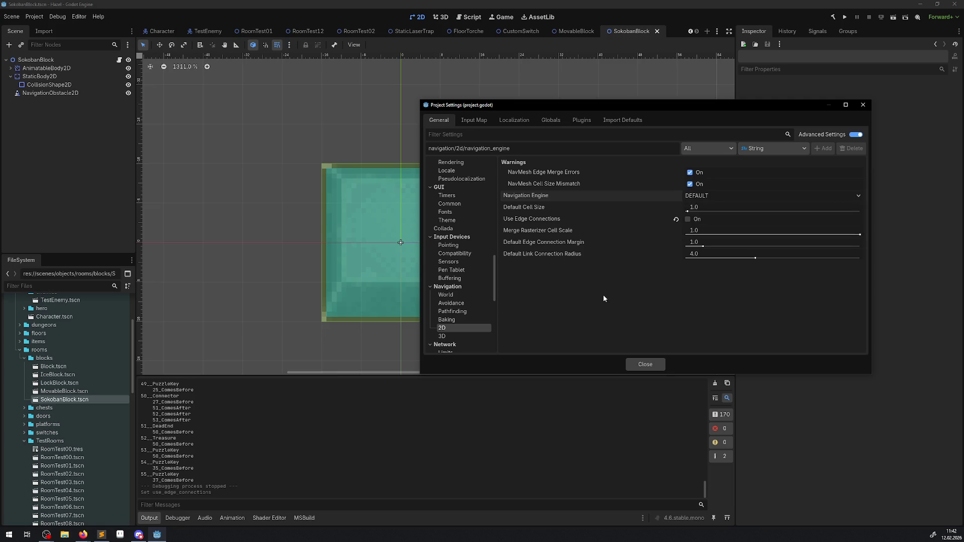
Try a Default Cell Size of 2.0, then set it back to 1.0.
mouse_move(523, 205)
click(701, 207)
text(2)
key(Return)
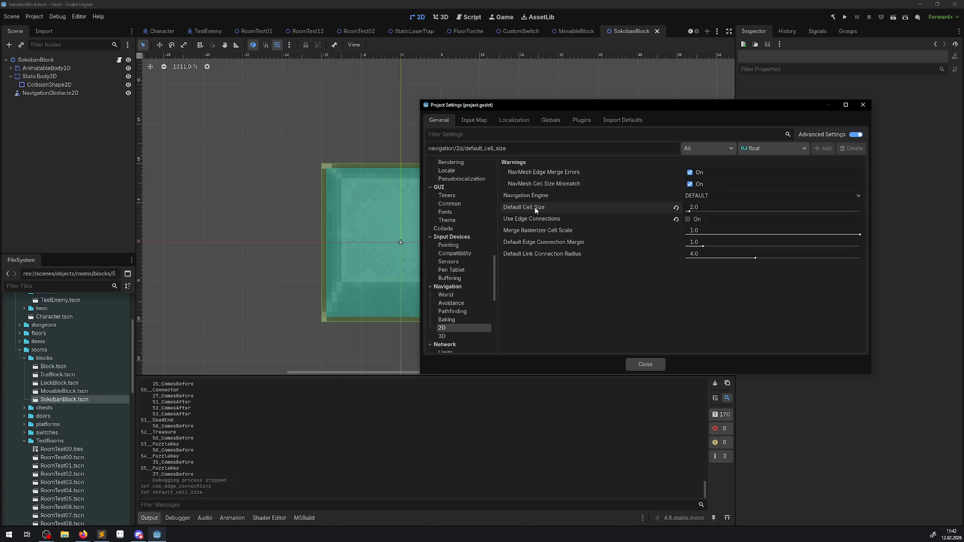
mouse_move(535, 210)
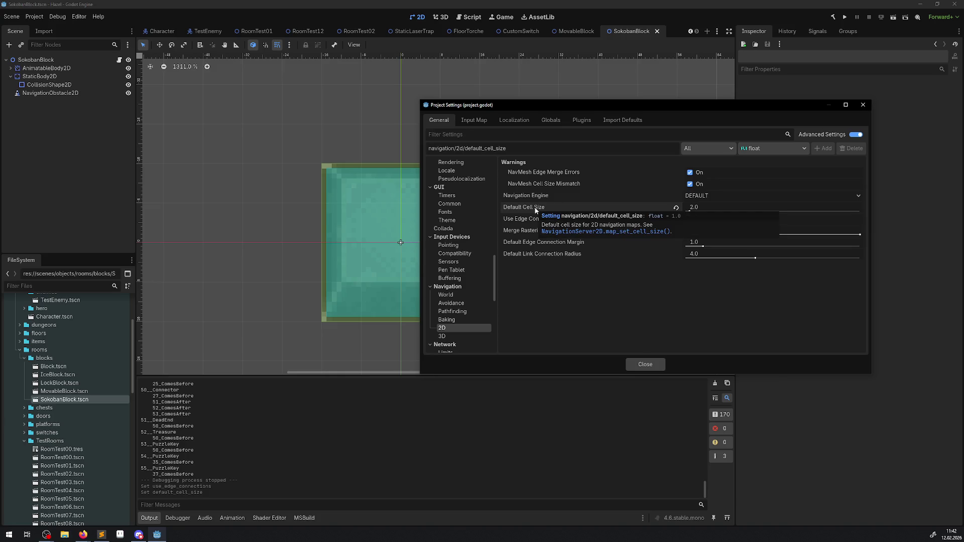
click(702, 208)
text(1)
key(Return)
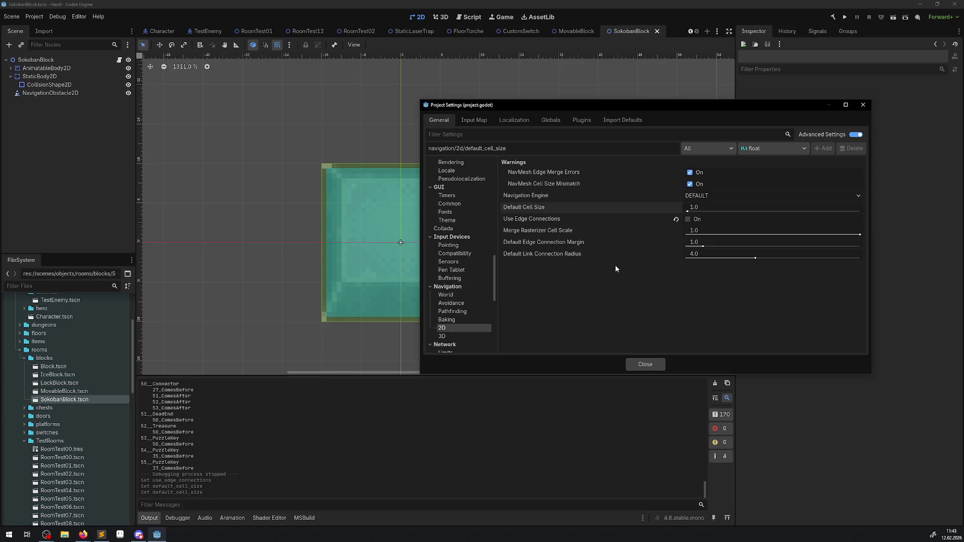
mouse_move(612, 255)
mouse_move(543, 230)
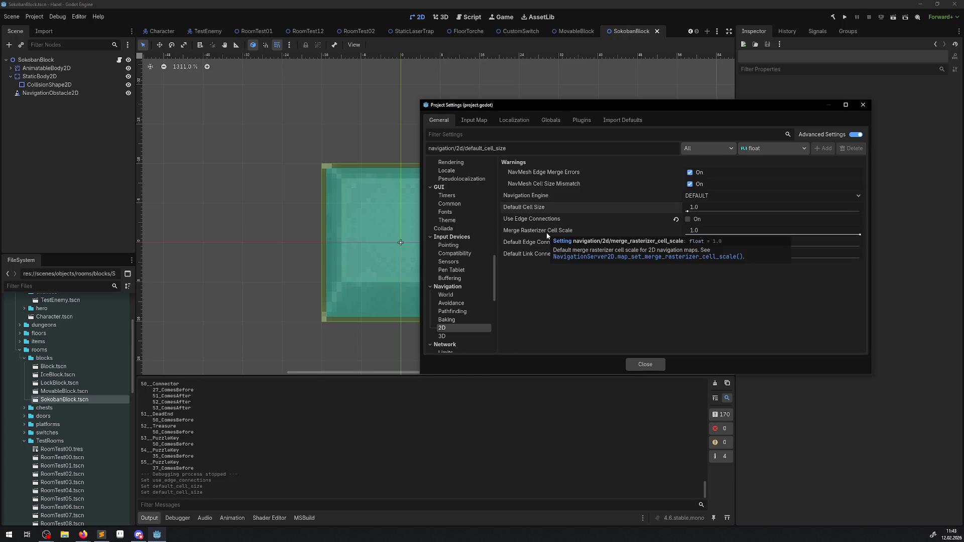
mouse_move(520, 244)
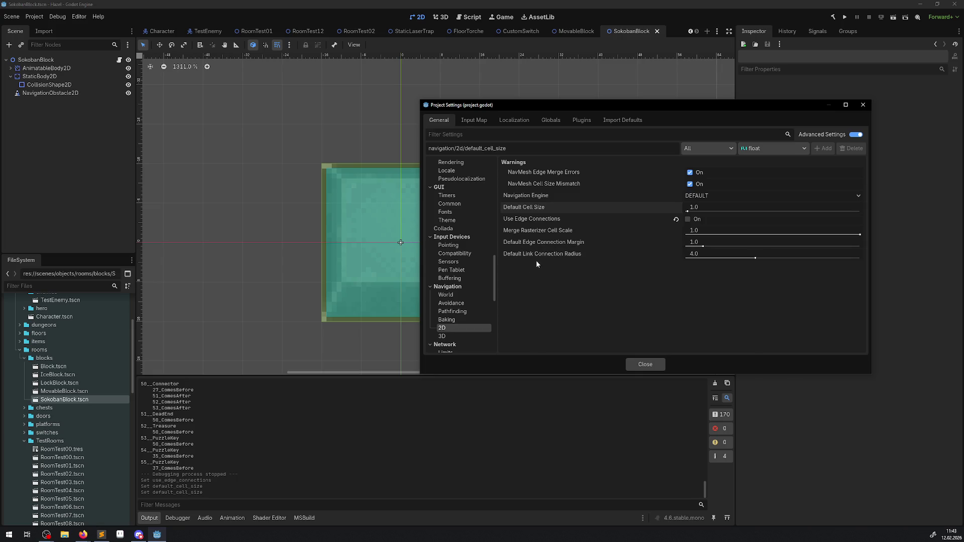
mouse_move(539, 258)
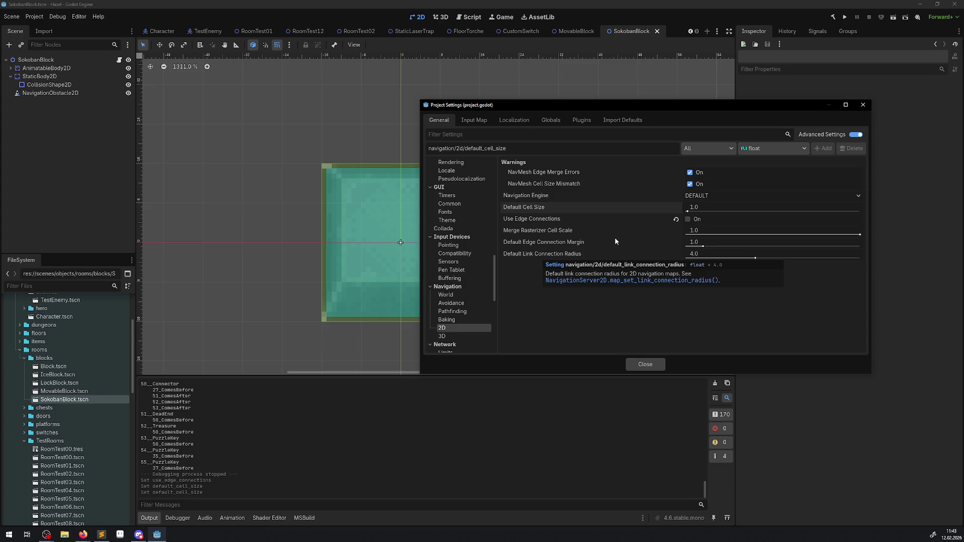
Browse the Baking, Pathfinding, Avoidance and World navigation pages, return to 2D, and close the window.
click(449, 320)
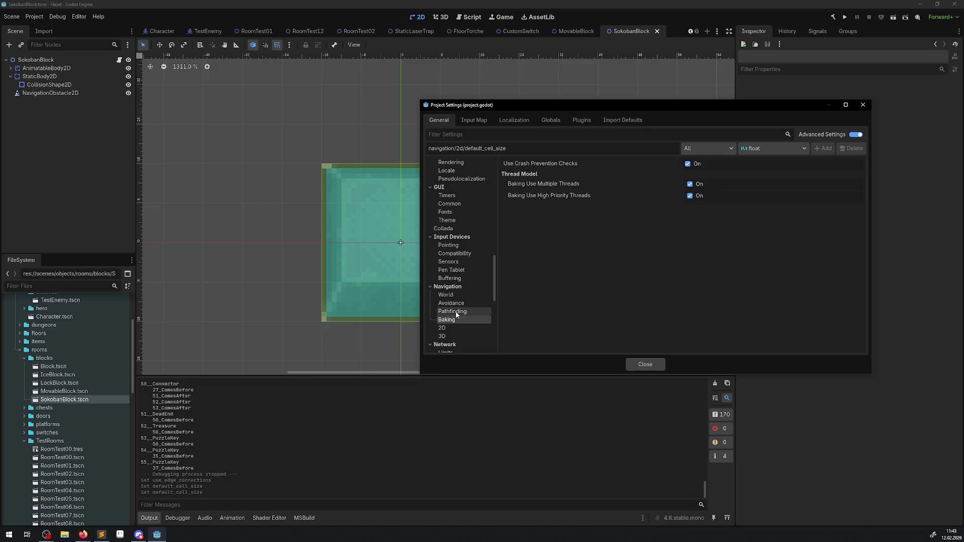
click(456, 313)
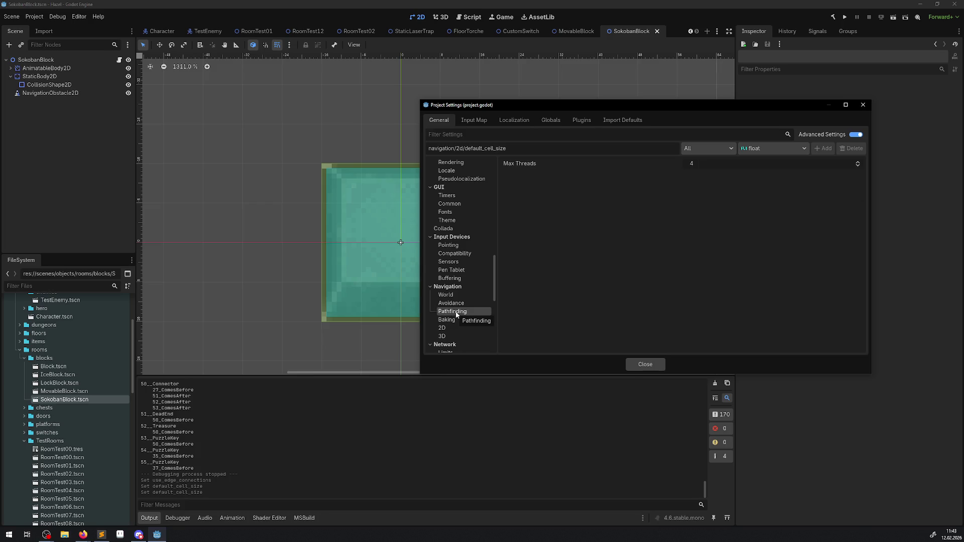
click(452, 304)
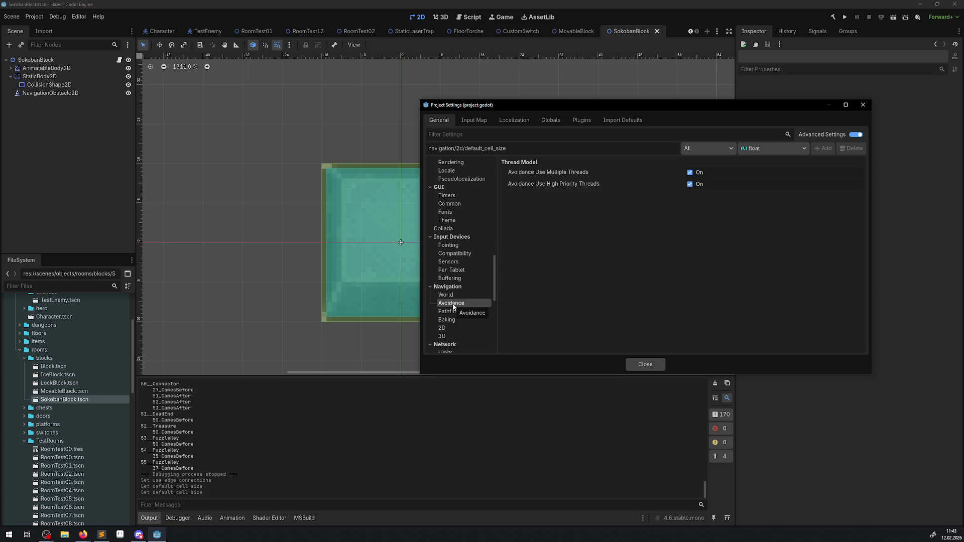
click(446, 296)
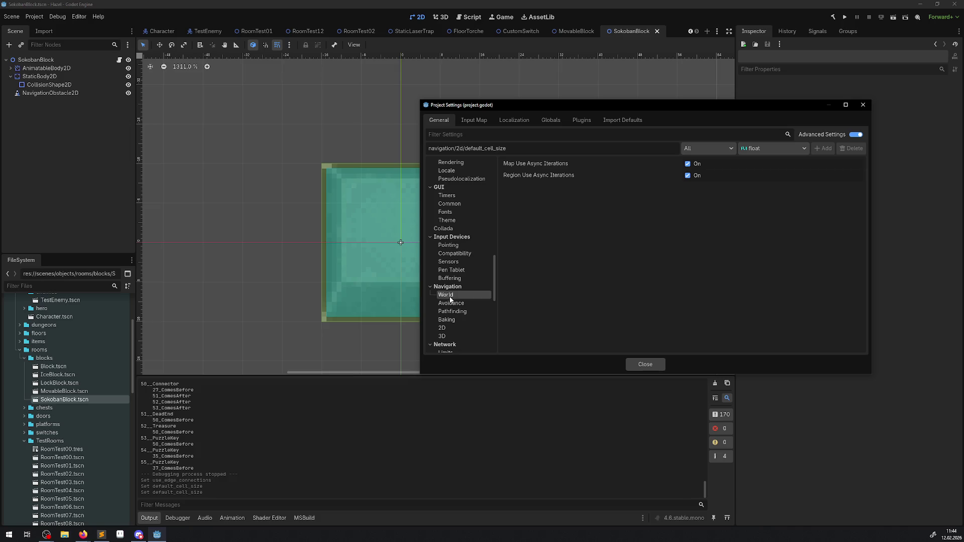
click(450, 304)
click(451, 312)
click(450, 321)
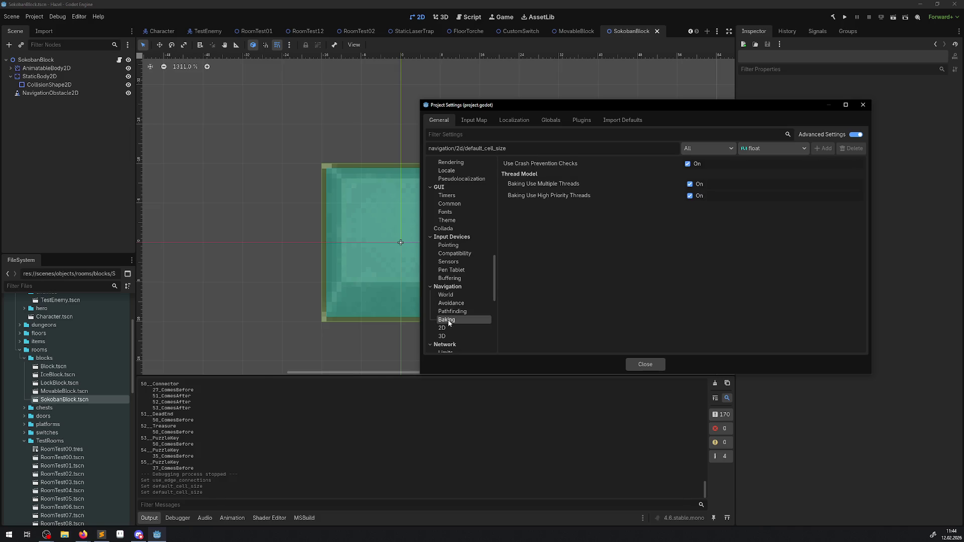
click(444, 329)
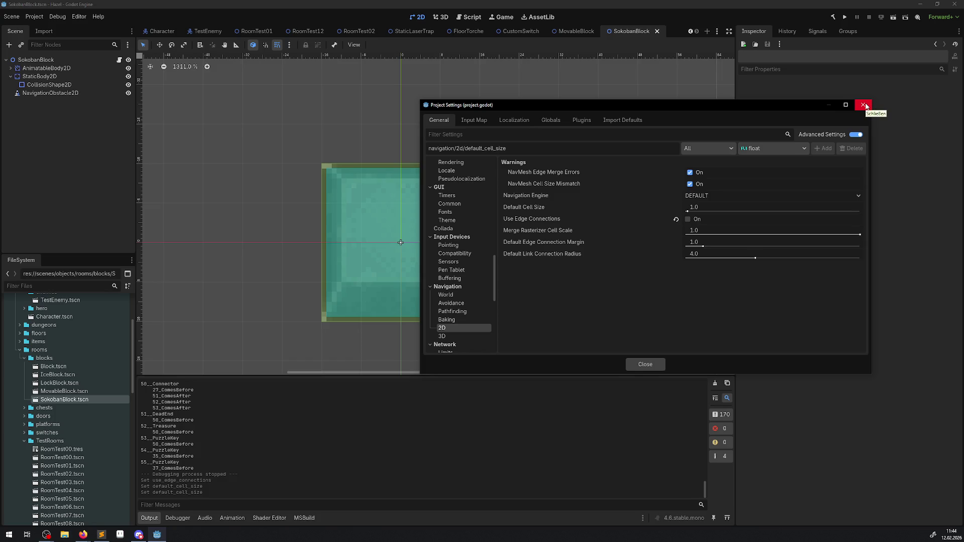
click(863, 105)
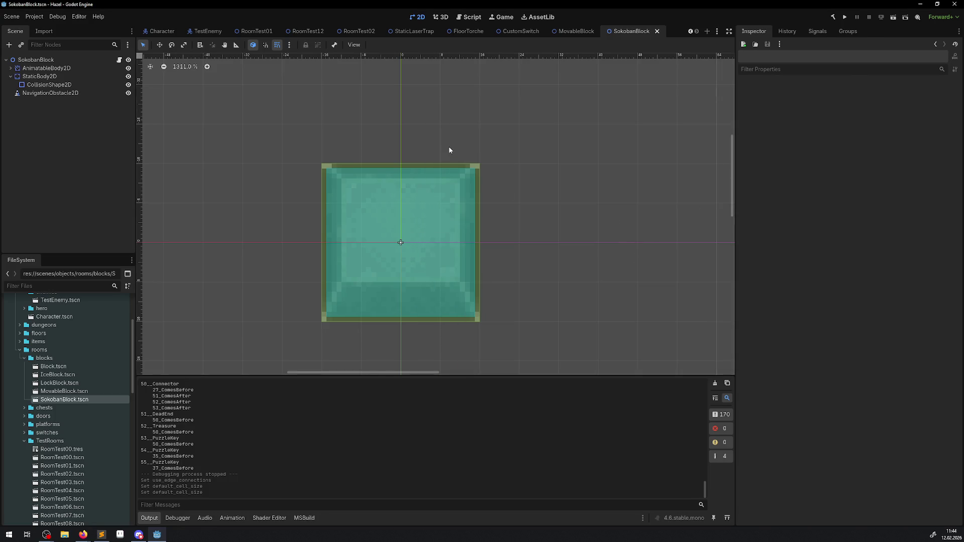
Open the TestEnemy scene, review its NavigationAgent2D properties, then select the TestEnemy root node.
click(215, 32)
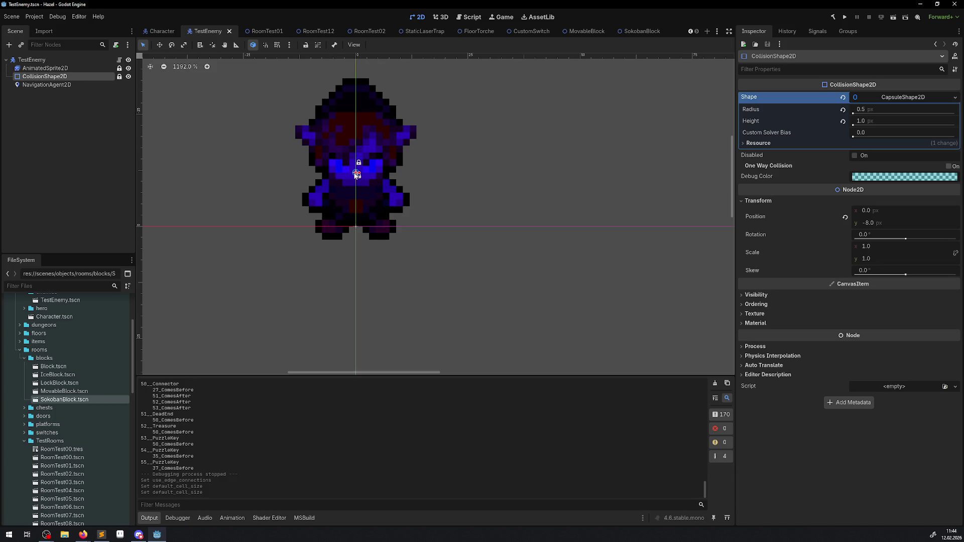
click(77, 85)
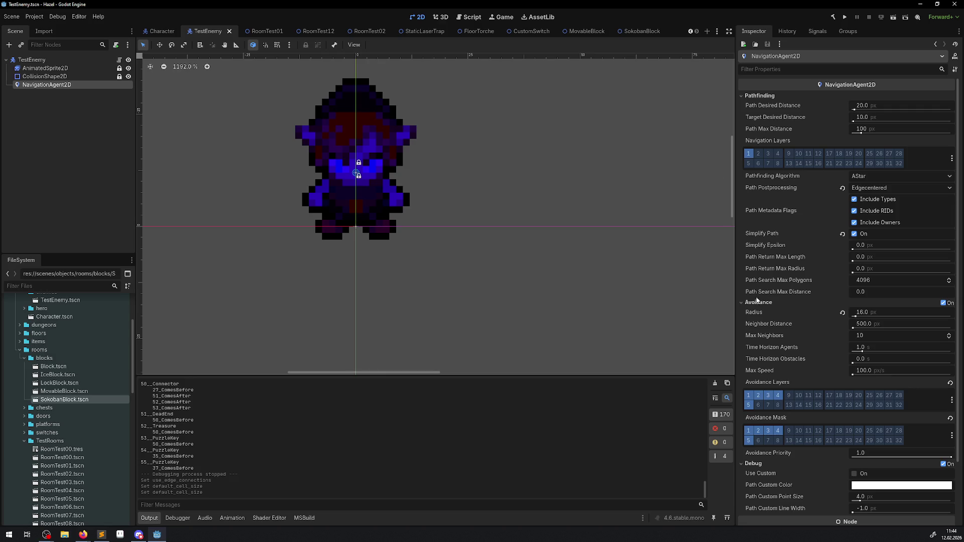
scroll(down, 3)
scroll(up, 3)
click(36, 60)
Unlock AnimatedSprite2D and CollisionShape2D, then move the sprite down to y position 0.
click(378, 190)
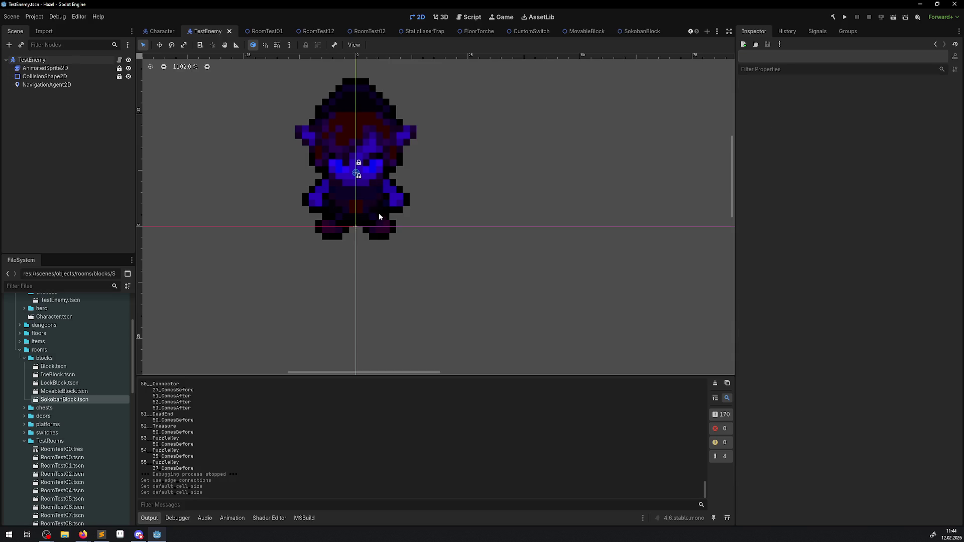
click(46, 68)
click(159, 44)
click(369, 197)
drag(385, 197, 384, 214)
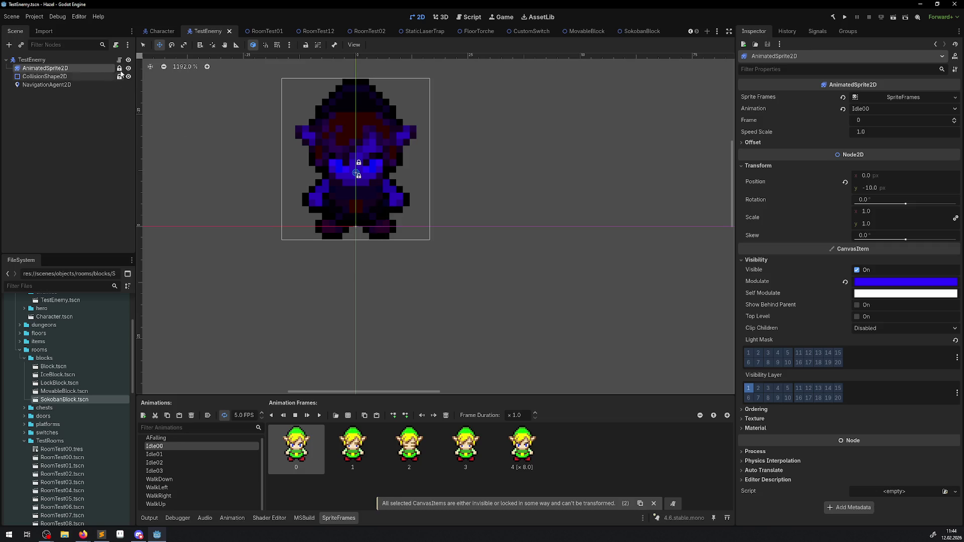
click(119, 76)
click(119, 68)
drag(352, 195, 368, 251)
Make the CollisionShape2D capsule taller by dragging its height handle.
click(45, 76)
drag(356, 177, 356, 227)
click(85, 85)
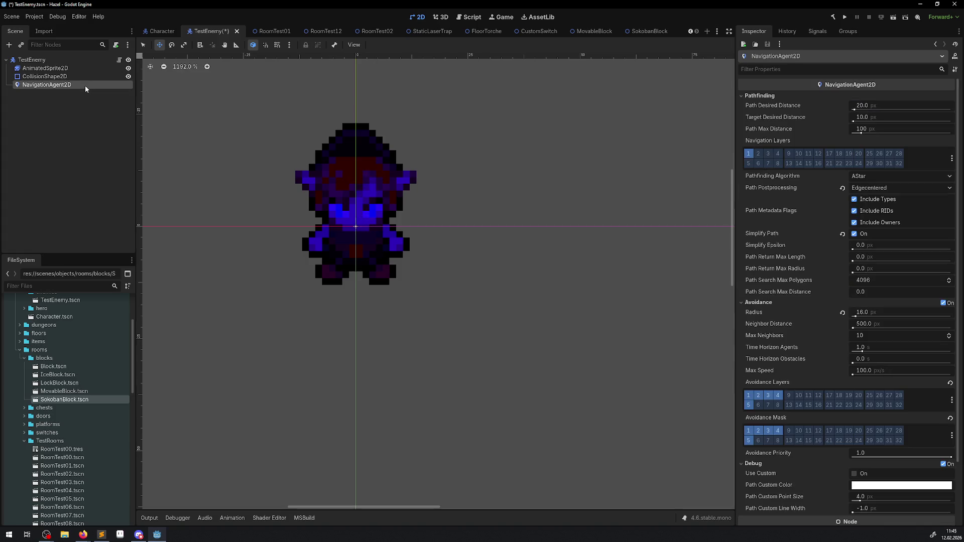
Save the TestEnemy scene after adjusting the canvas view slightly.
scroll(down, 3)
scroll(up, 3)
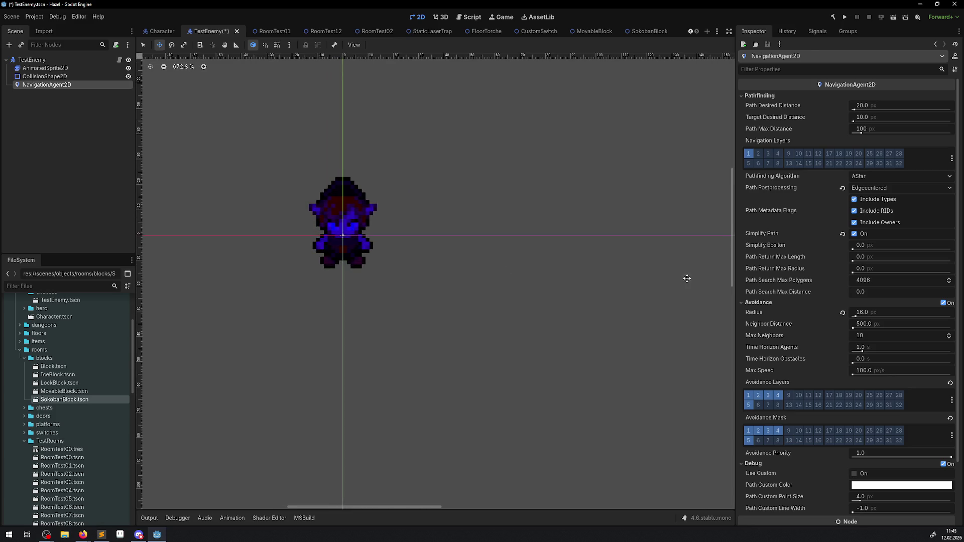
scroll(down, 3)
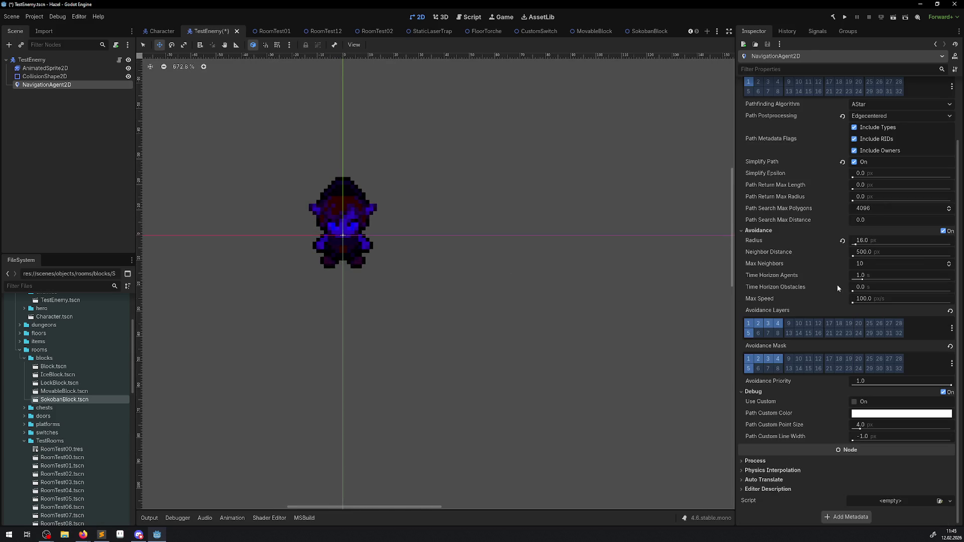
mouse_move(805, 283)
drag(376, 218, 397, 201)
key(ctrl+s)
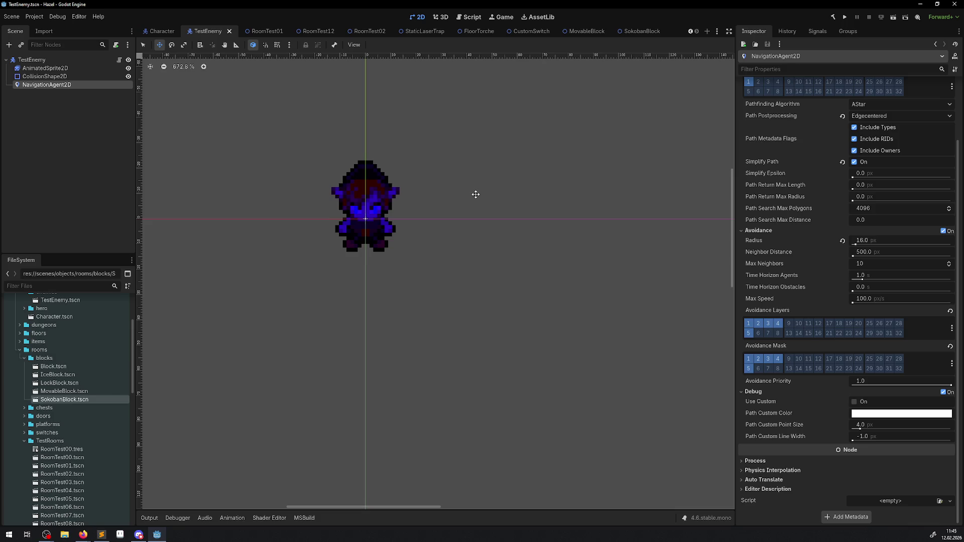
Review Navigation World, Avoidance and Pathfinding settings, including Max Threads, then run the project.
click(34, 17)
click(45, 29)
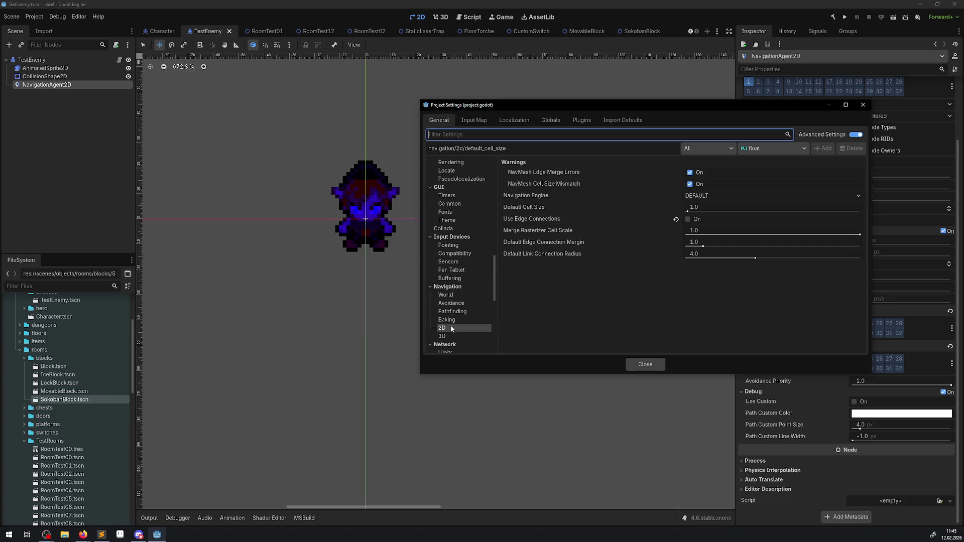
click(449, 295)
click(452, 303)
click(453, 311)
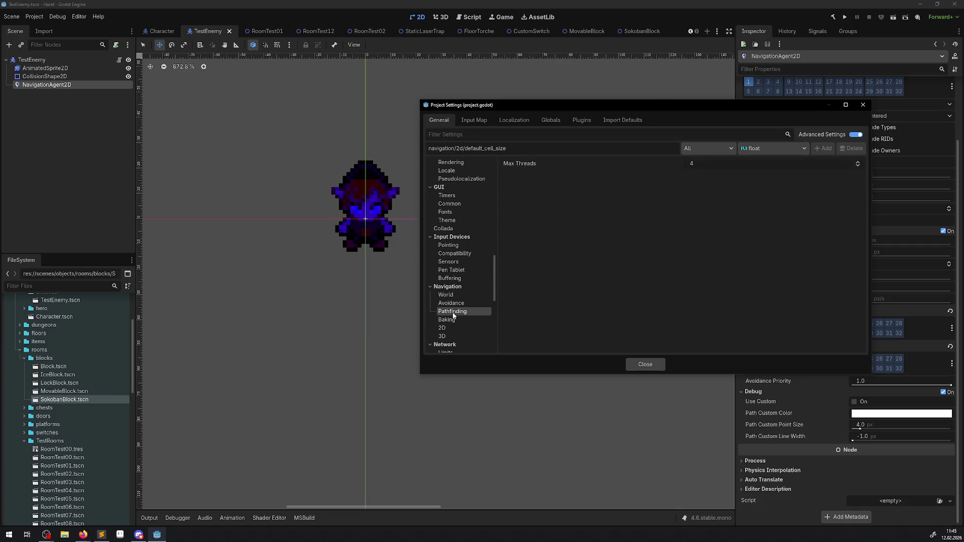
click(706, 165)
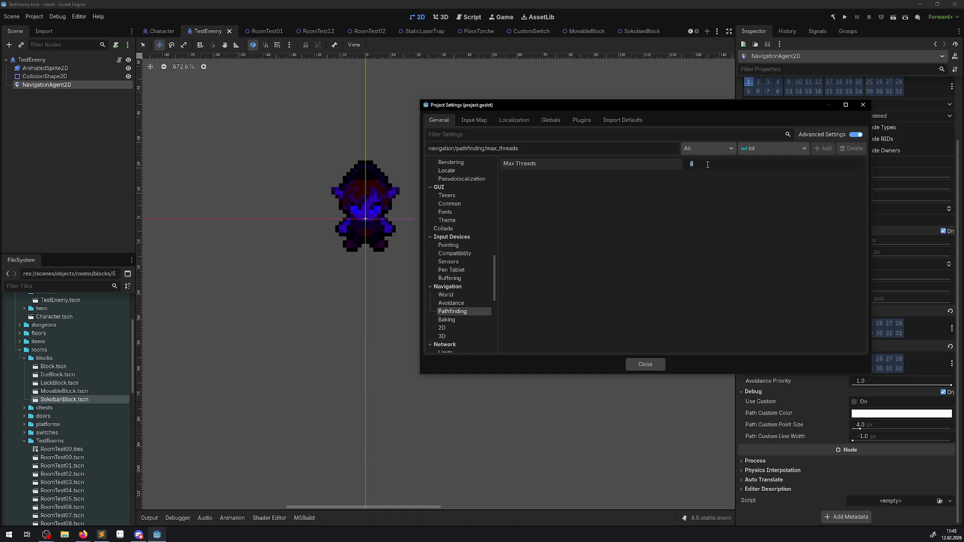
text(1)
click(647, 366)
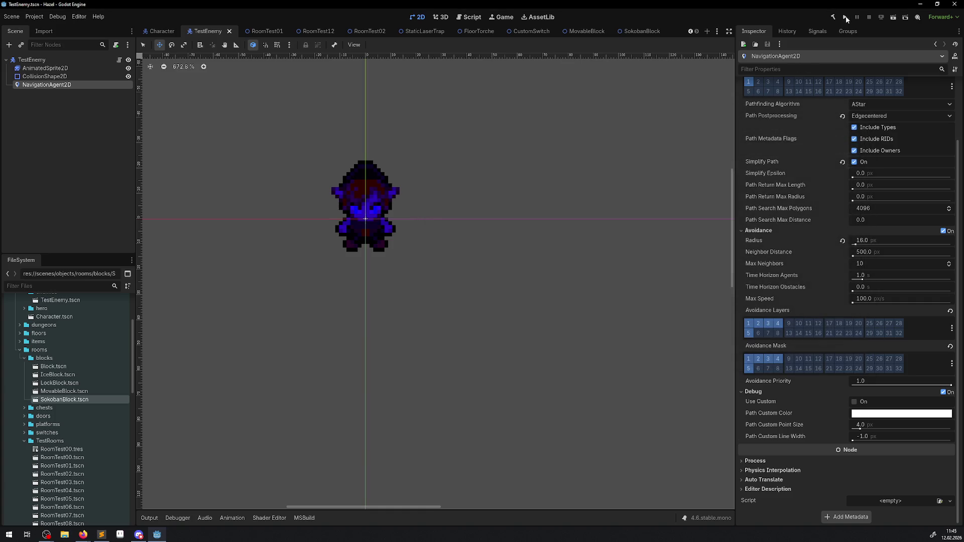
click(845, 18)
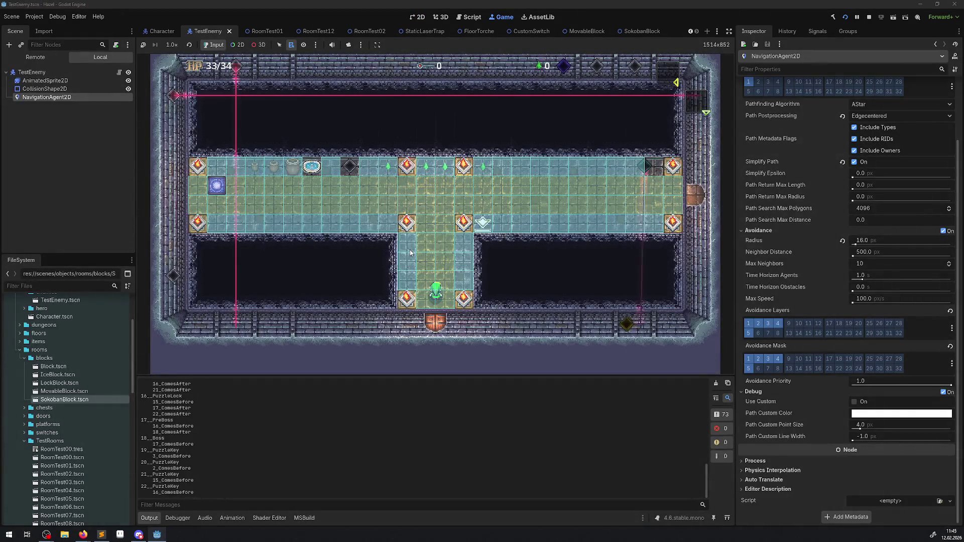
Walk the hero up the corridor and right into the next room.
key(Up)
key(Right)
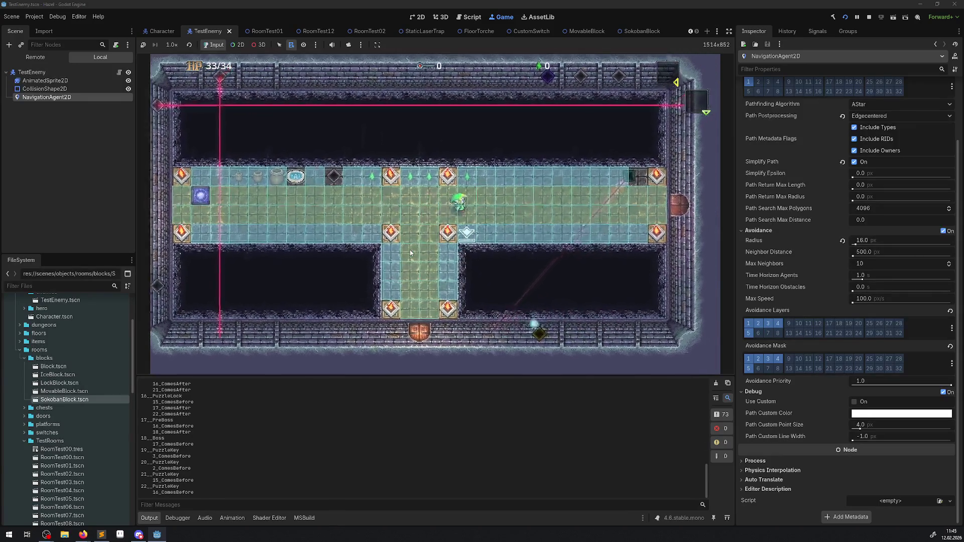
key(Right)
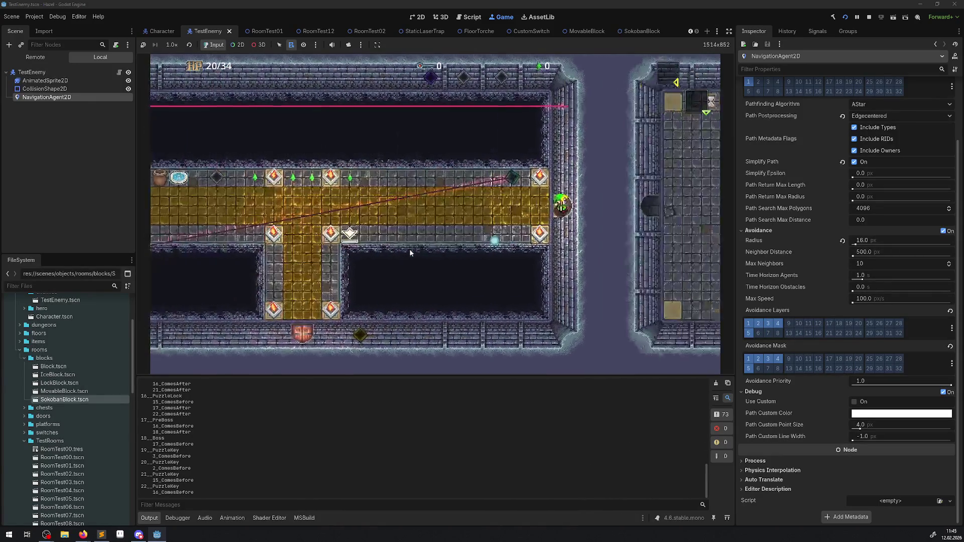
key(Right)
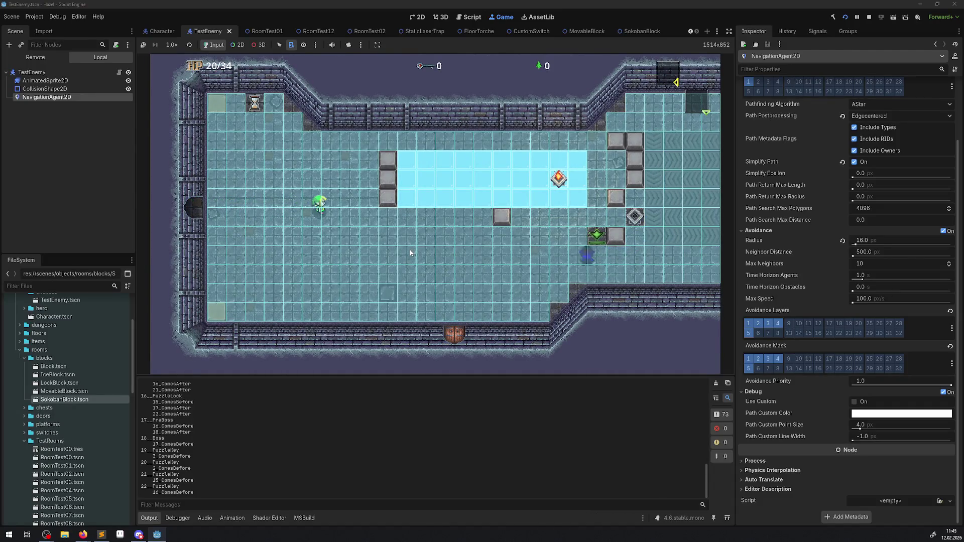
key(Up)
key(Right)
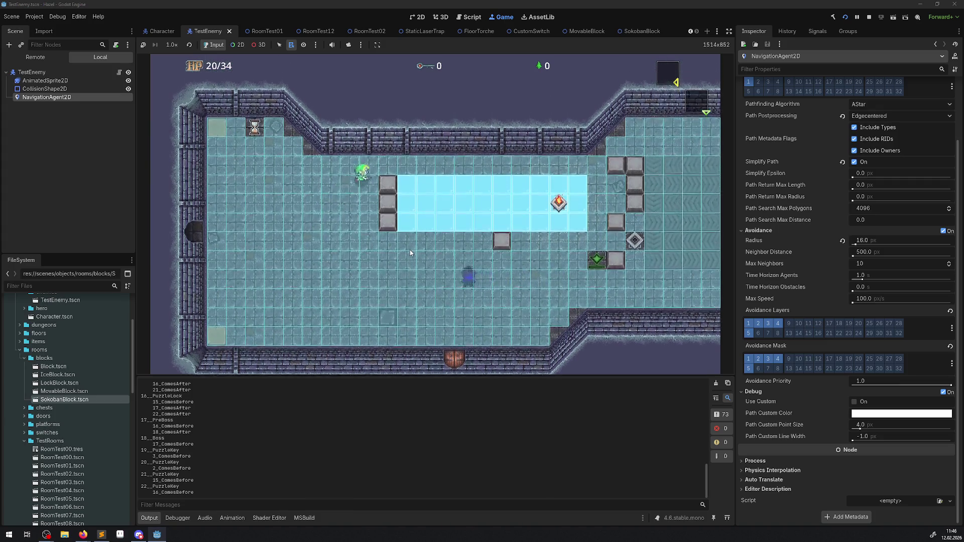
Lead the hero in loops around the room to lure the enemy after it.
key(Down)
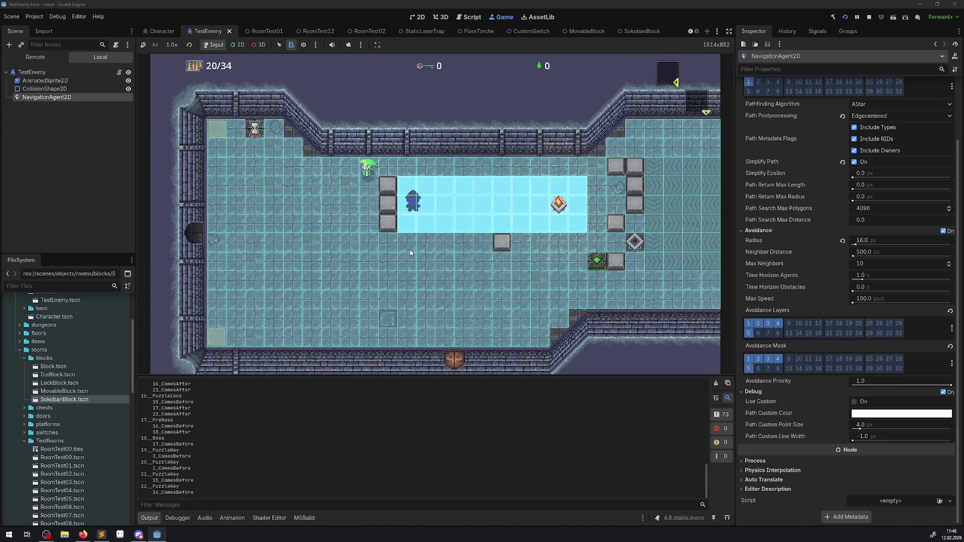
key(Up)
key(Right)
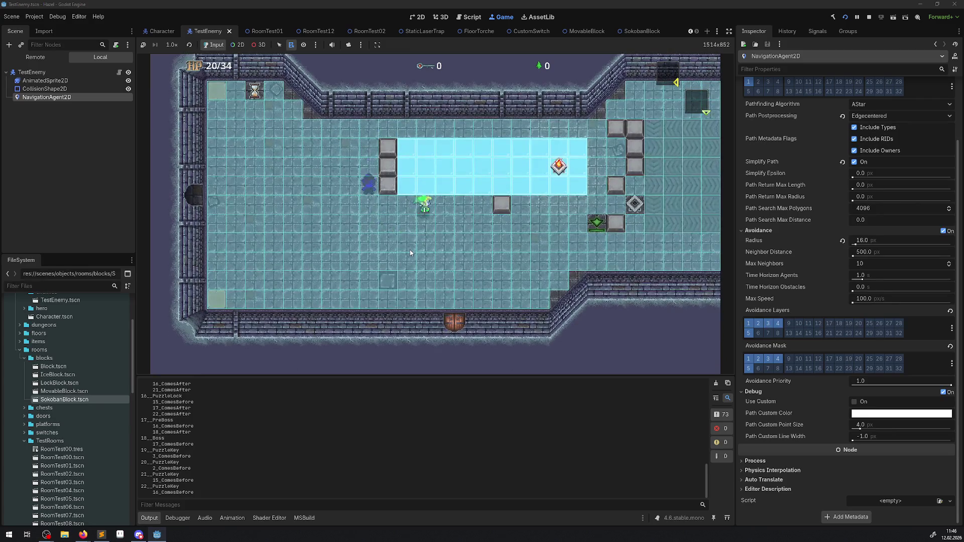
key(Left)
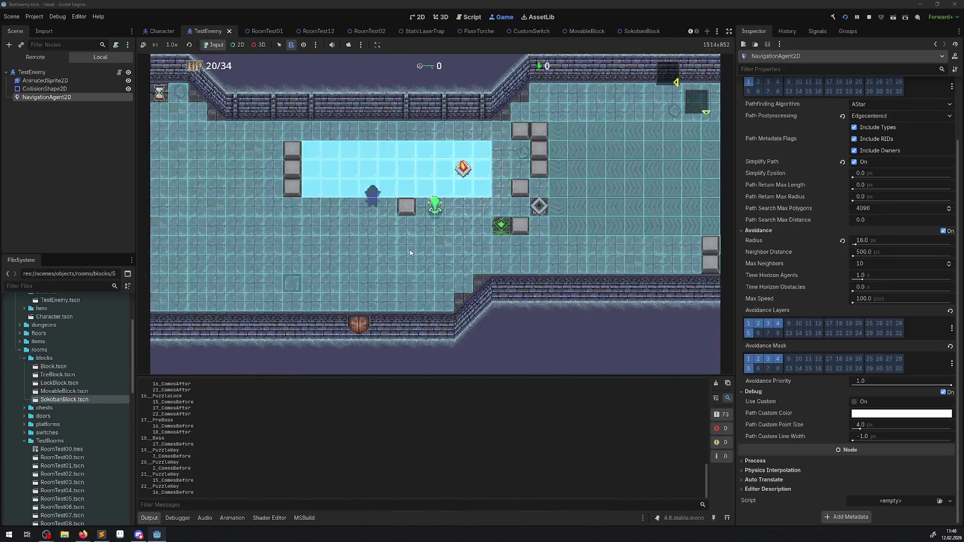
key(Down)
key(Up)
key(Left)
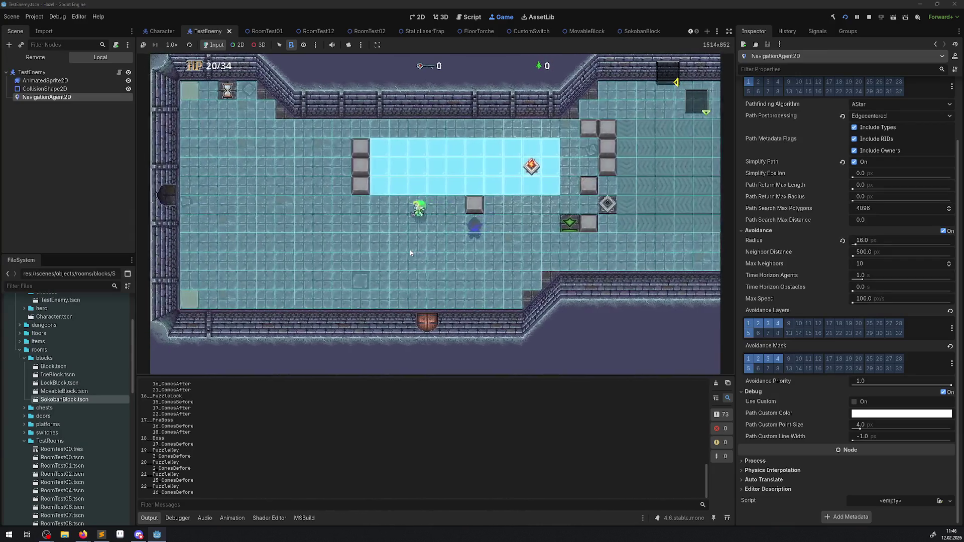
key(Right)
key(Down)
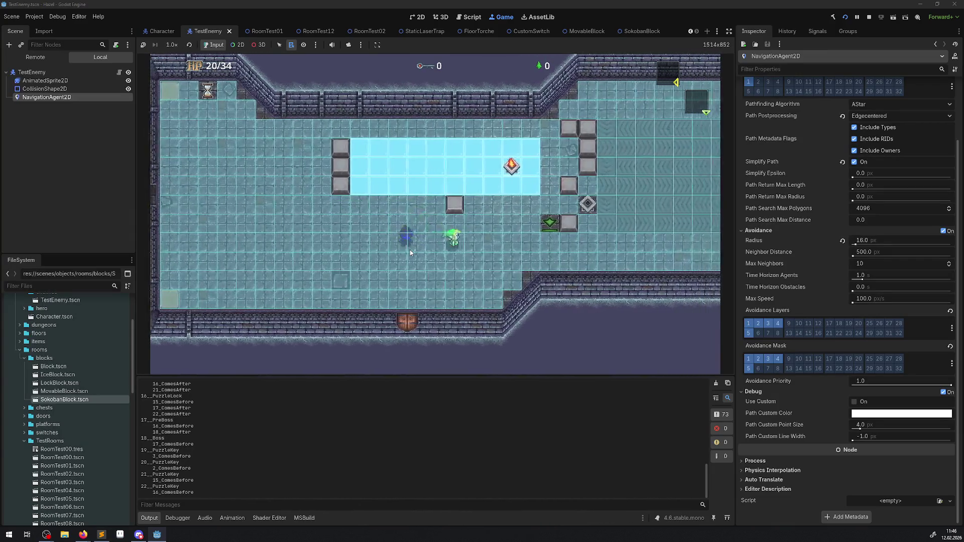
key(Right)
key(Up)
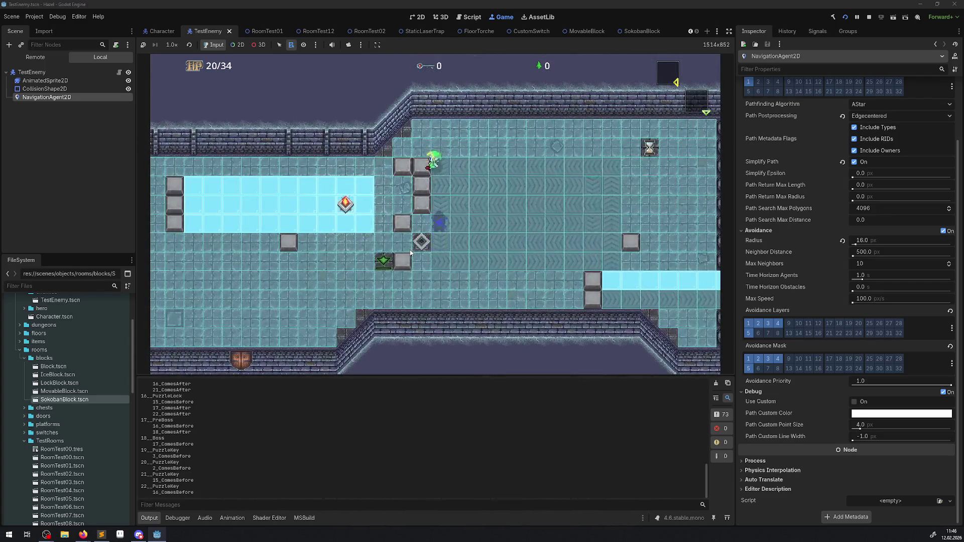
key(Left)
key(Down)
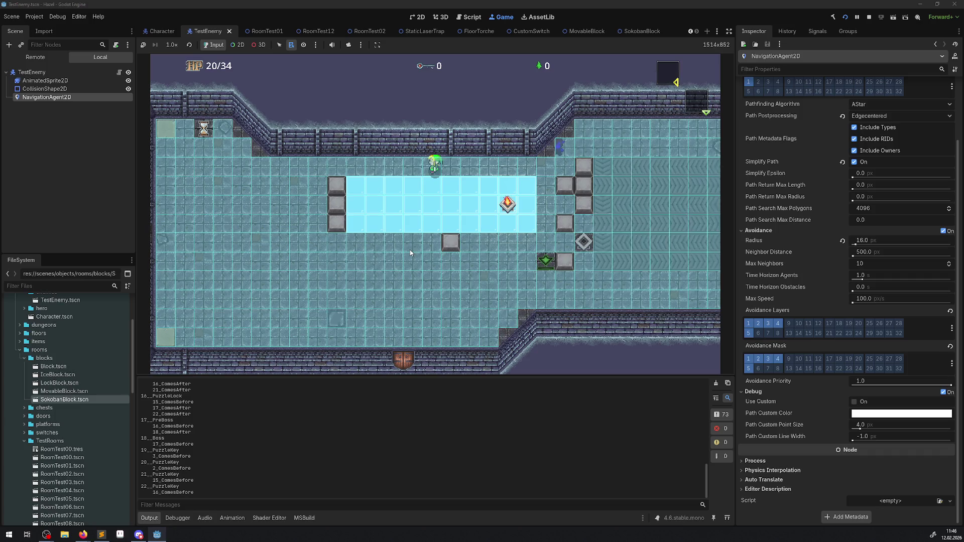
Walk the hero right past the enemy and down, then show the remote scene tree.
key(Right)
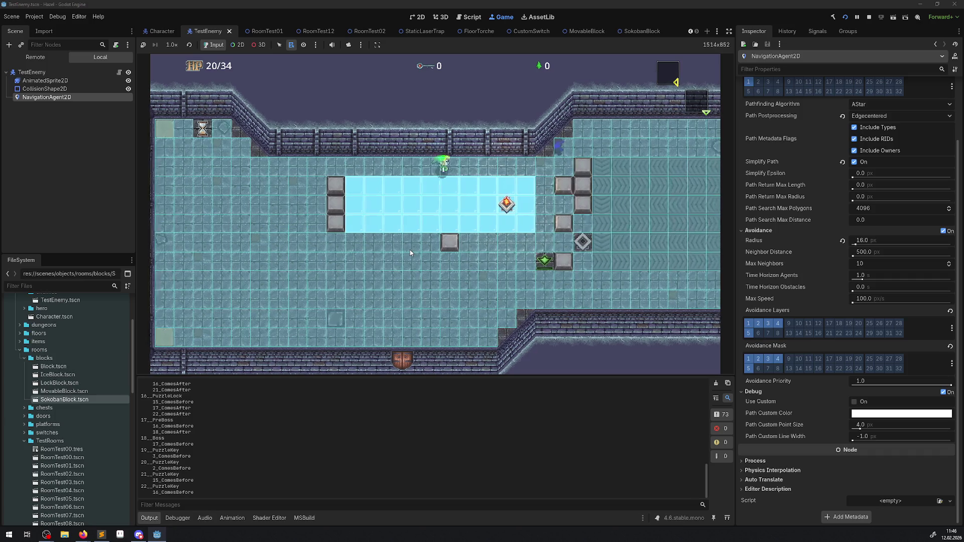
key(Down)
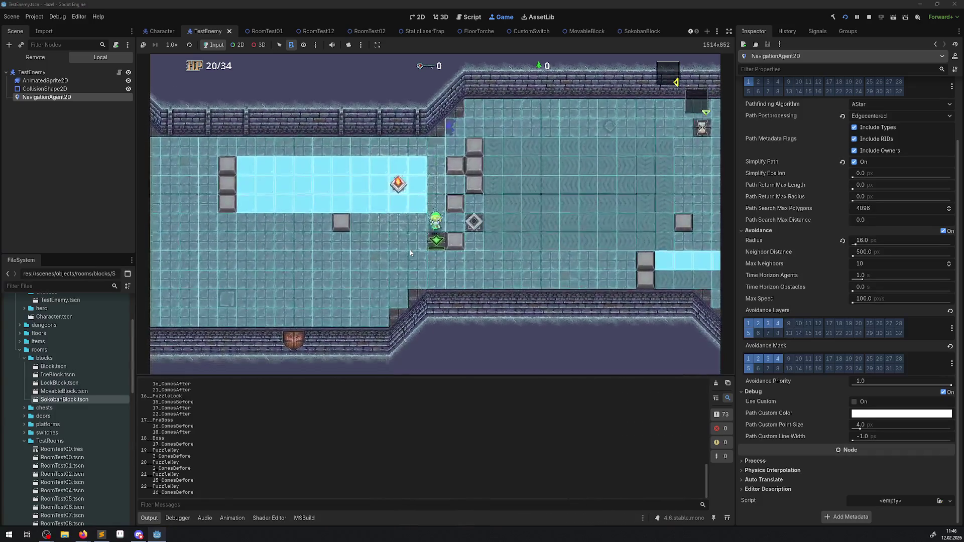
key(Down)
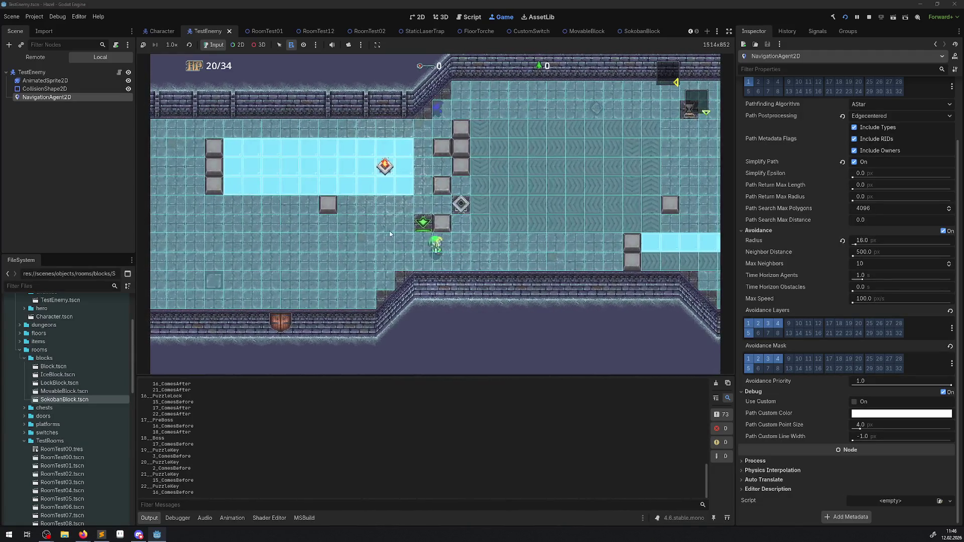
click(18, 58)
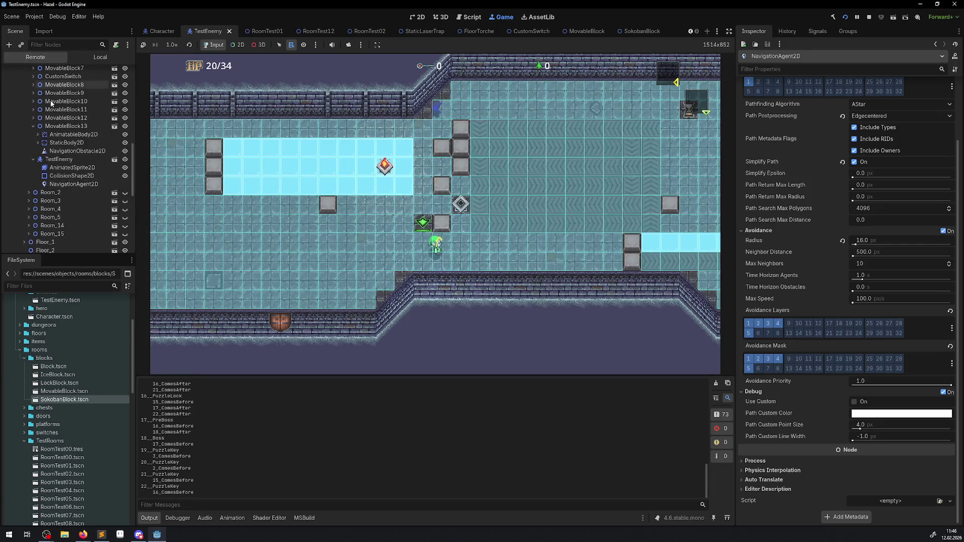
Shrink the live enemy agent's avoidance radius to 0.01 px, walk past the blocks, then stop the game.
click(65, 184)
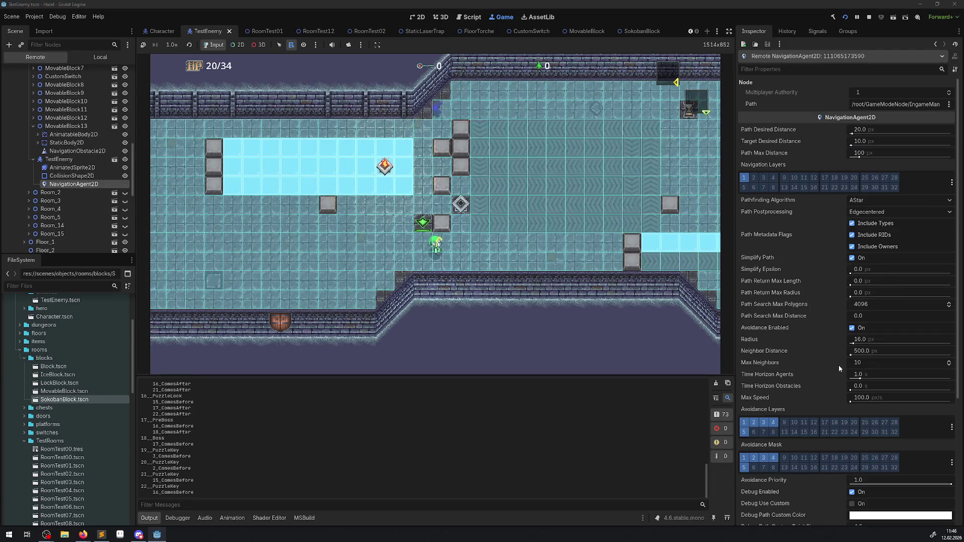
drag(856, 344, 850, 345)
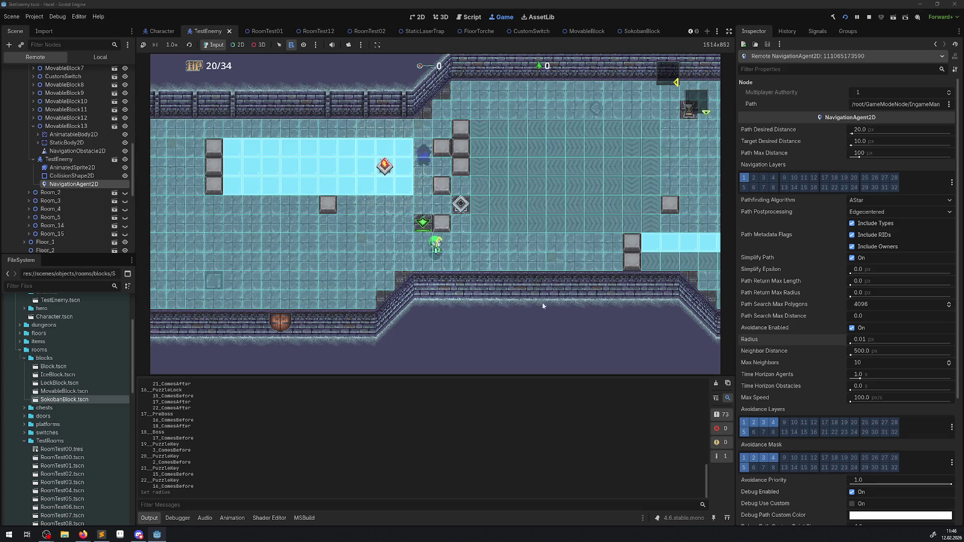
key(Left)
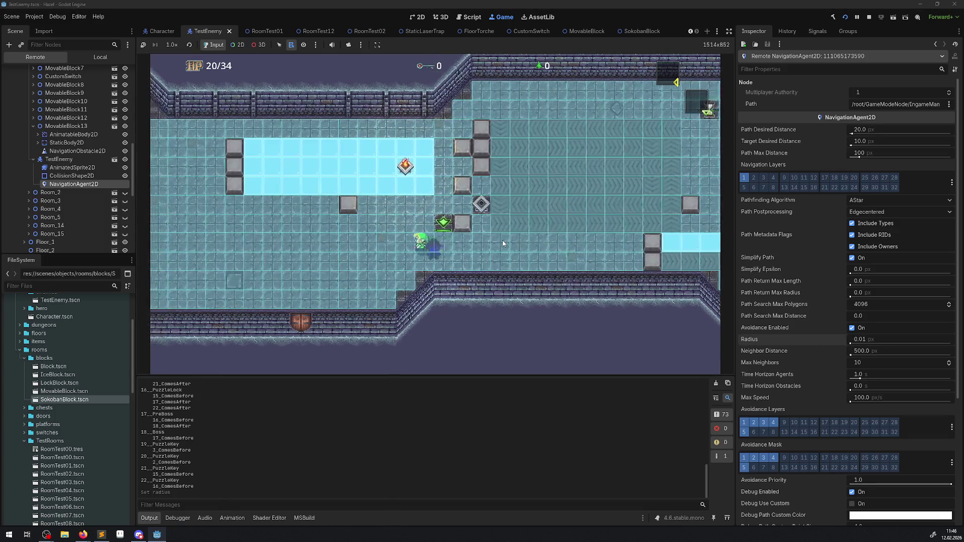
key(Up)
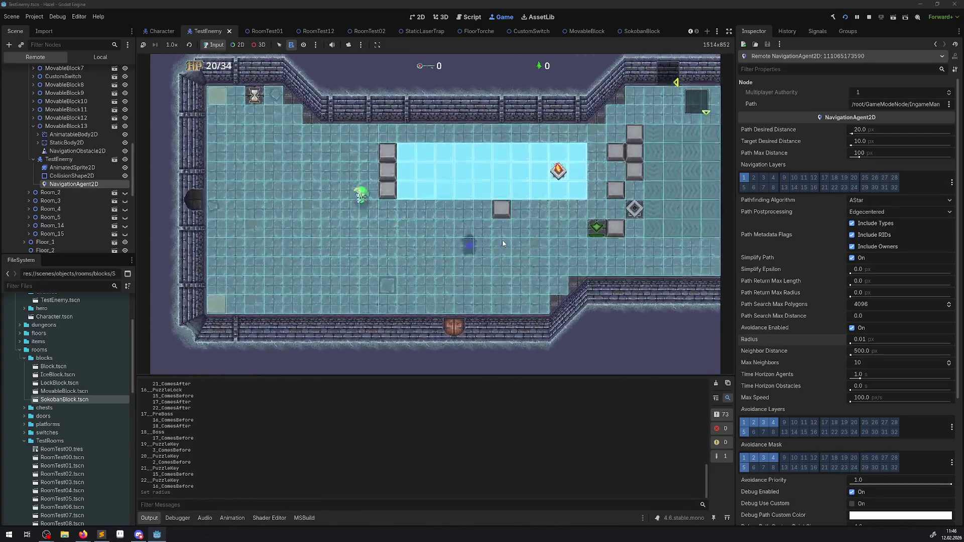
key(Up)
key(Right)
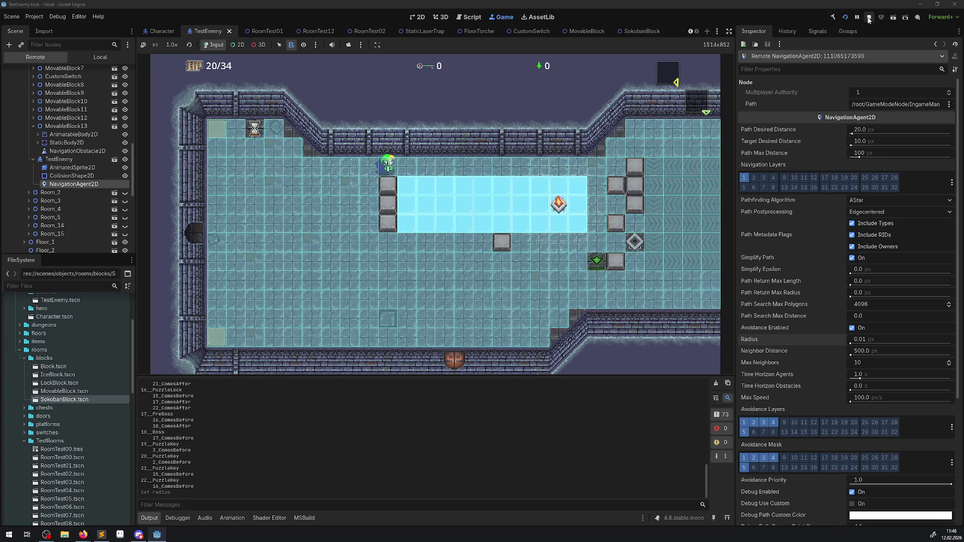
click(869, 17)
Set the SokobanBlock's NavigationObstacle2D radius to 0 and save the scene.
click(645, 37)
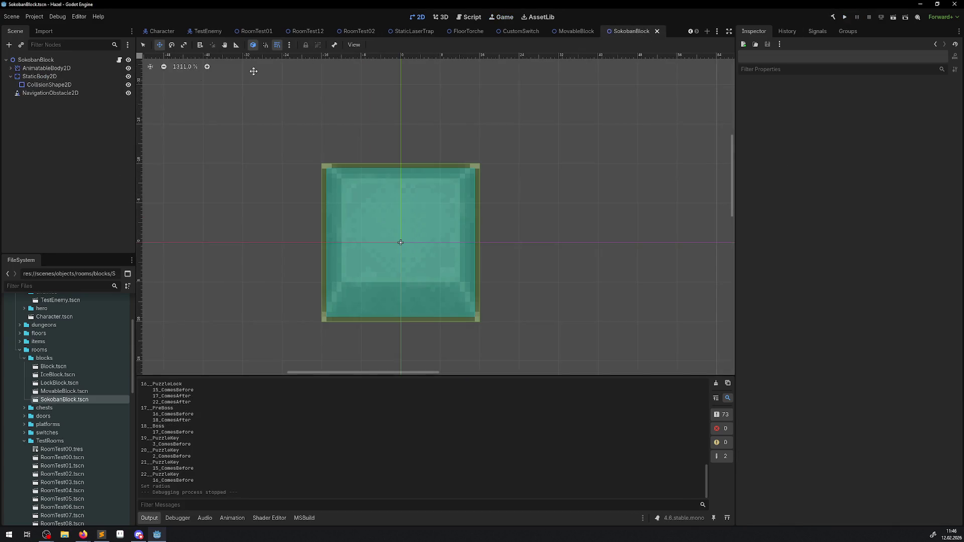
click(116, 94)
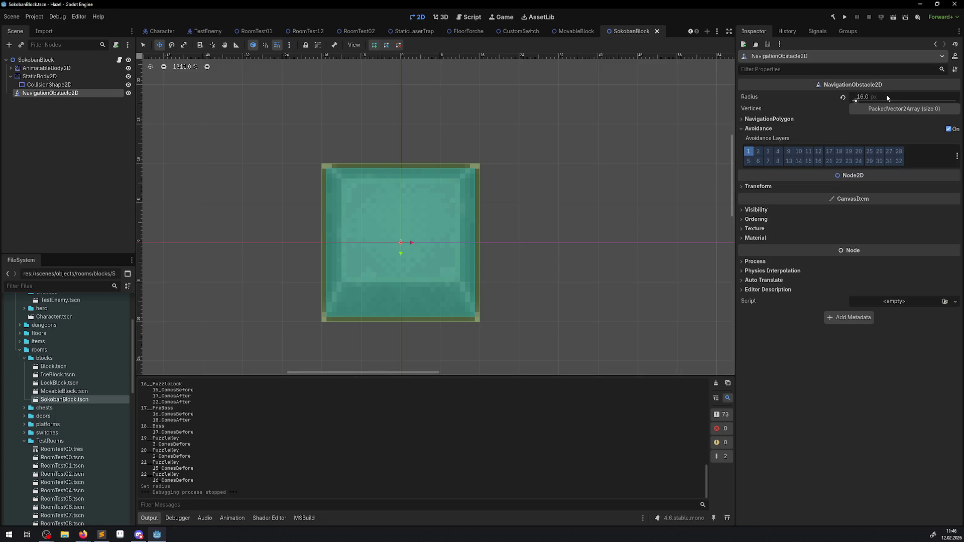
click(869, 96)
text(0)
key(Return)
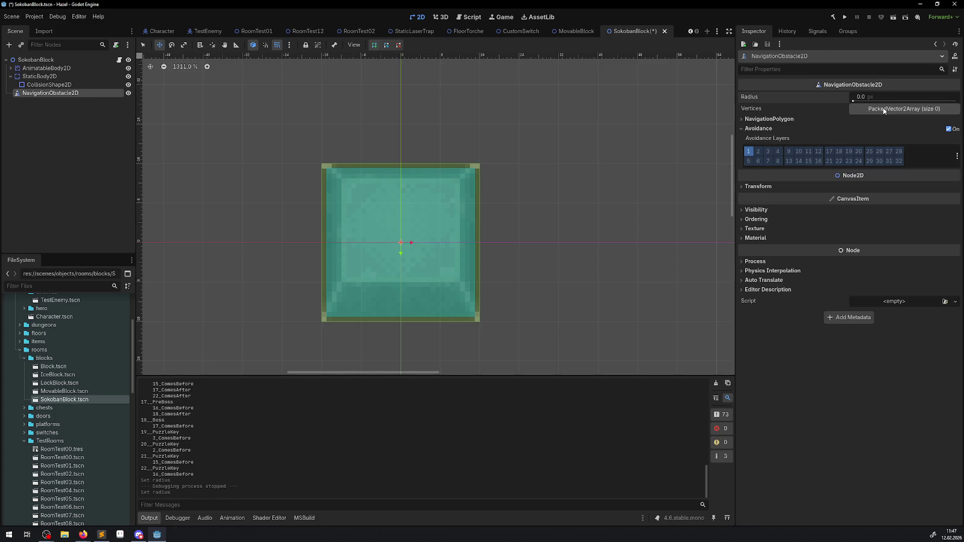
key(ctrl+s)
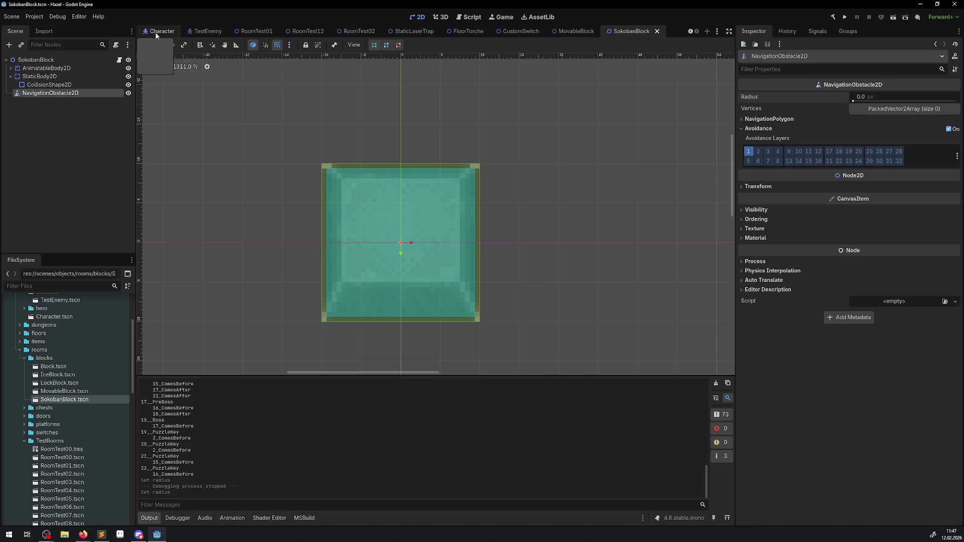
Set the TestEnemy CollisionShape2D capsule radius to 4, after trying 8 and 6.
click(192, 32)
click(39, 78)
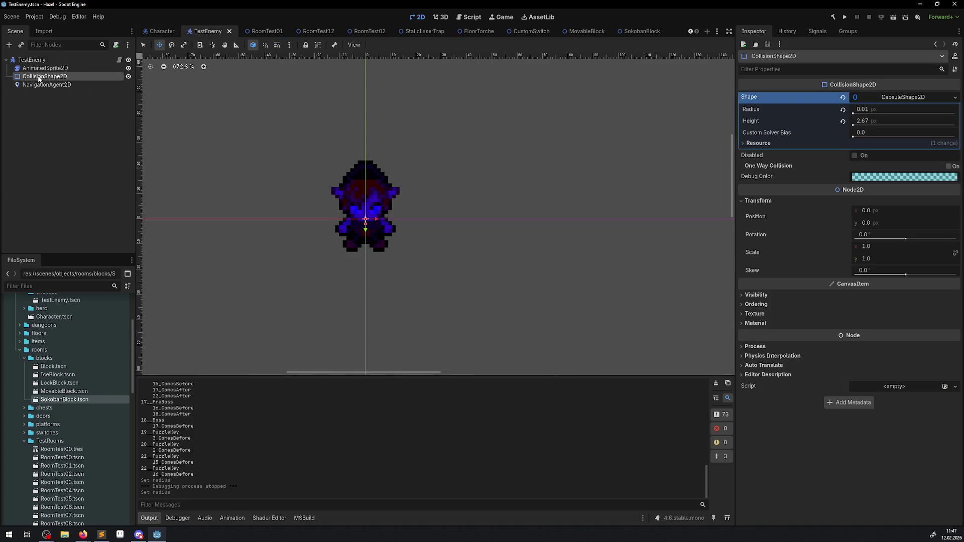
click(870, 109)
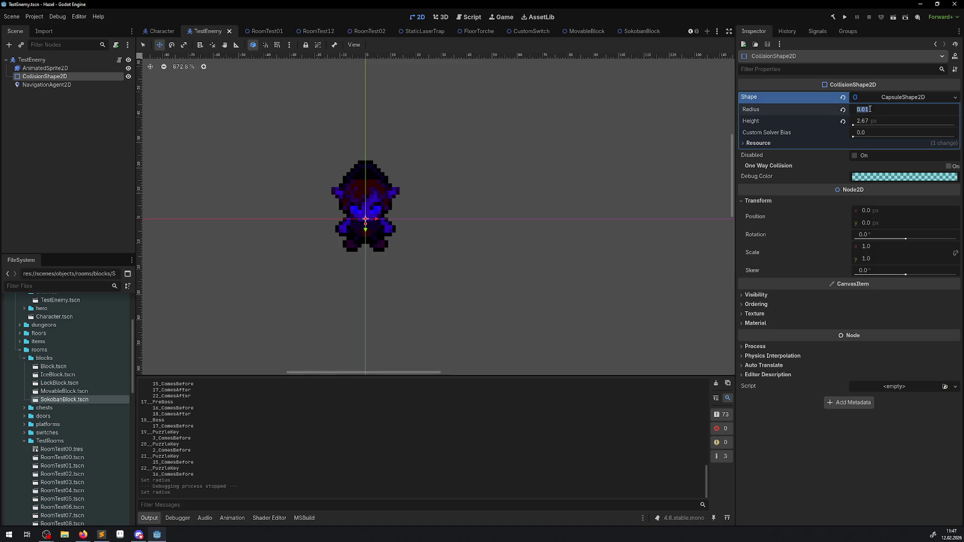
text(8)
key(Return)
click(855, 111)
text(6)
key(Return)
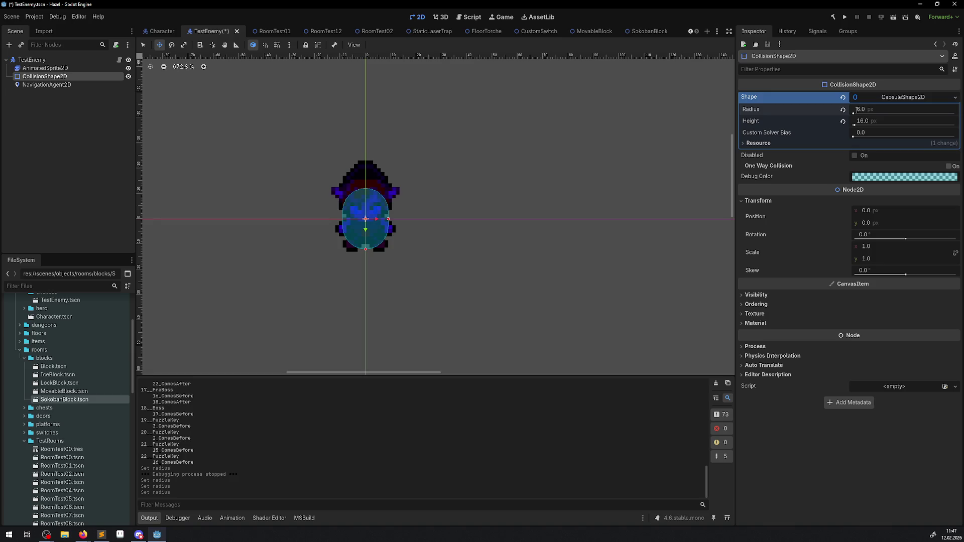
click(862, 111)
text(4)
key(Return)
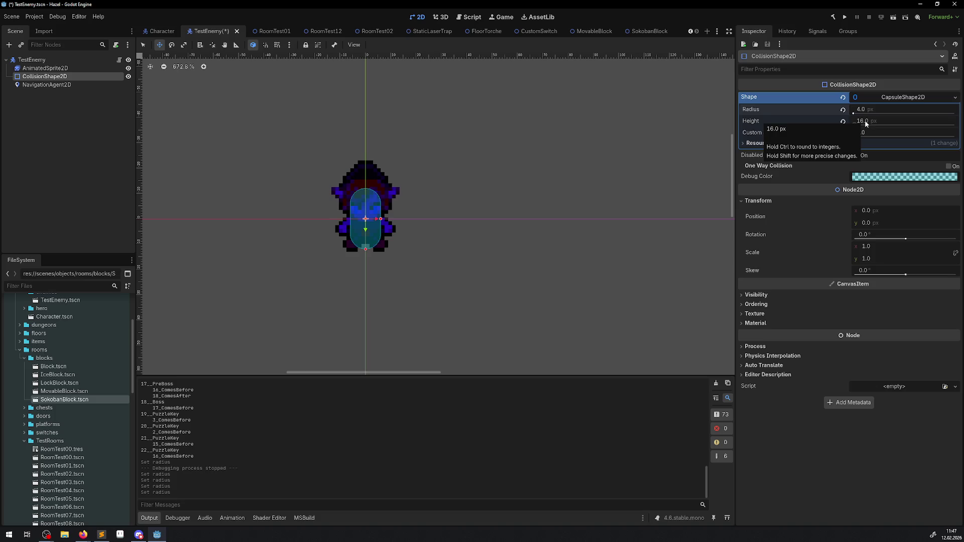
Nudge the collision capsule up 2 px, save TestEnemy, and run the project.
scroll(up, 3)
drag(355, 214, 358, 211)
key(ctrl+s)
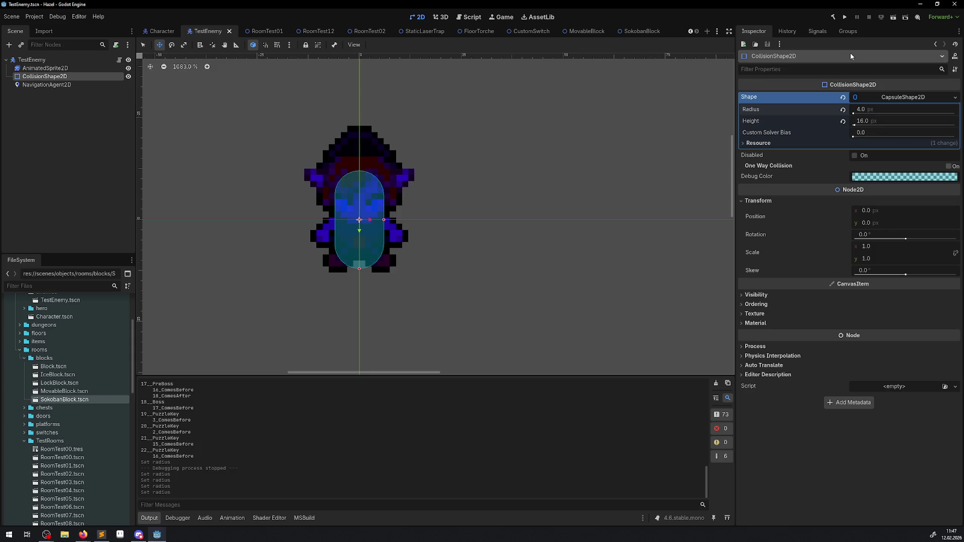
click(845, 19)
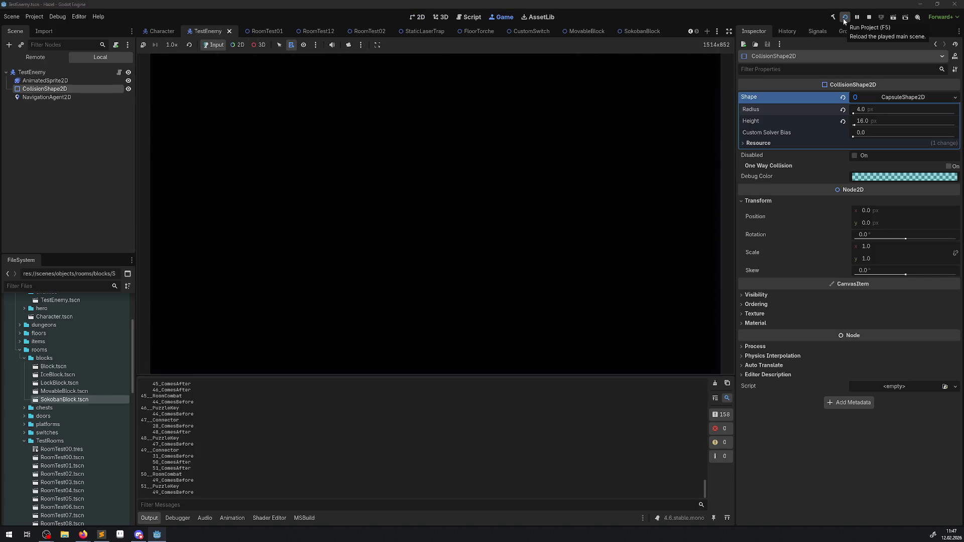
Walk the hero right through the door into the ice room toward the block column.
key(Right)
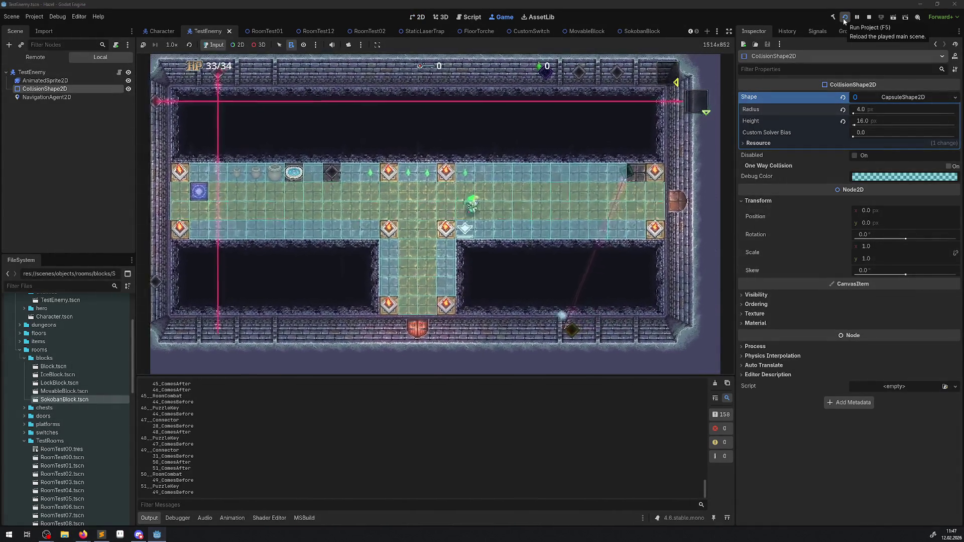
key(Right)
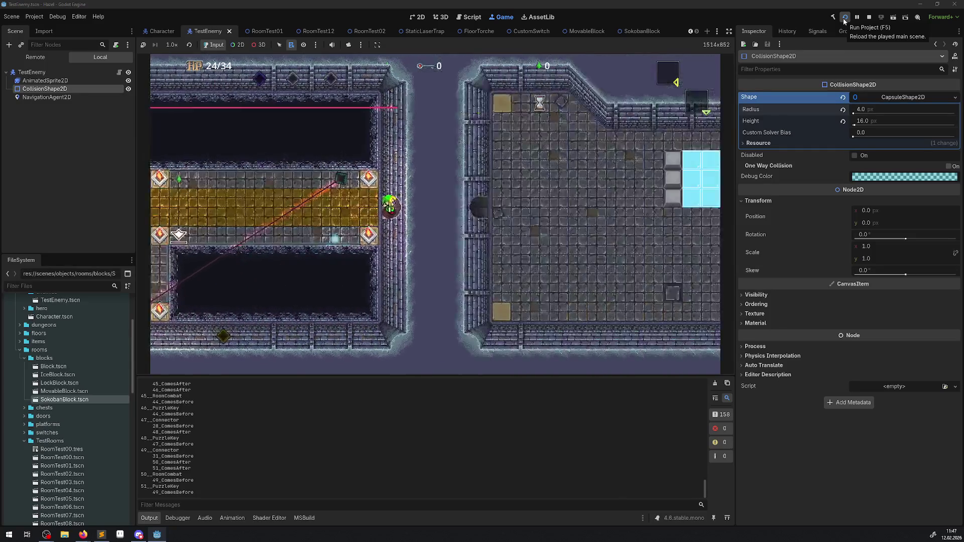
key(Right)
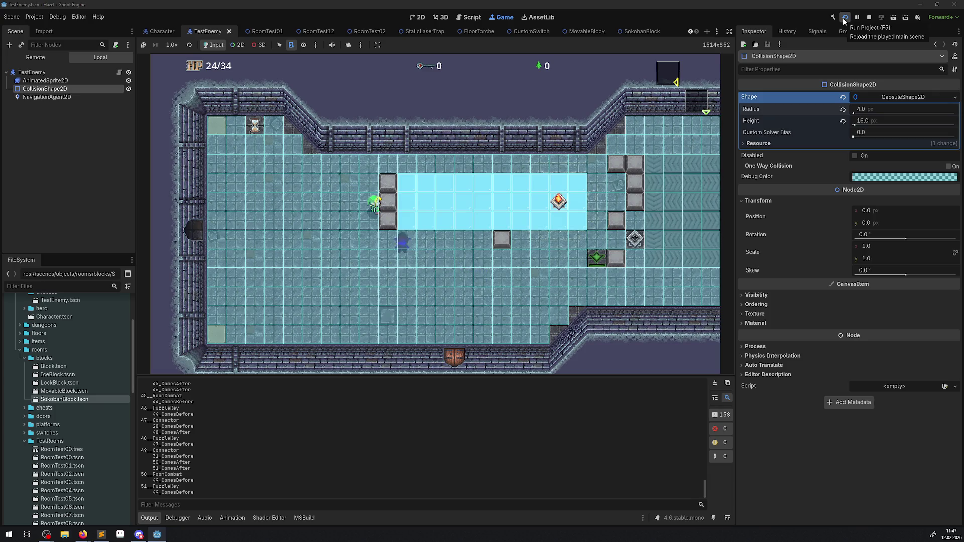
key(Up)
key(Down)
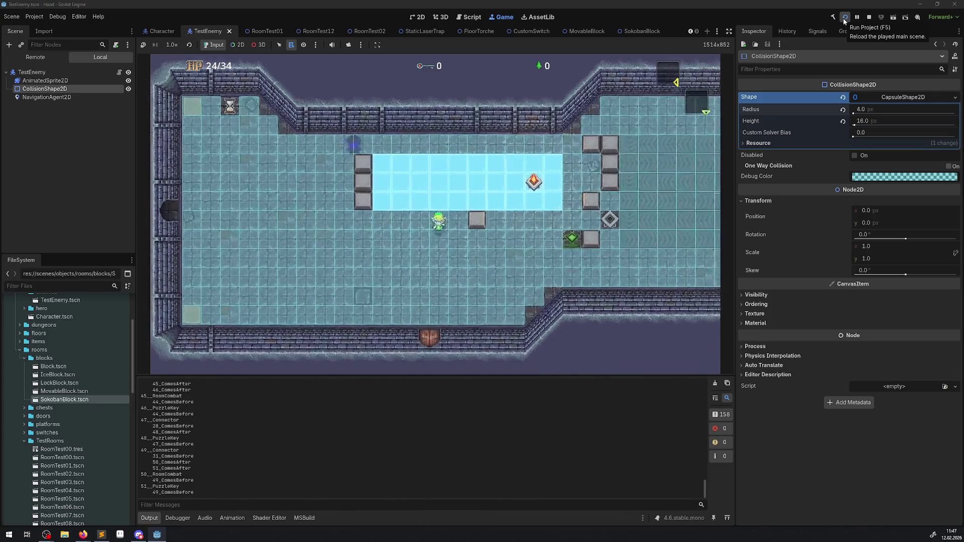
key(Right)
Step the hero on and off the ice row and around the stone column to draw the enemy.
key(Up)
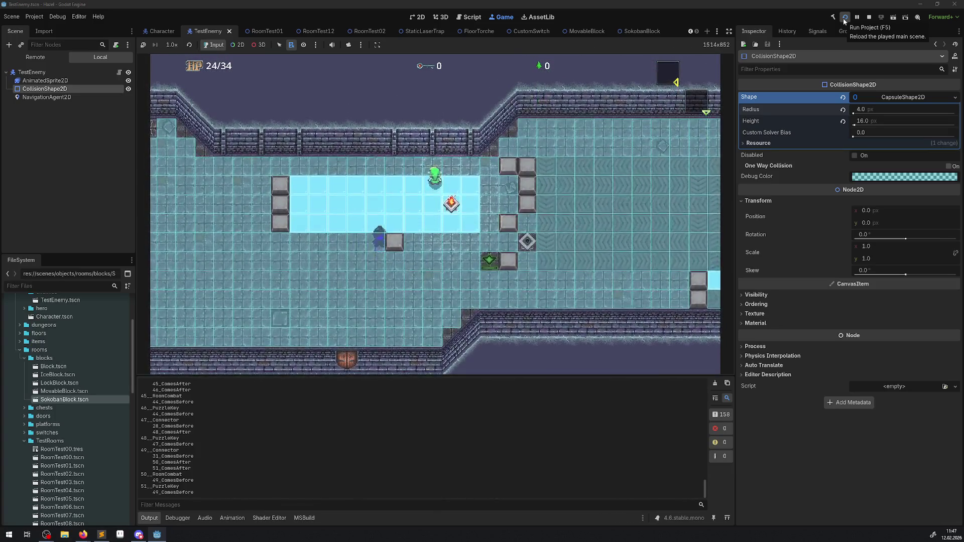
key(Down)
key(Left)
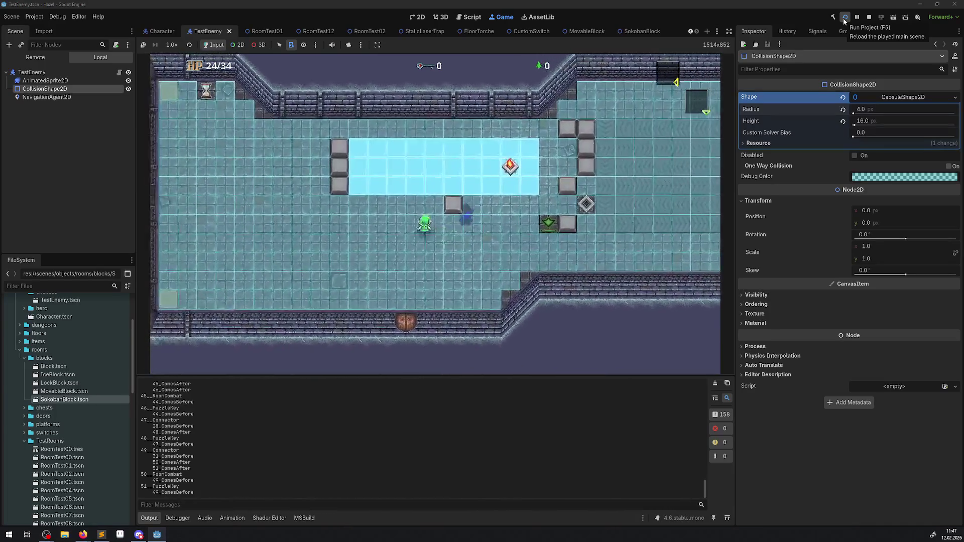
key(Up)
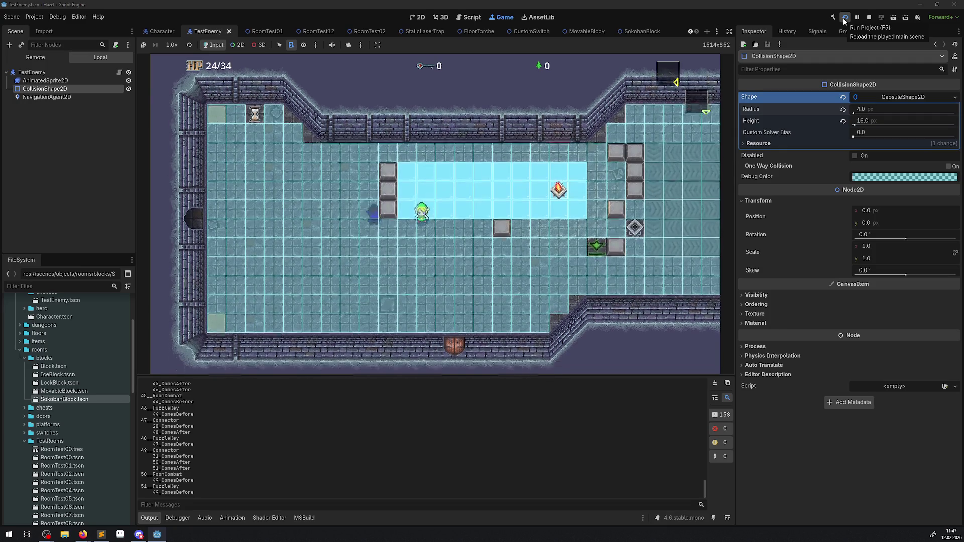
key(Left)
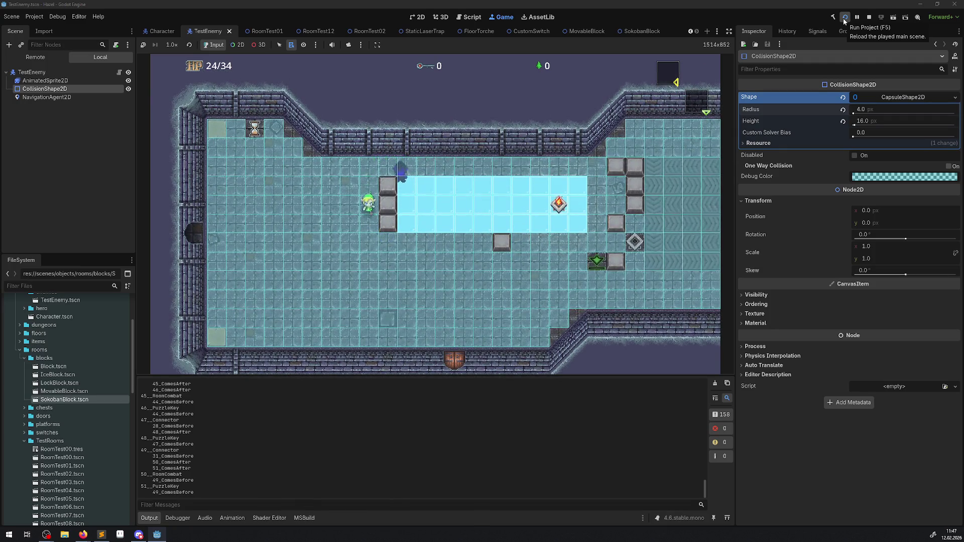
key(Up)
key(Right)
Walk the hero down and right past the stone block, then up beside it.
key(Up)
key(Down)
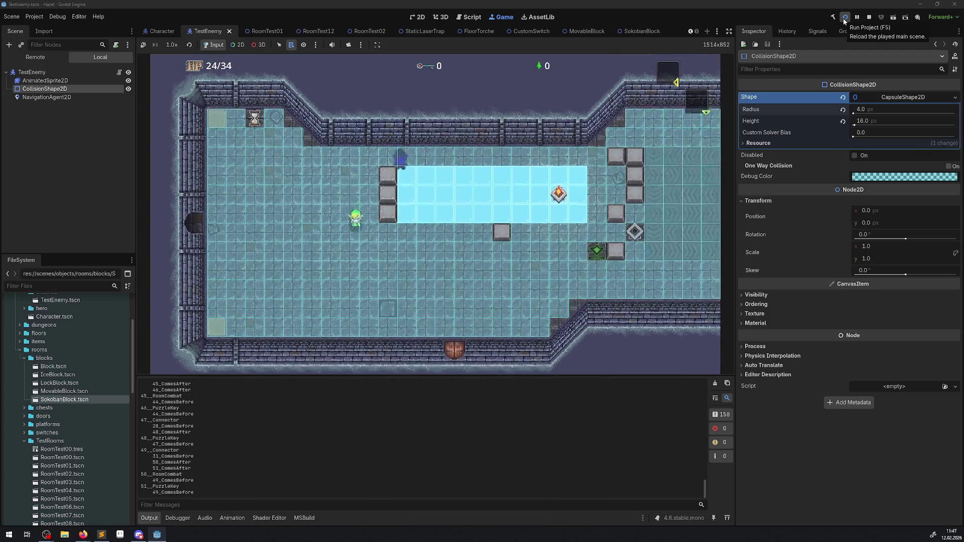
key(Right)
key(Down)
key(Right)
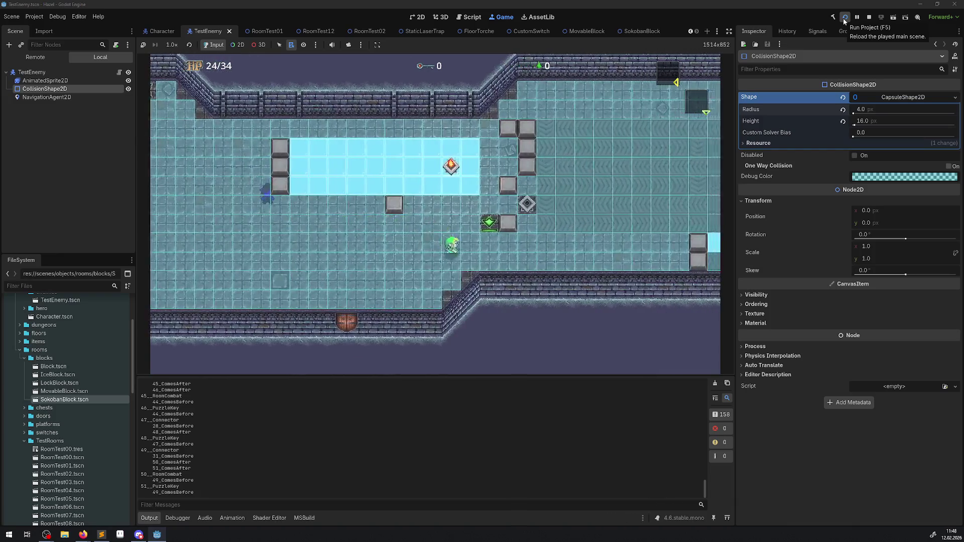
key(Right)
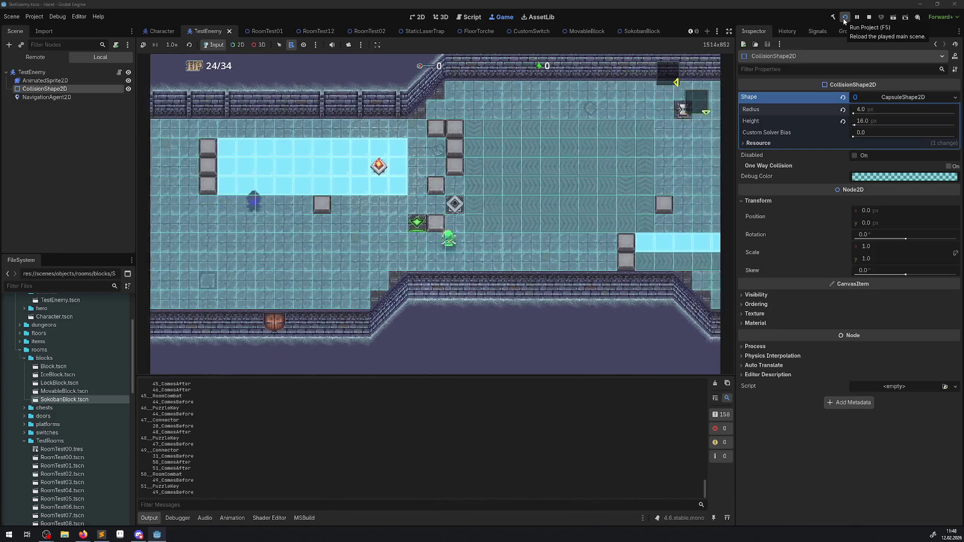
key(Up)
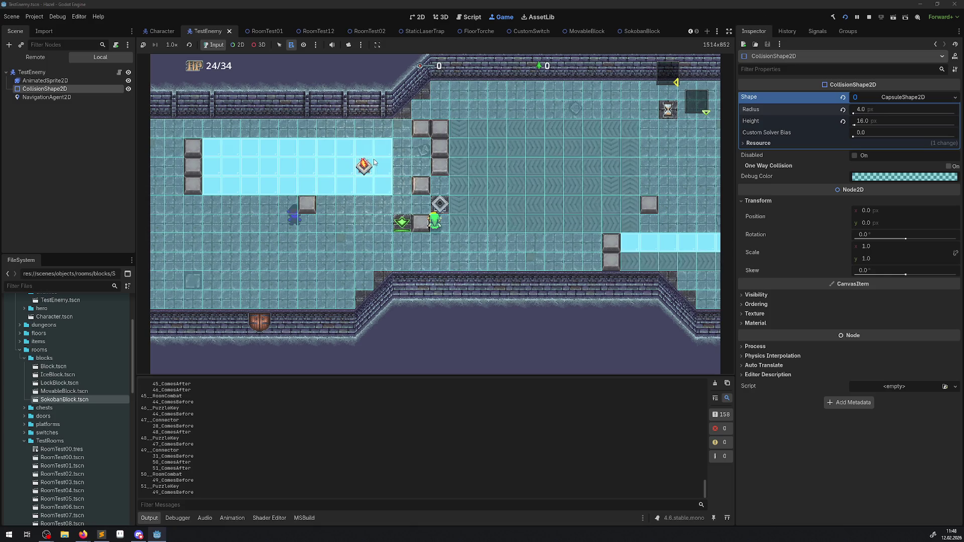
Select the live TestEnemy NavigationAgent2D, disable Simplify Path, and set avoidance radius to 0.01.
click(36, 55)
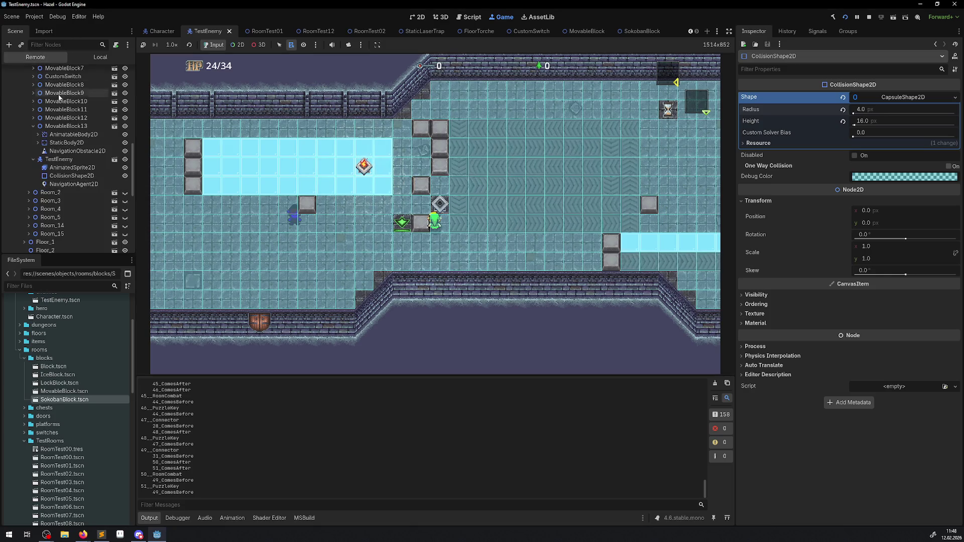
click(80, 184)
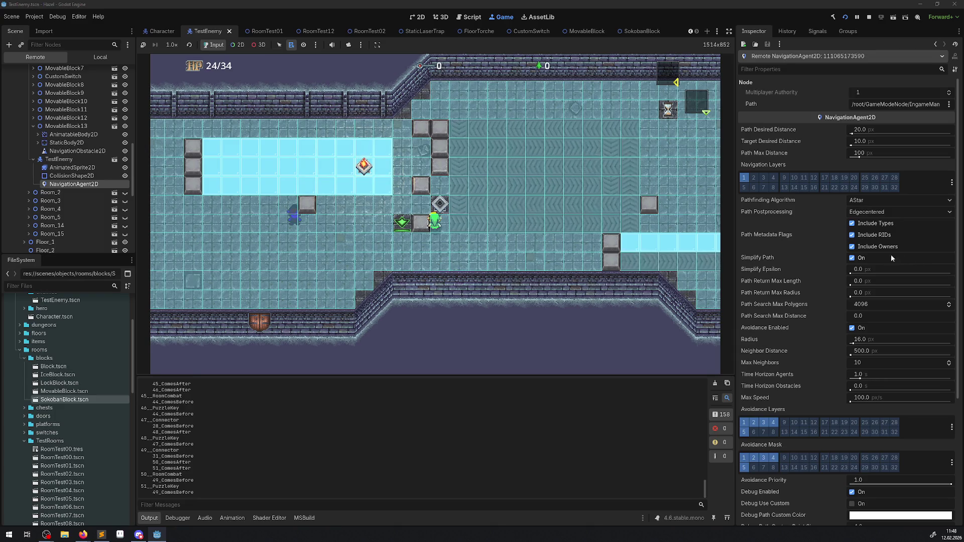
click(859, 259)
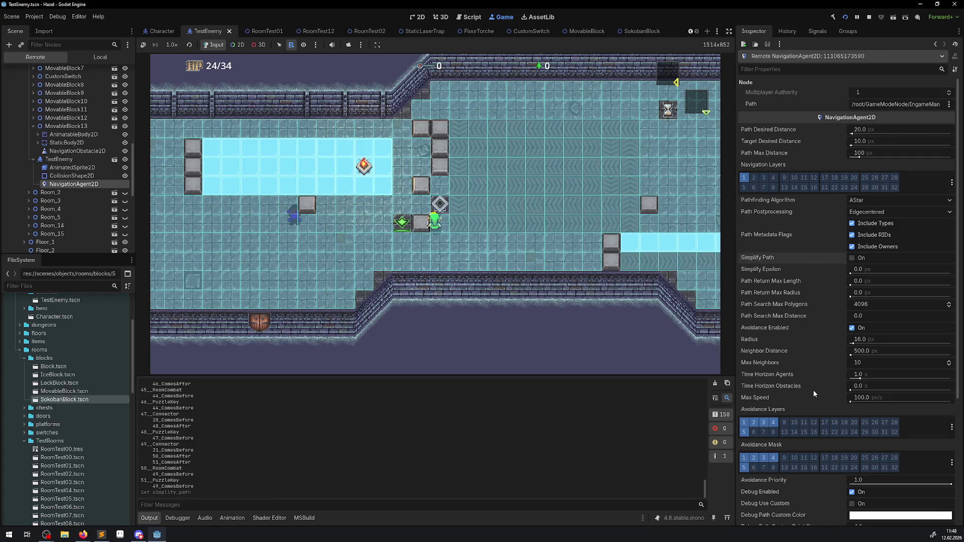
drag(857, 339, 638, 360)
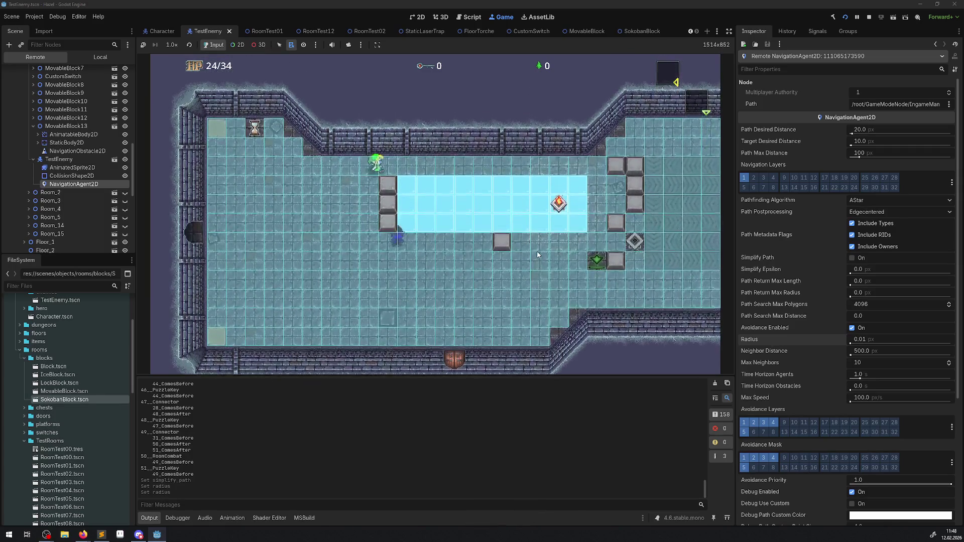
Walk the hero up, then down and right past the block and across the ice.
key(Up)
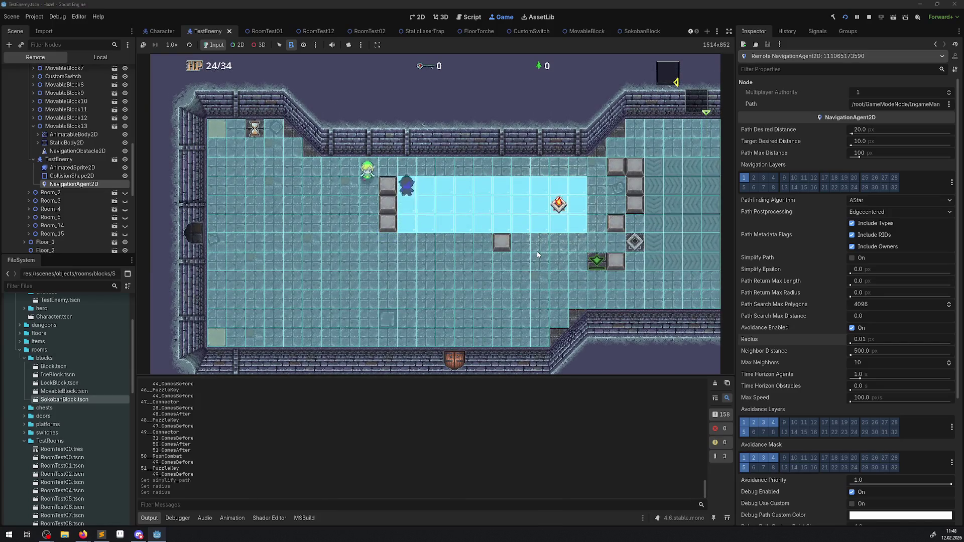
key(Down)
key(Right)
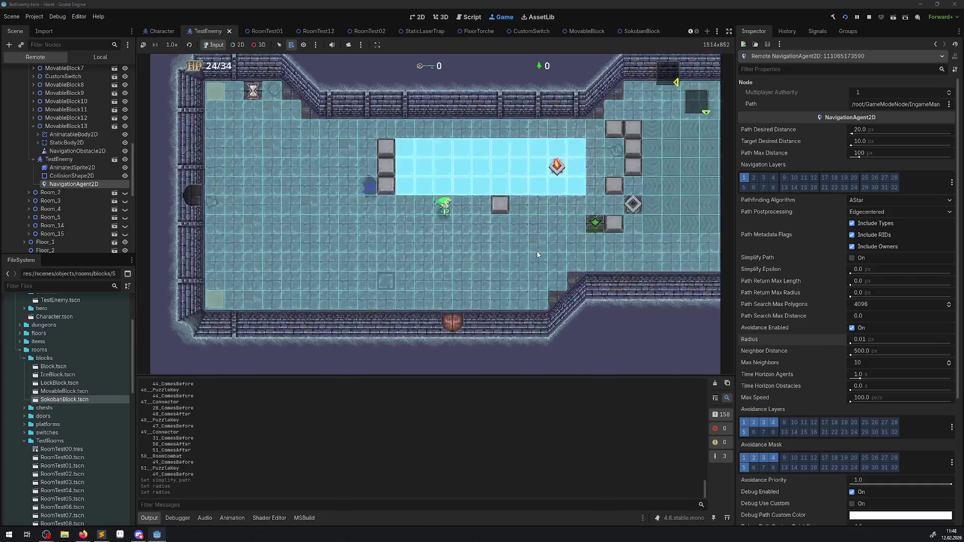
key(Right)
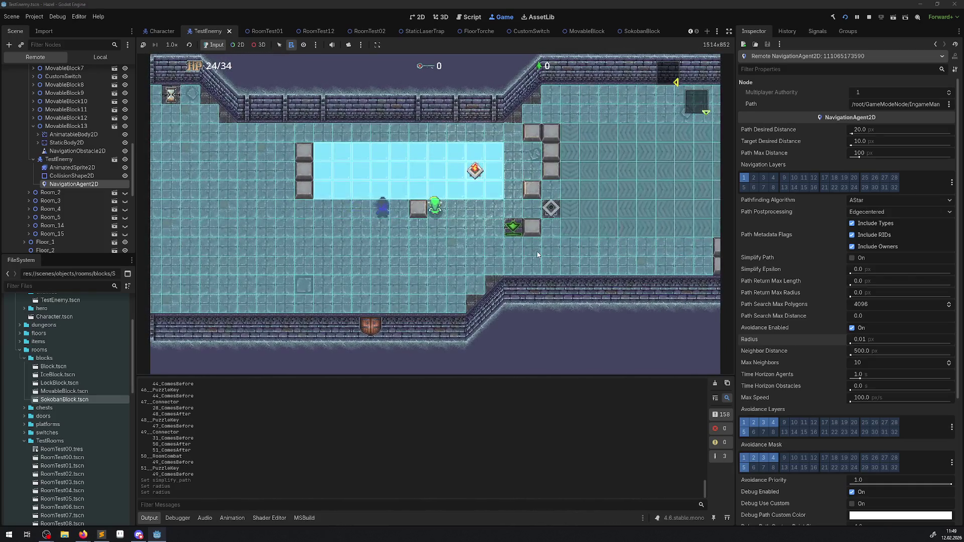
key(Up)
key(Left)
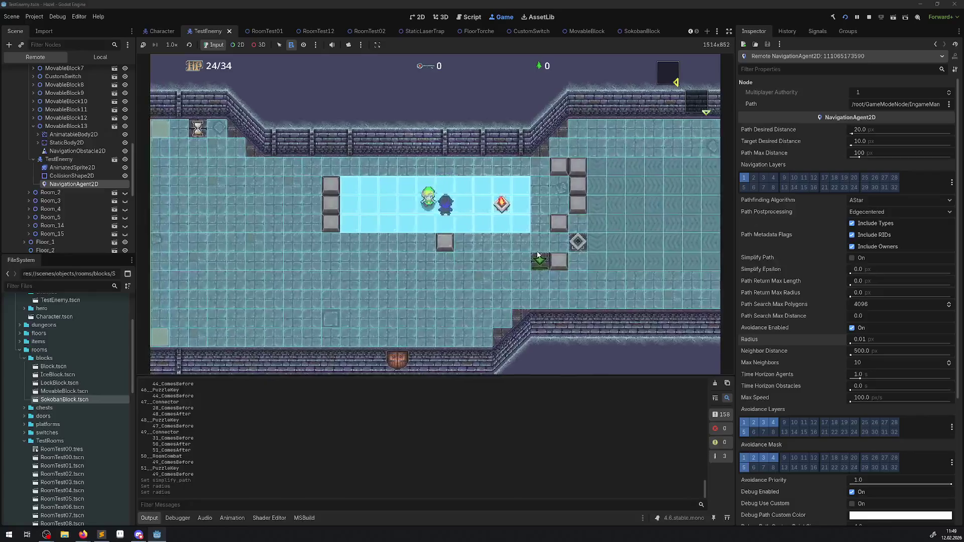
key(Down)
key(Right)
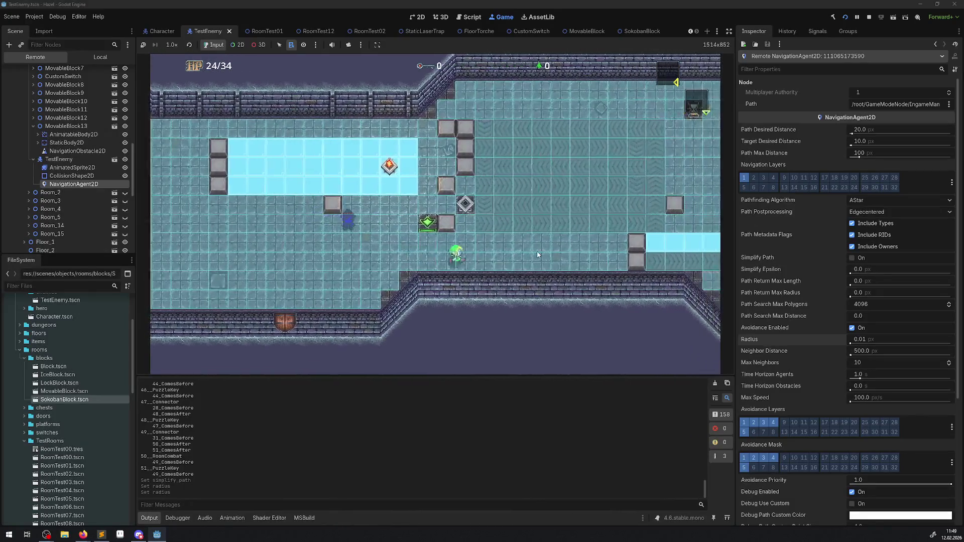
Move the hero up, left and down around the blocks while the enemy chases.
key(Up)
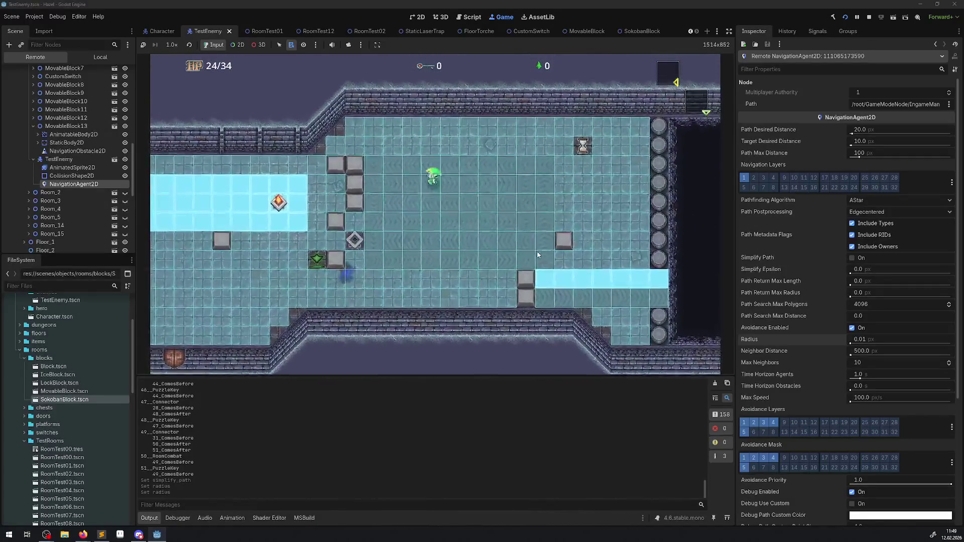
key(Left)
key(Down)
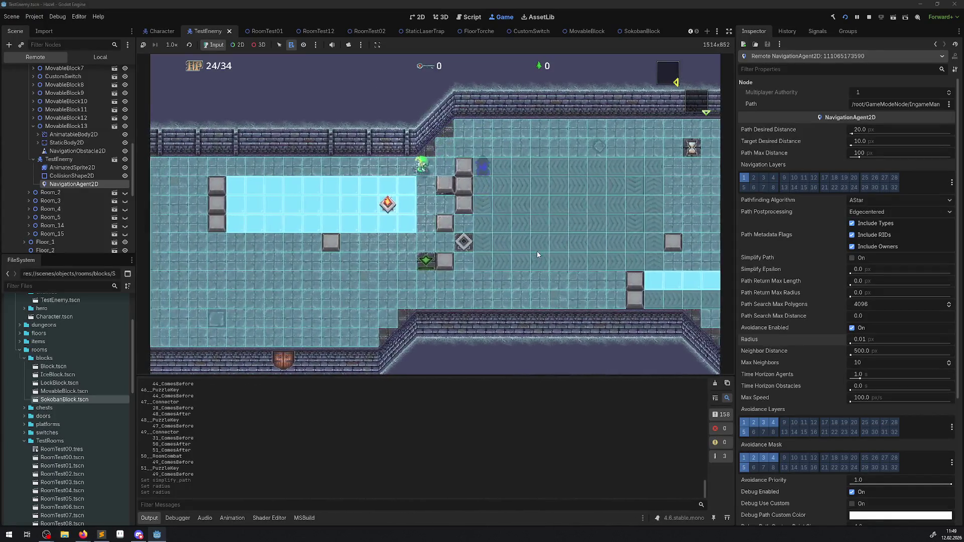
key(Right)
key(Down)
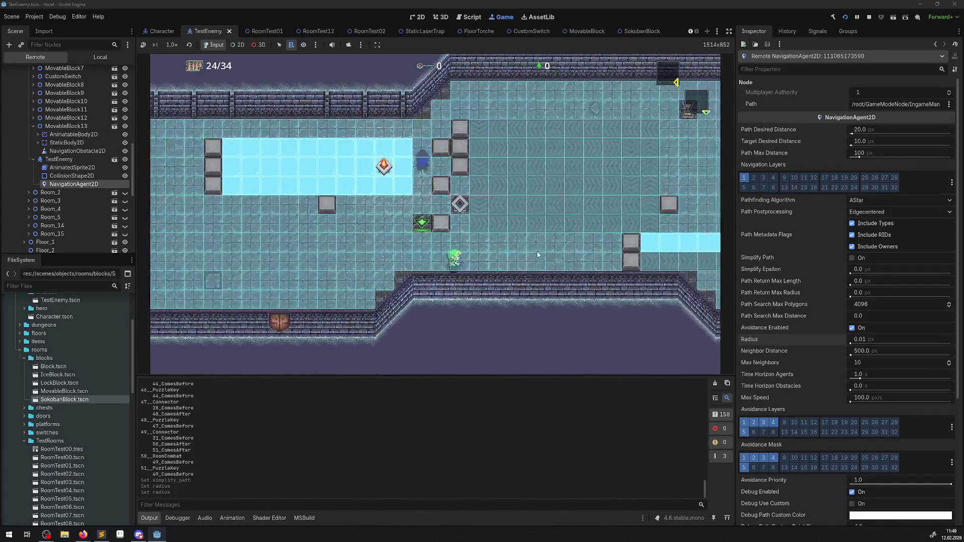
key(Right)
key(Up)
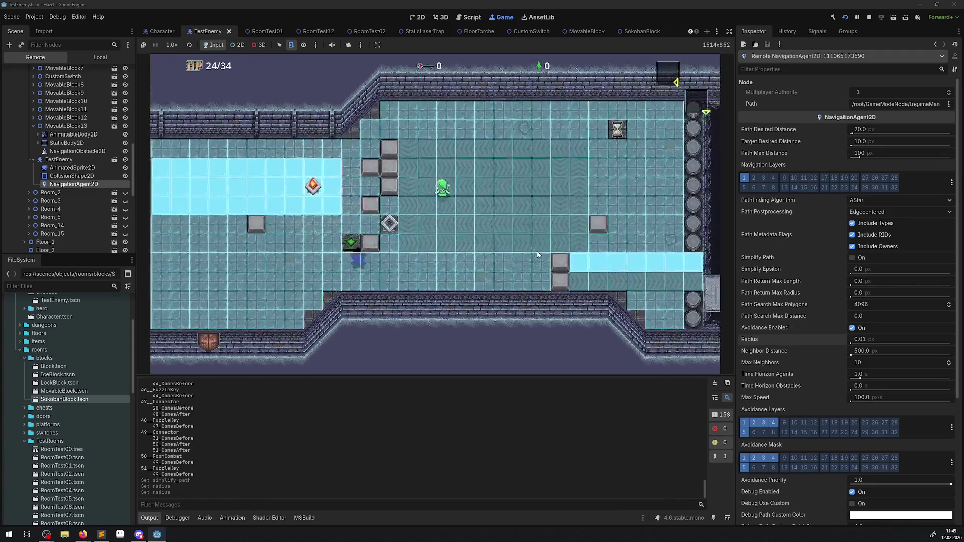
key(Left)
key(Up)
key(Left)
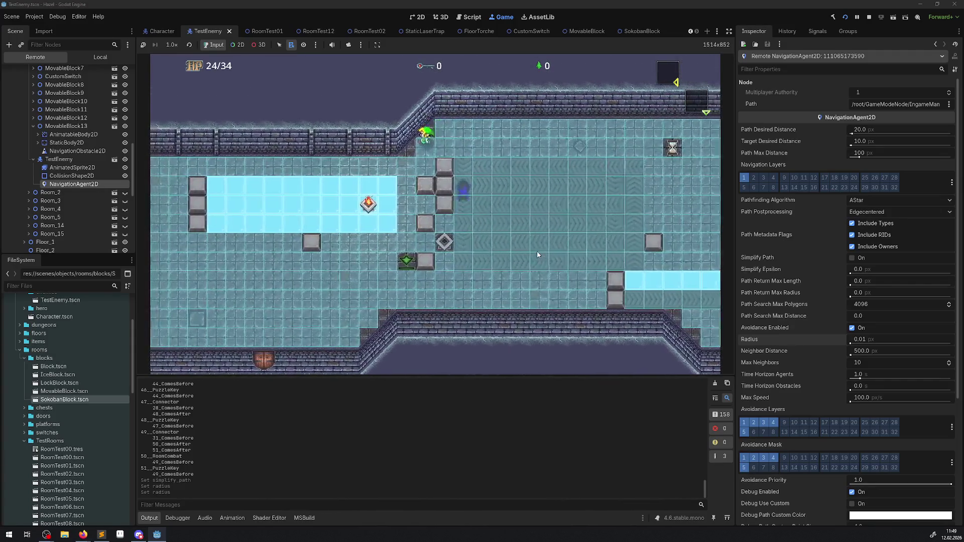
key(Down)
key(Down)
key(Right)
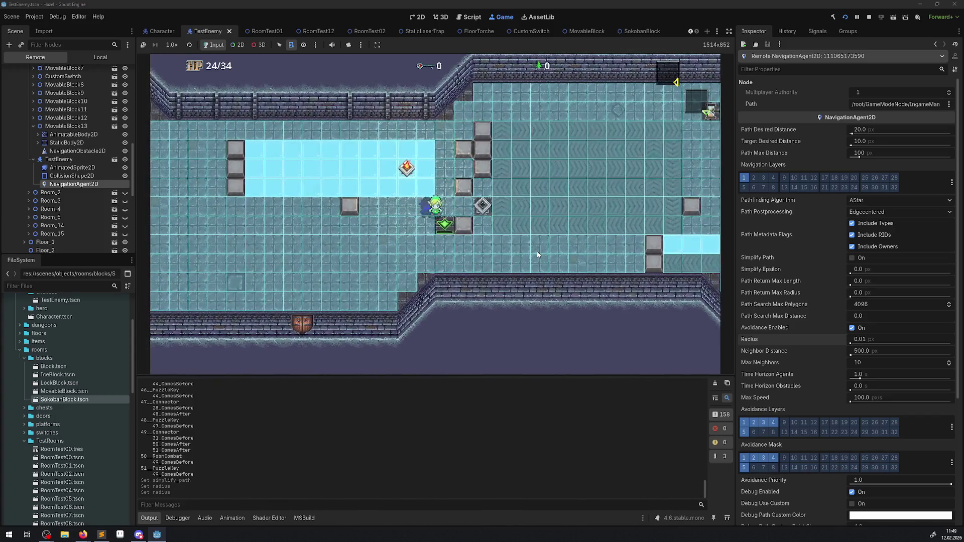
Lead the hero right, down, left and back up around the room's perimeter.
key(Up)
key(Right)
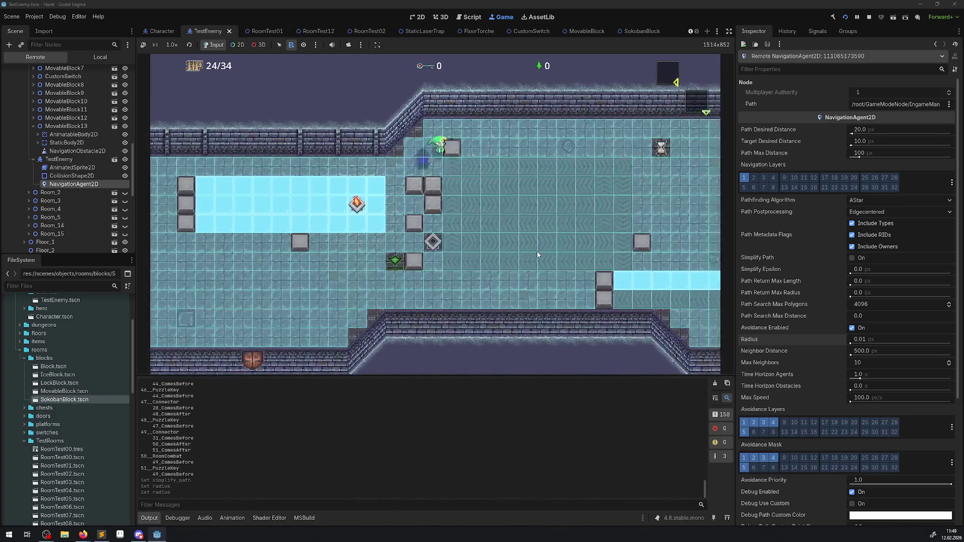
key(Right)
key(Down)
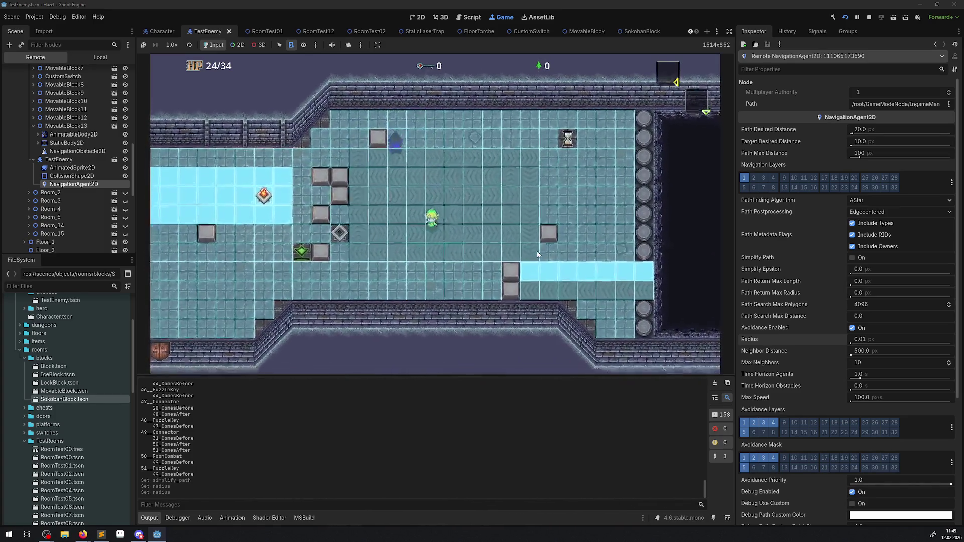
key(Left)
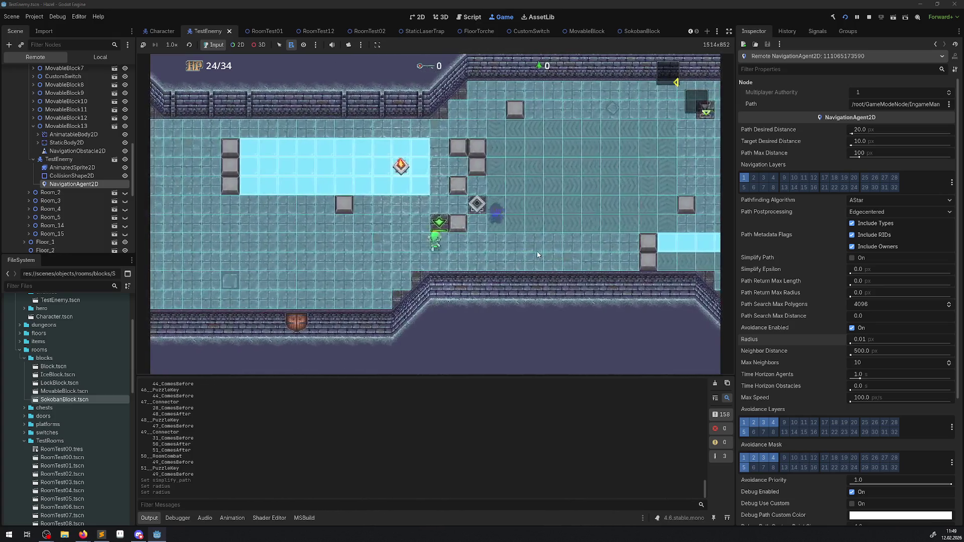
key(Up)
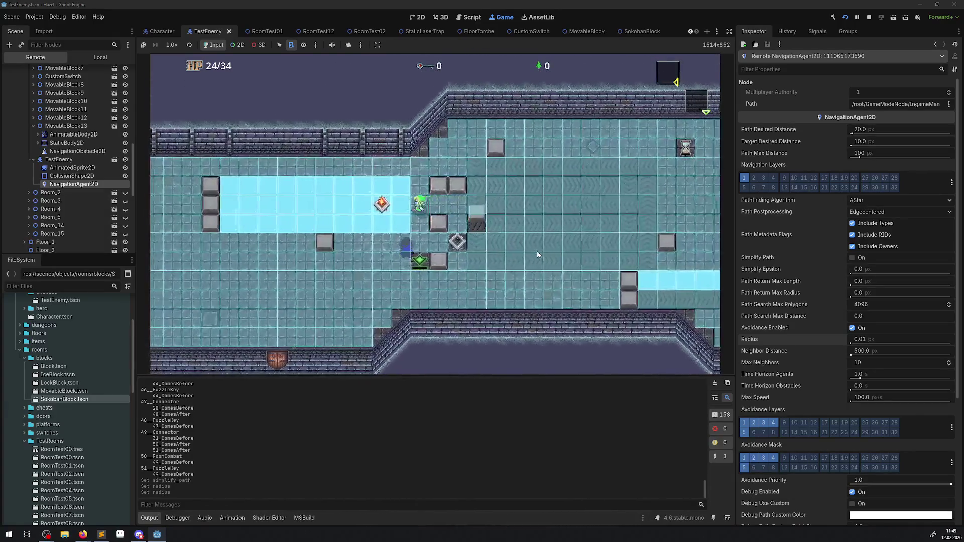
key(Right)
key(Down)
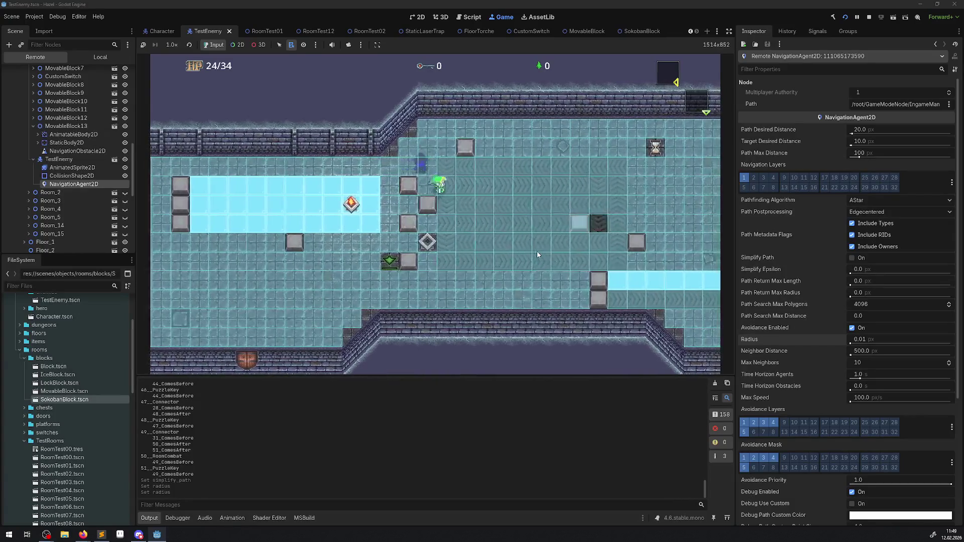
key(Down)
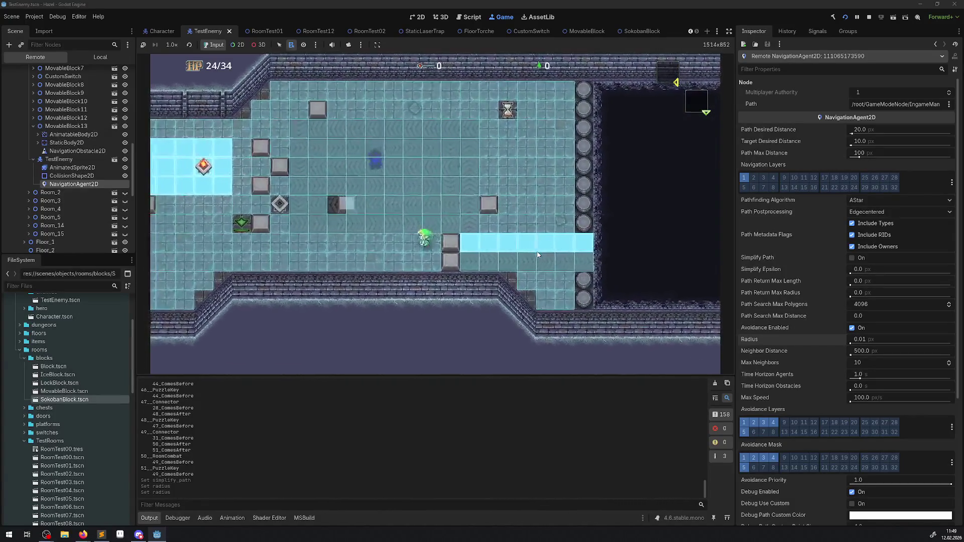
key(Left)
key(Up)
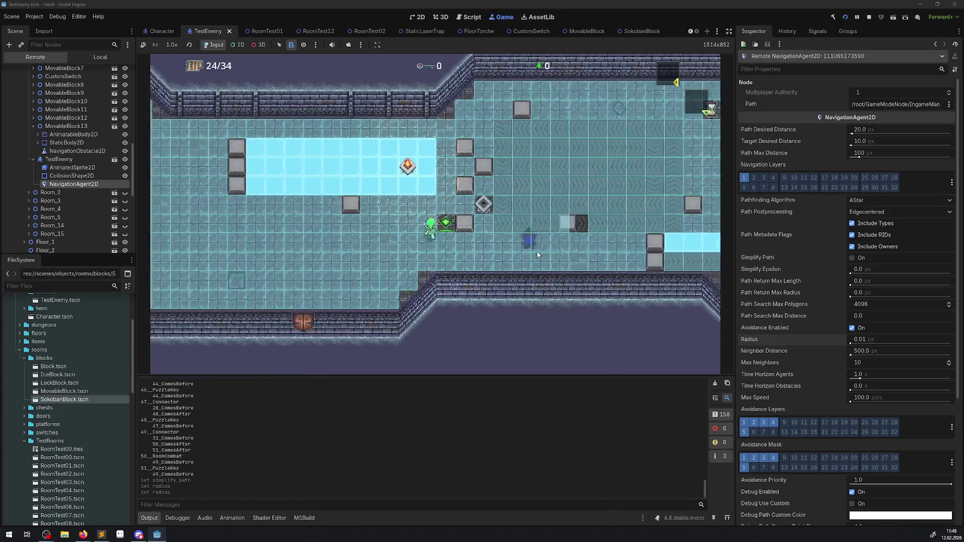
key(Up)
key(Right)
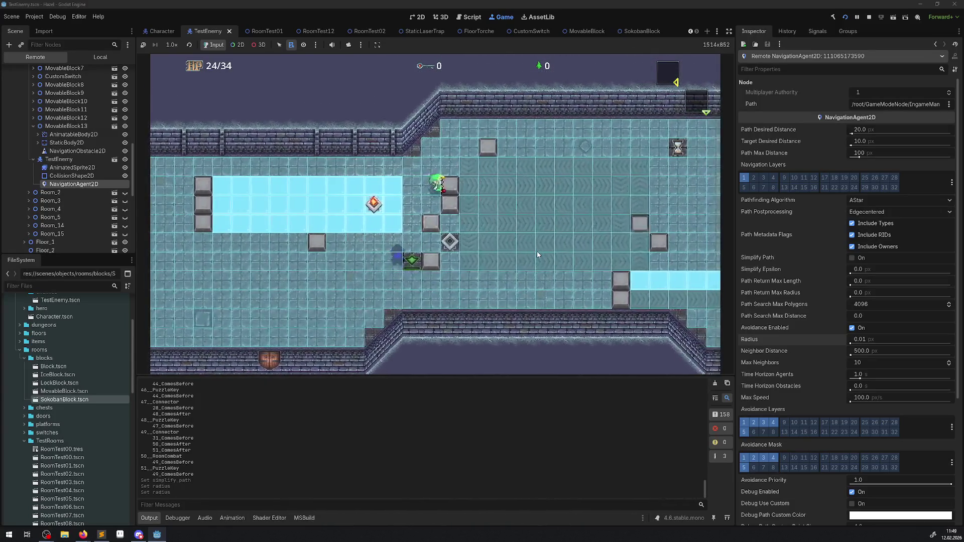
Loop the hero up and left, bring it down onto the ice, then stop the game with F8.
key(Down)
key(Right)
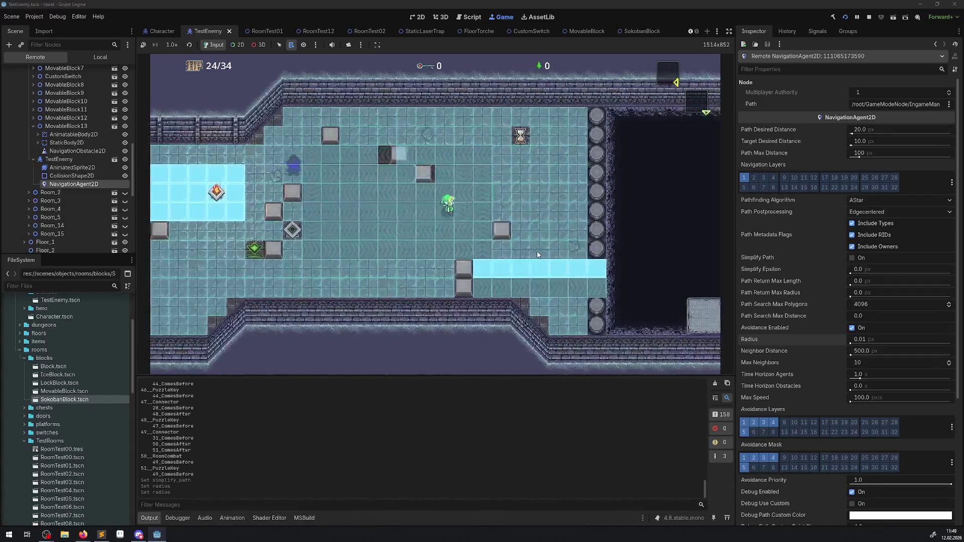
key(Left)
key(Down)
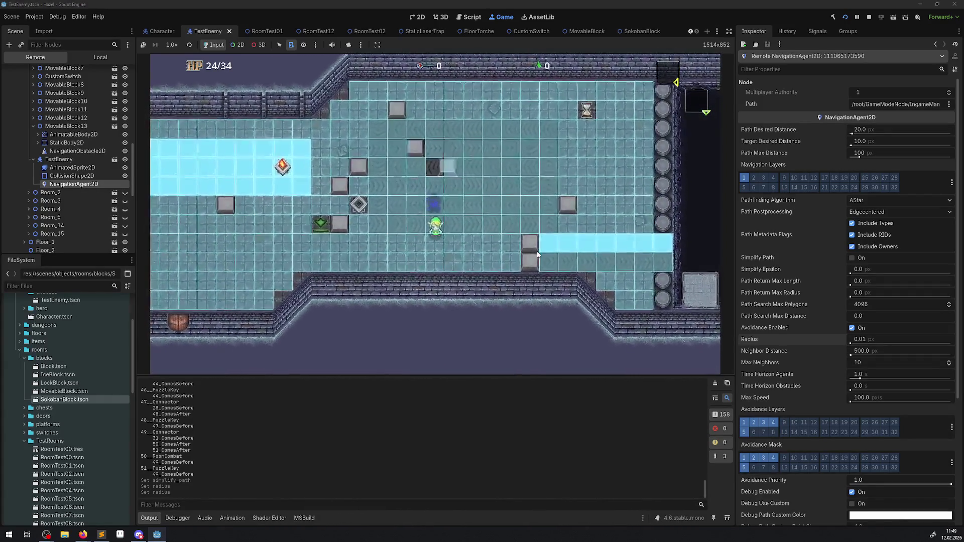
key(Up)
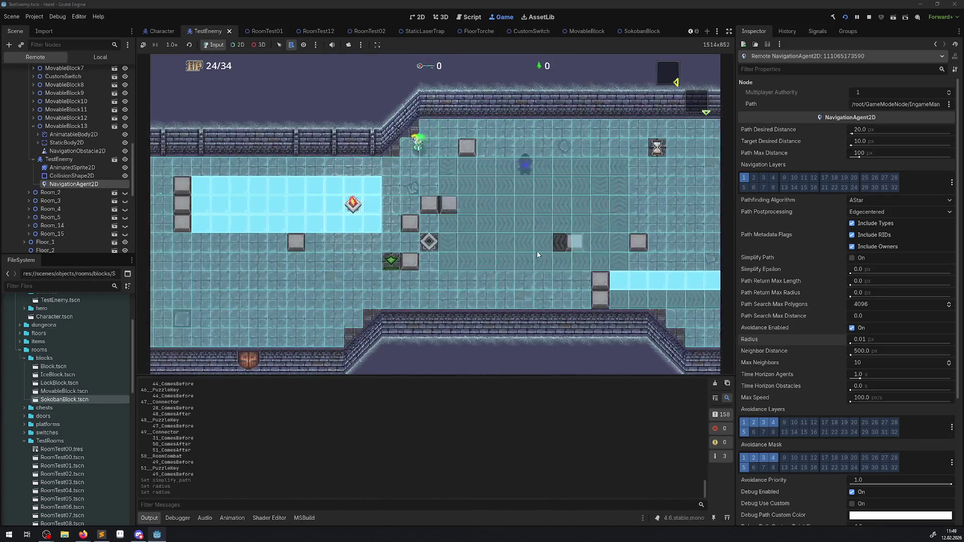
key(Left)
key(Down)
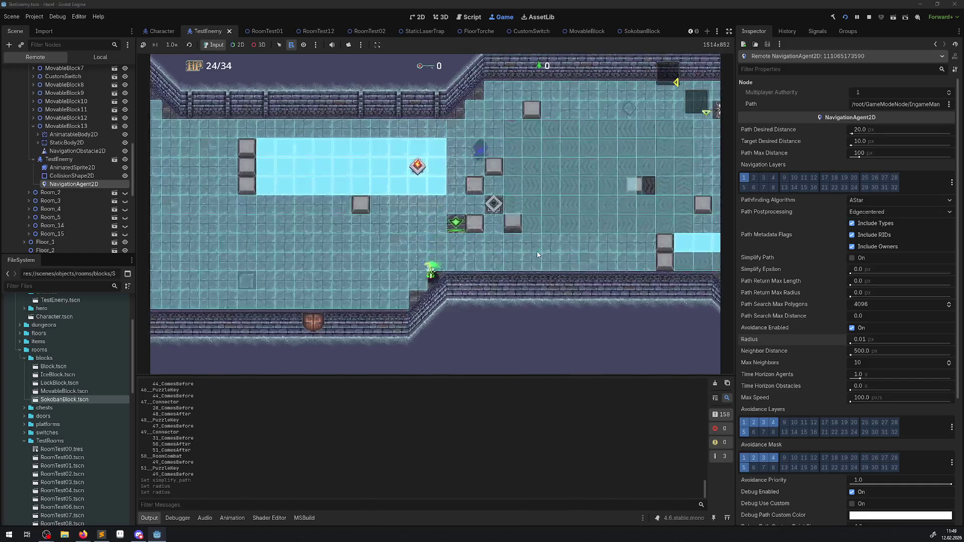
key(Left)
key(Up)
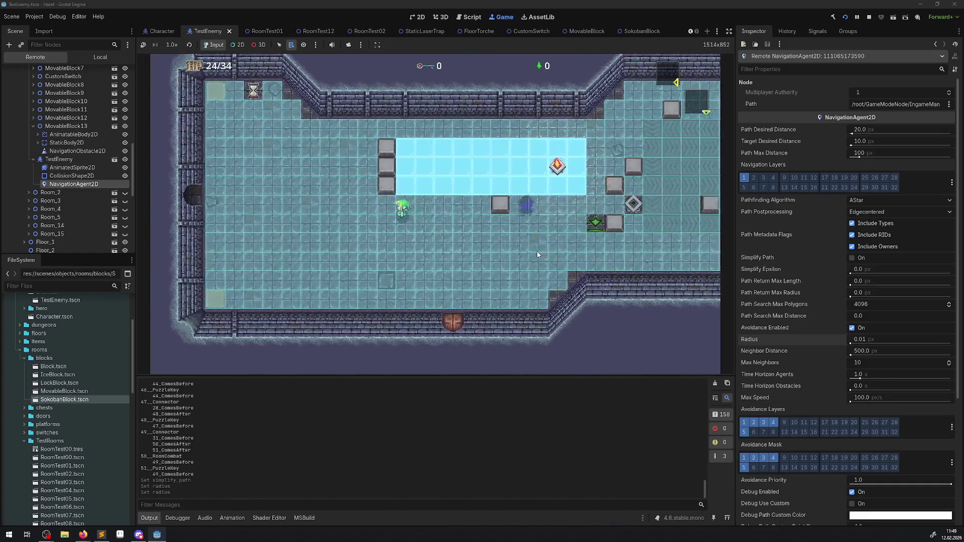
key(Left)
key(Up)
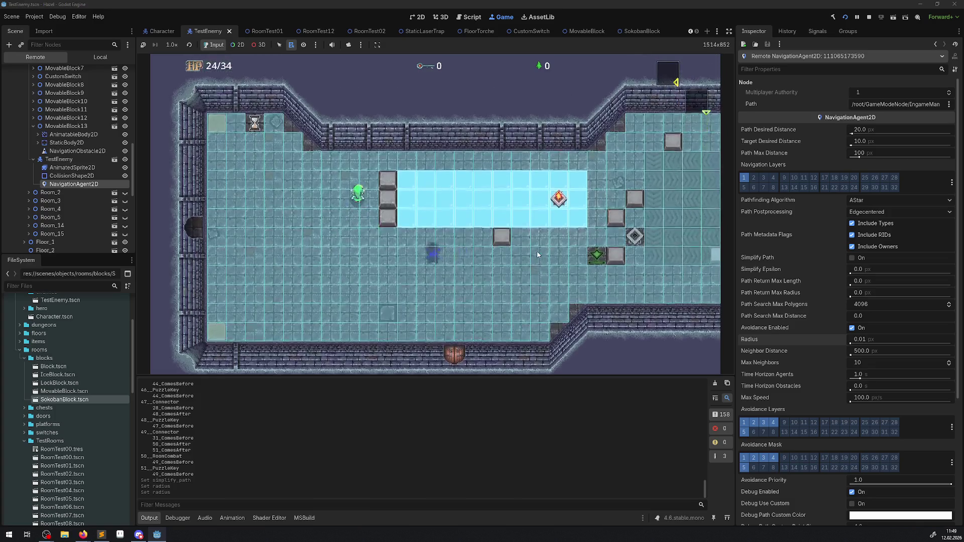
key(Right)
key(Down)
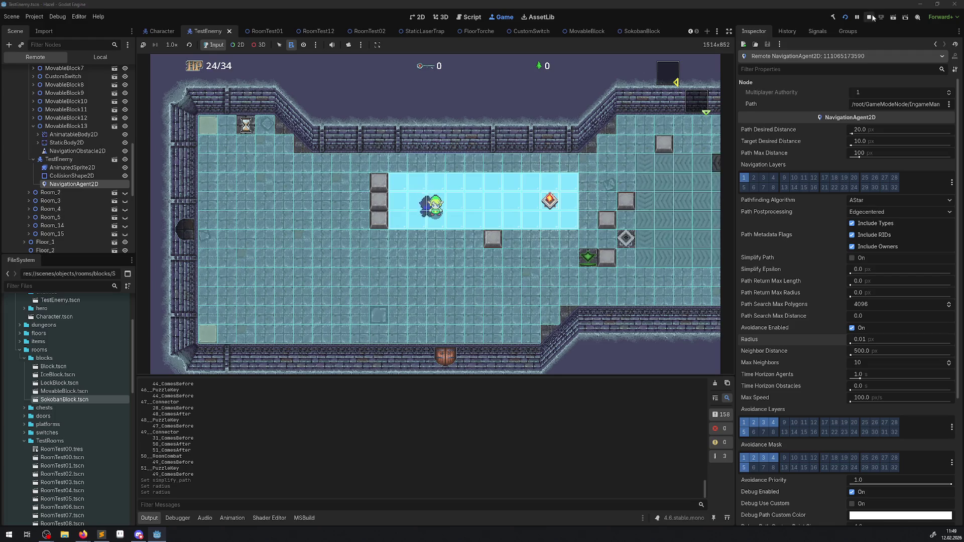
key(F8)
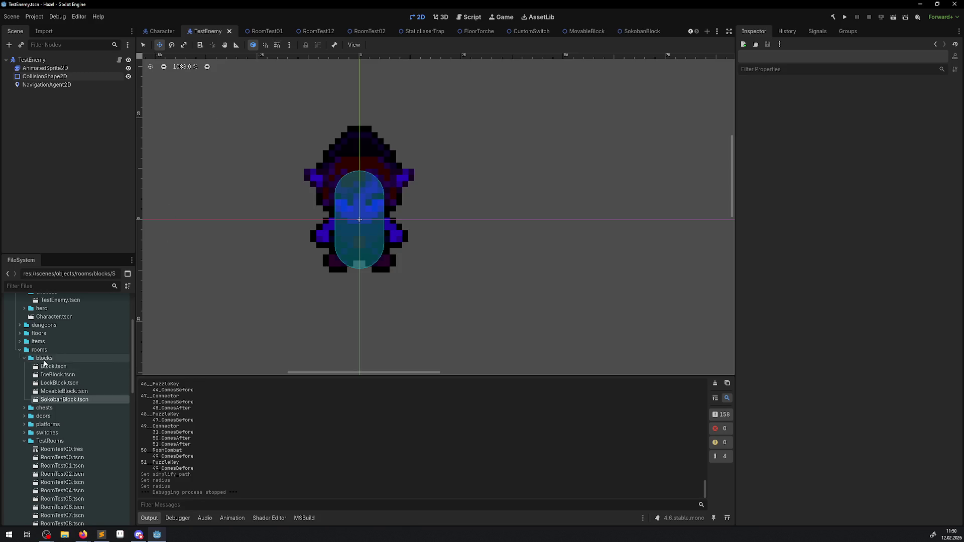
Open the Hero scene from the hero folder in the FileSystem.
scroll(up, 3)
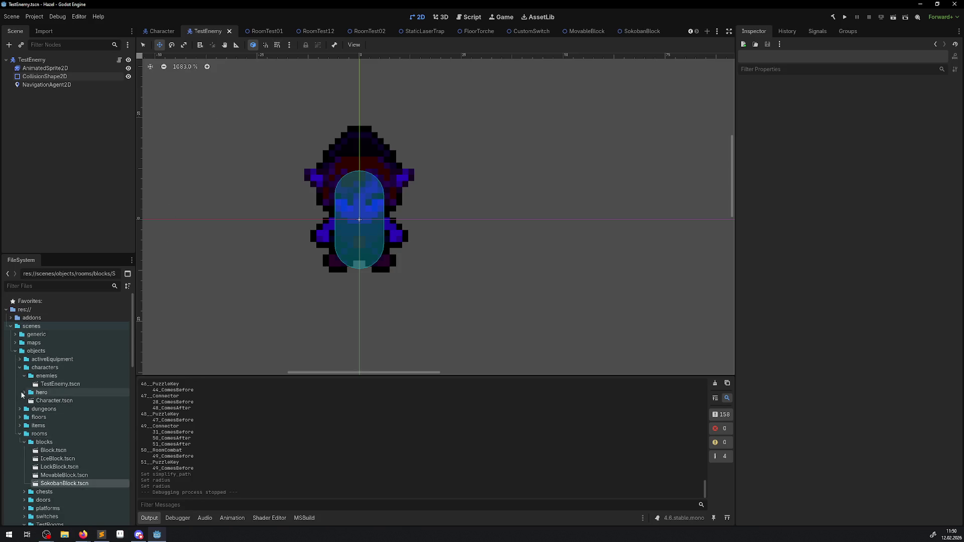
double_click(41, 392)
click(50, 400)
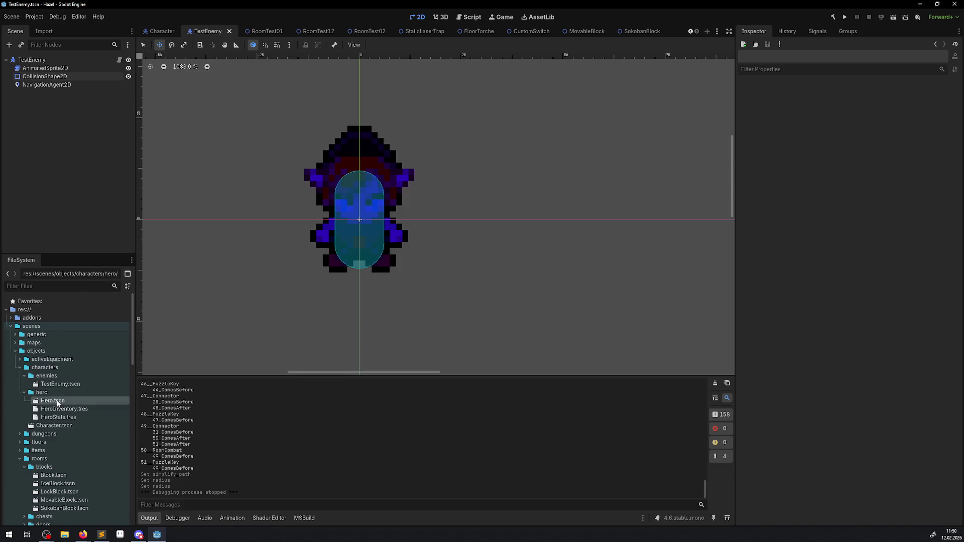
double_click(53, 400)
click(24, 60)
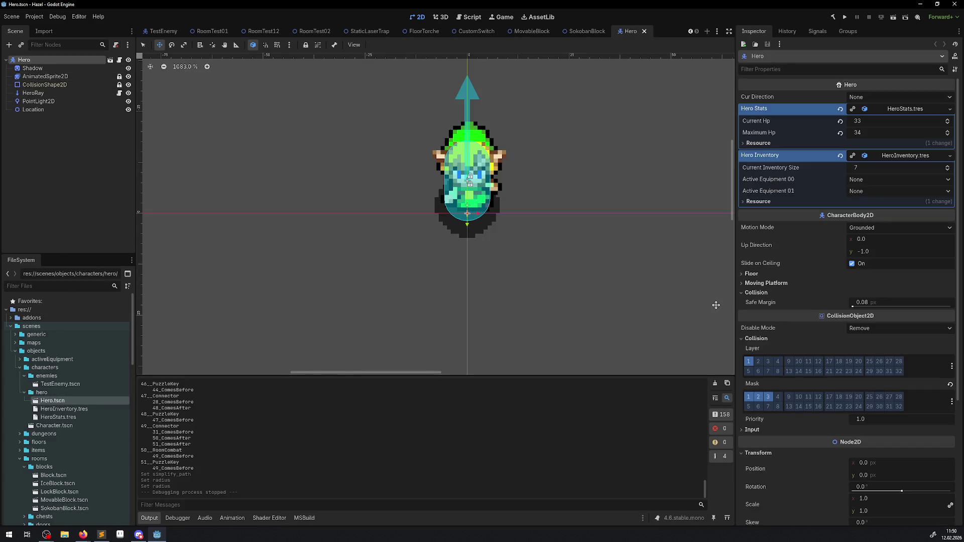
scroll(down, 3)
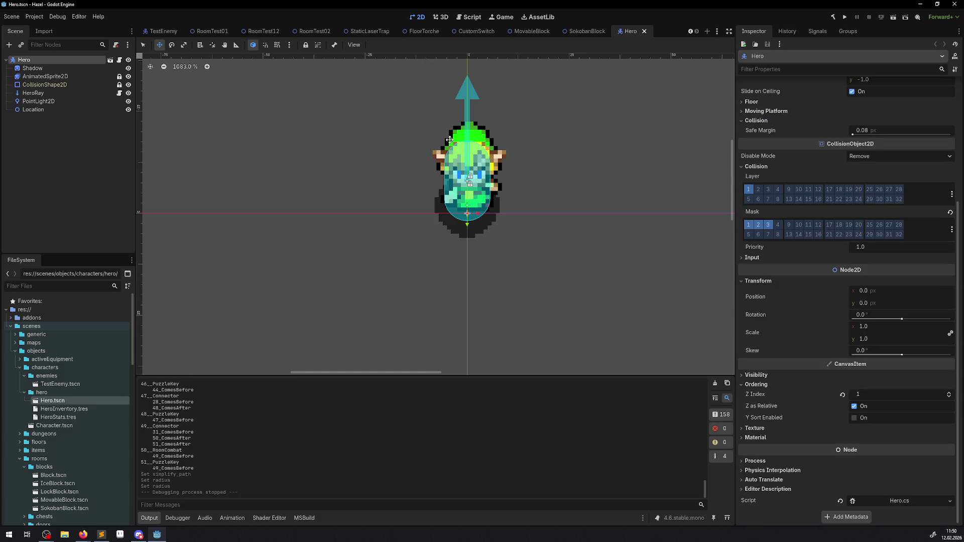
Give the TestEnemy root node a Z Index of 1 under Ordering and save the scene.
click(165, 31)
click(31, 60)
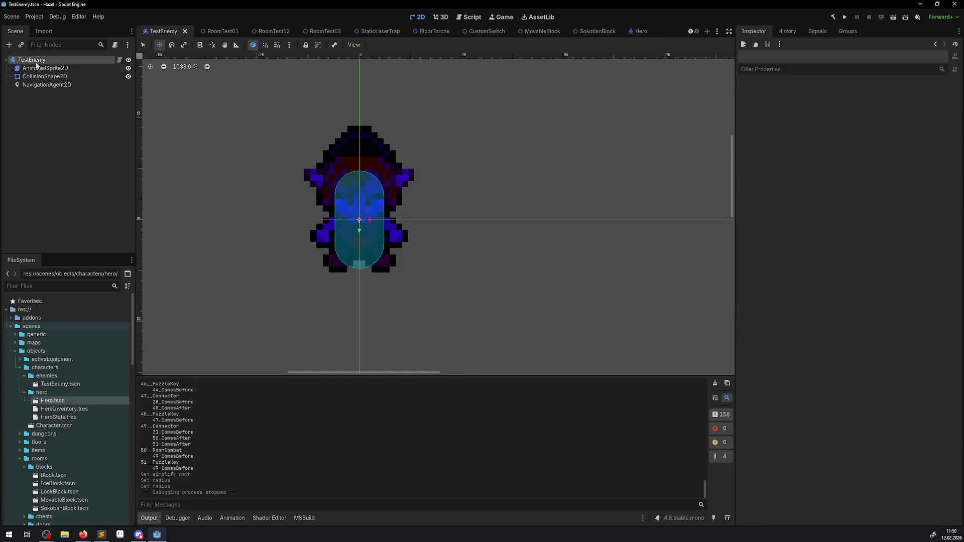
click(756, 355)
drag(897, 366, 899, 360)
key(ctrl+s)
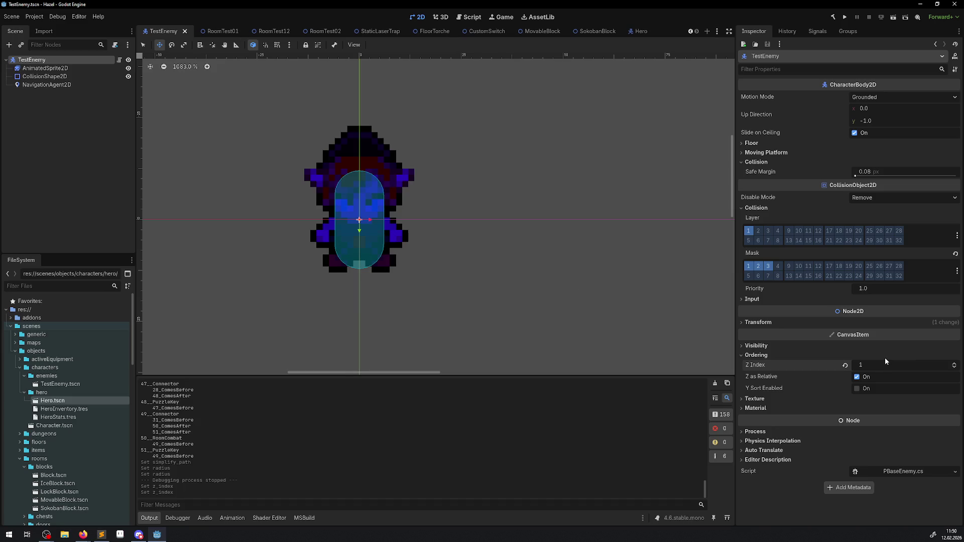
Set navigation/pathfinding Max Threads to 4 in Project Settings.
click(34, 17)
click(48, 28)
drag(707, 164, 693, 163)
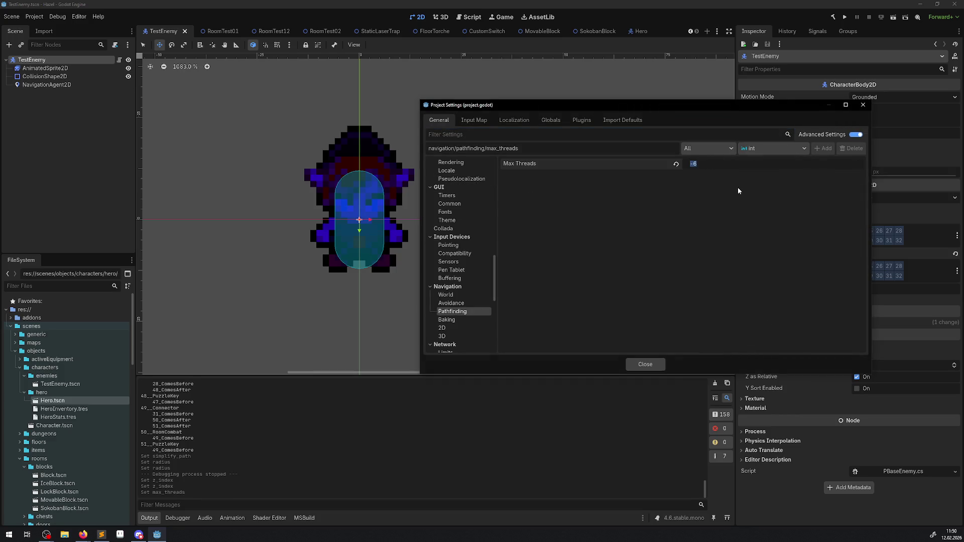
mouse_move(622, 161)
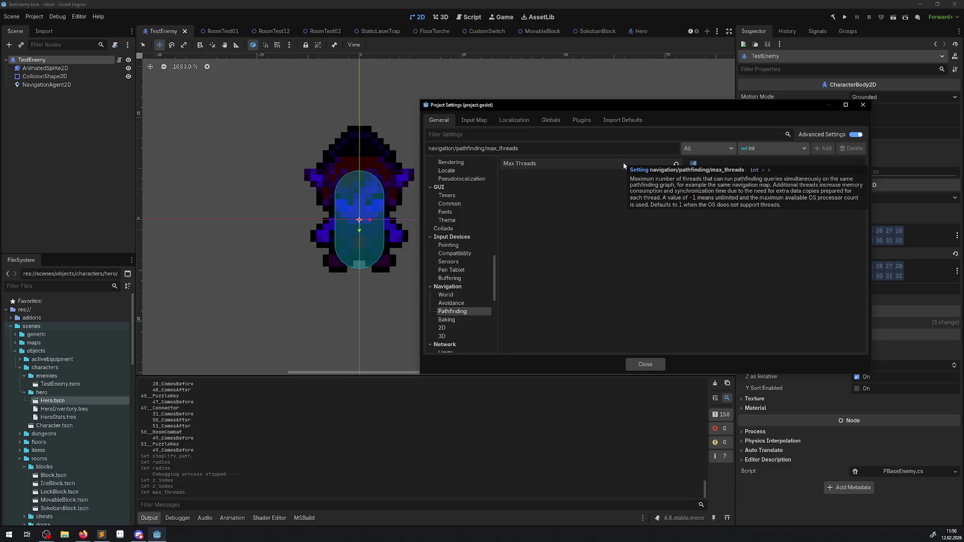
text(4+)
key(Return)
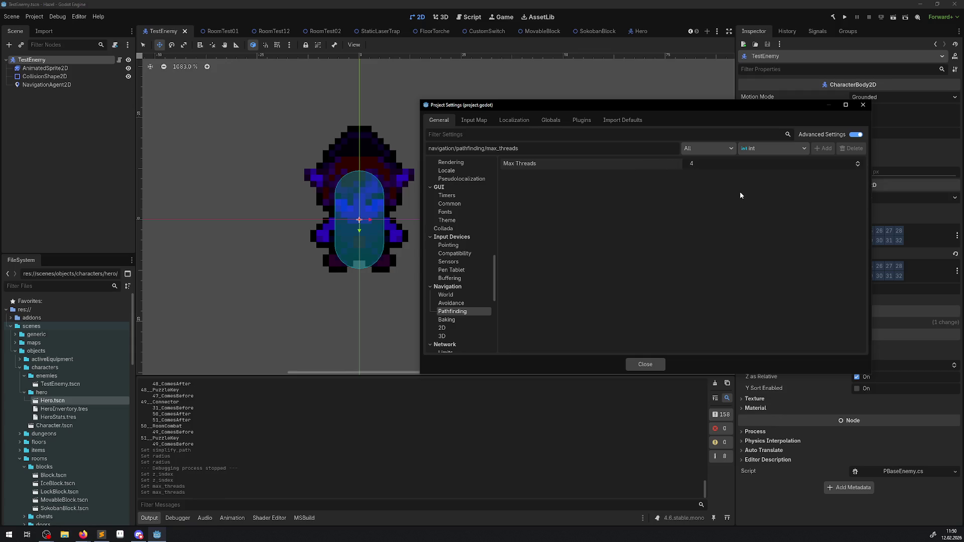
click(862, 105)
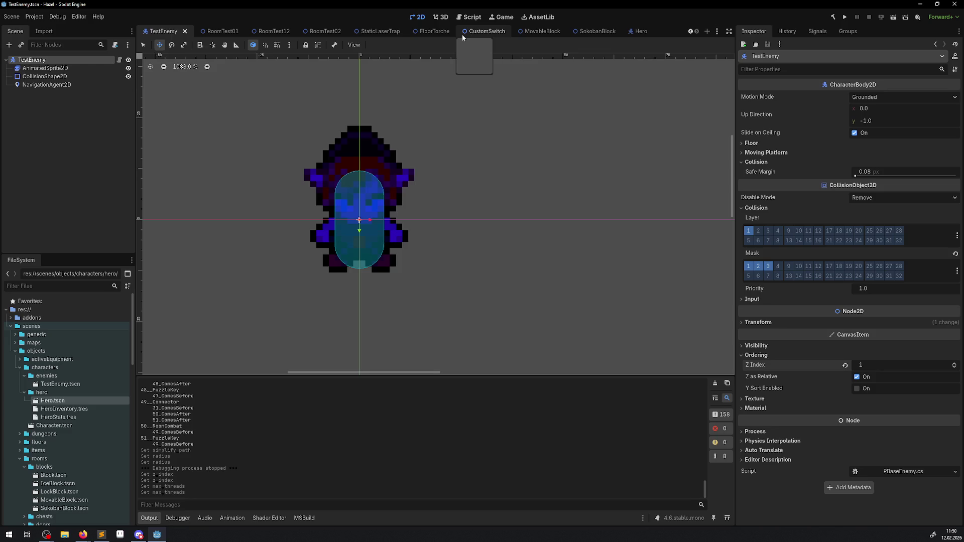
On the enemy's NavigationAgent2D, revert Avoidance Radius to 10 px and uncheck Avoidance On.
click(42, 86)
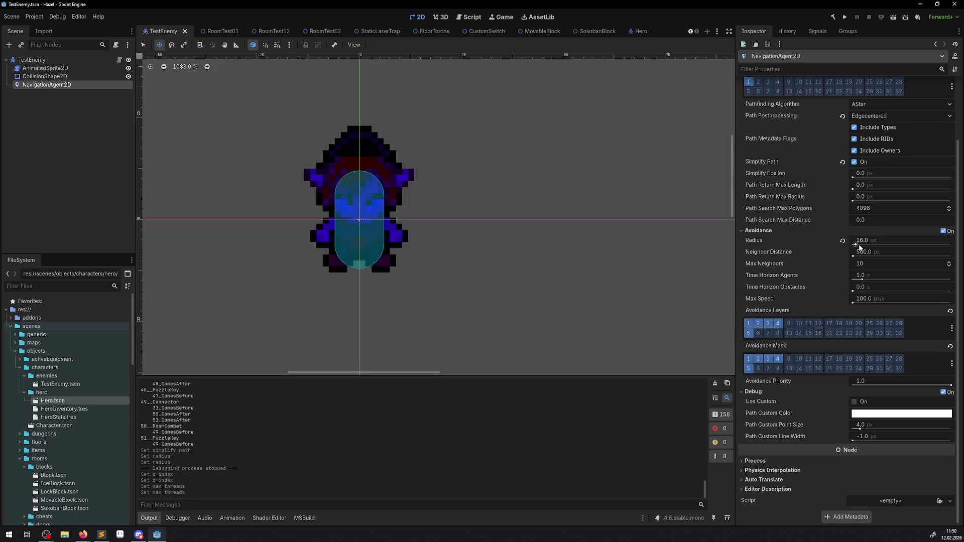
click(841, 242)
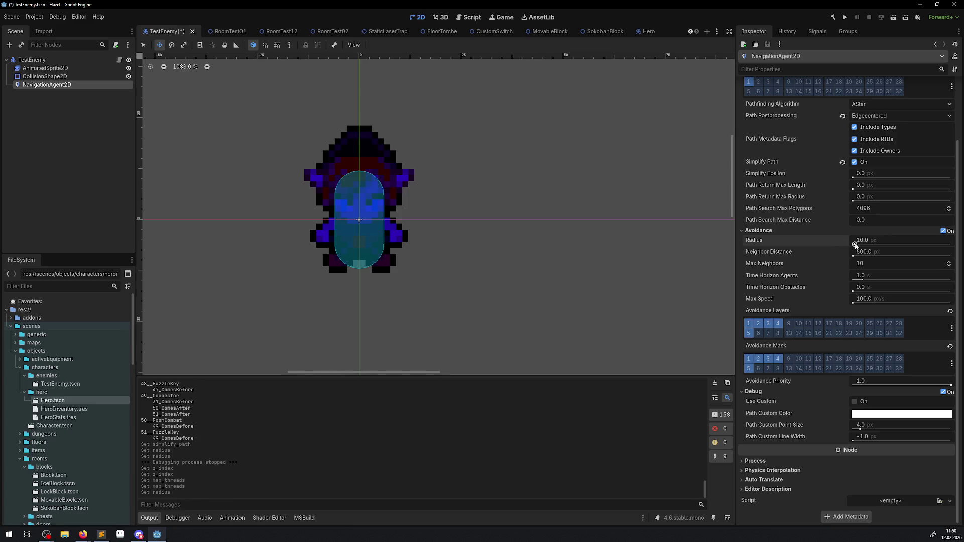
mouse_move(757, 246)
click(942, 231)
Save TestEnemy, run the project to watch the enemy's navigation, then stop the game.
key(ctrl+s)
click(843, 21)
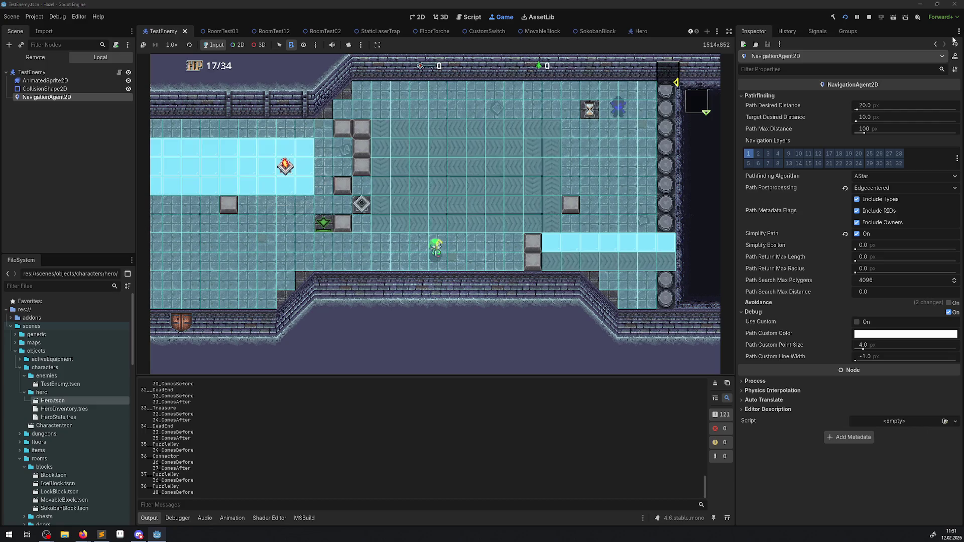
click(872, 16)
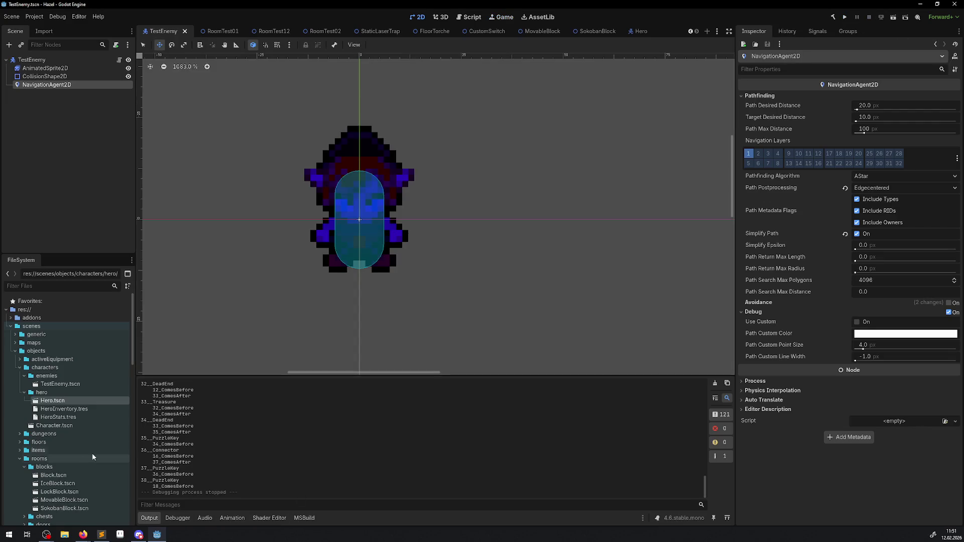
scroll(down, 3)
Open PBaseEnemy.cs and comment out the VelocityComputed hookup line.
click(64, 402)
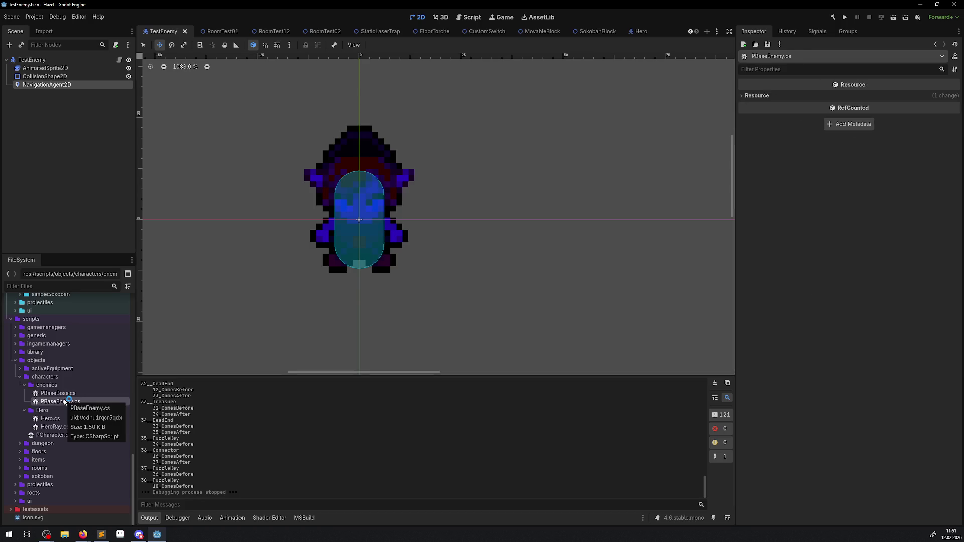
double_click(64, 402)
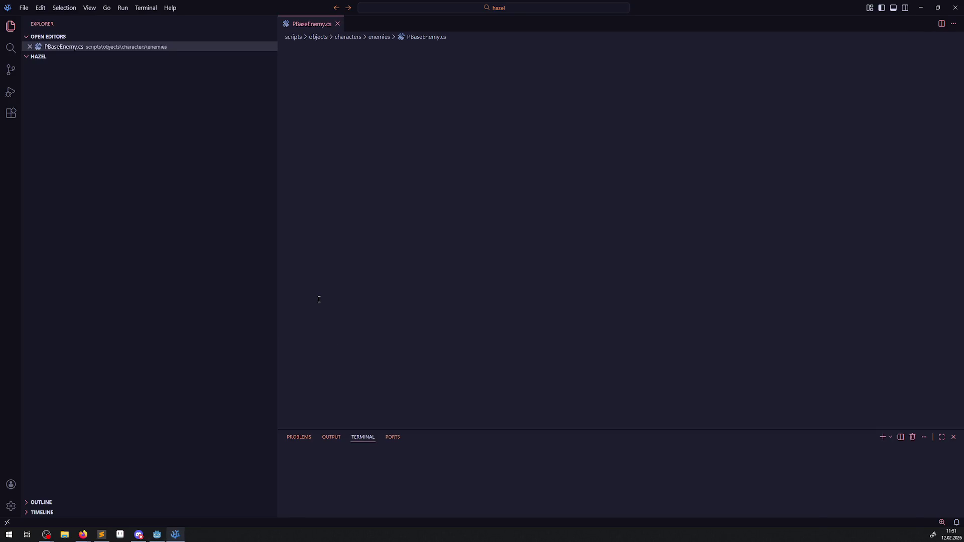
scroll(down, 3)
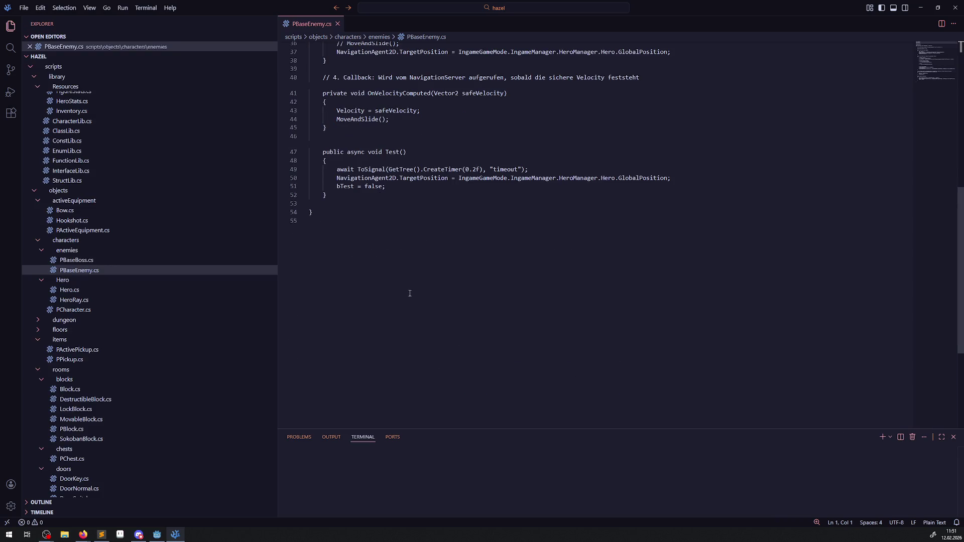
scroll(up, 3)
scroll(up, 3)
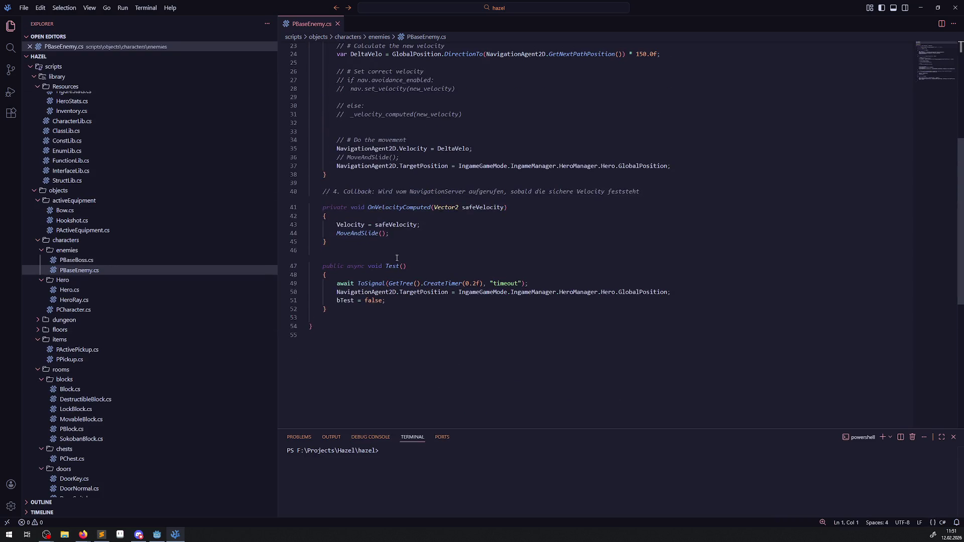
double_click(405, 211)
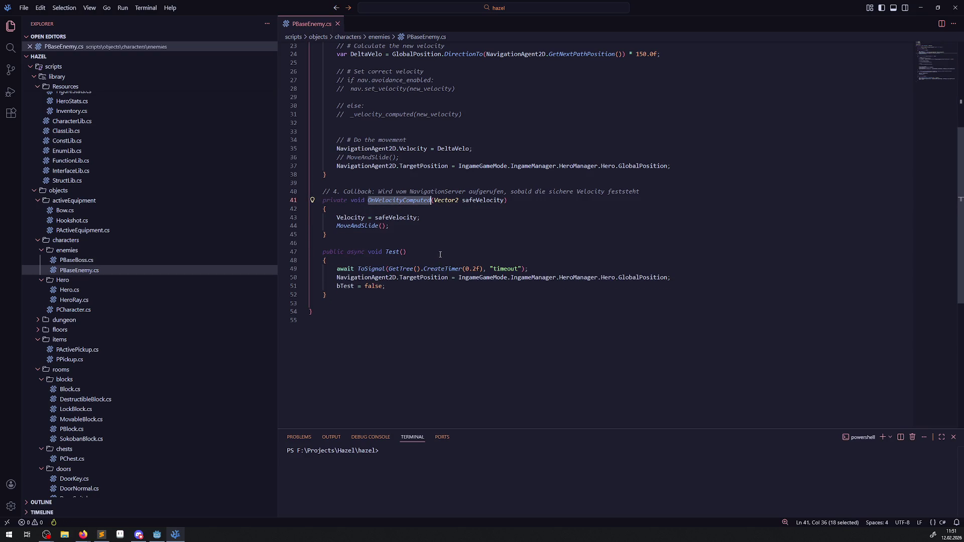
scroll(up, 3)
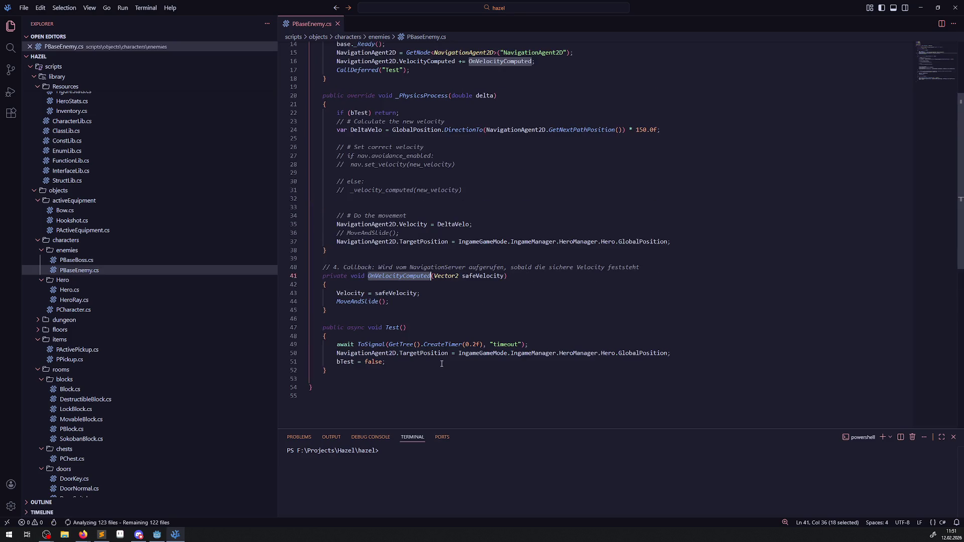
click(333, 118)
text(//)
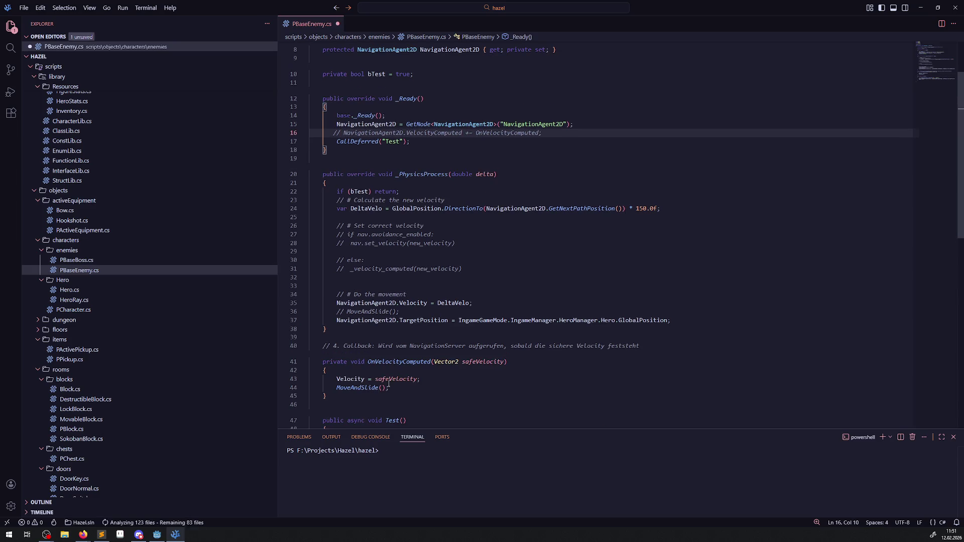
Copy the MoveAndSlide() call into _PhysicsProcess and save the script.
drag(397, 388, 332, 387)
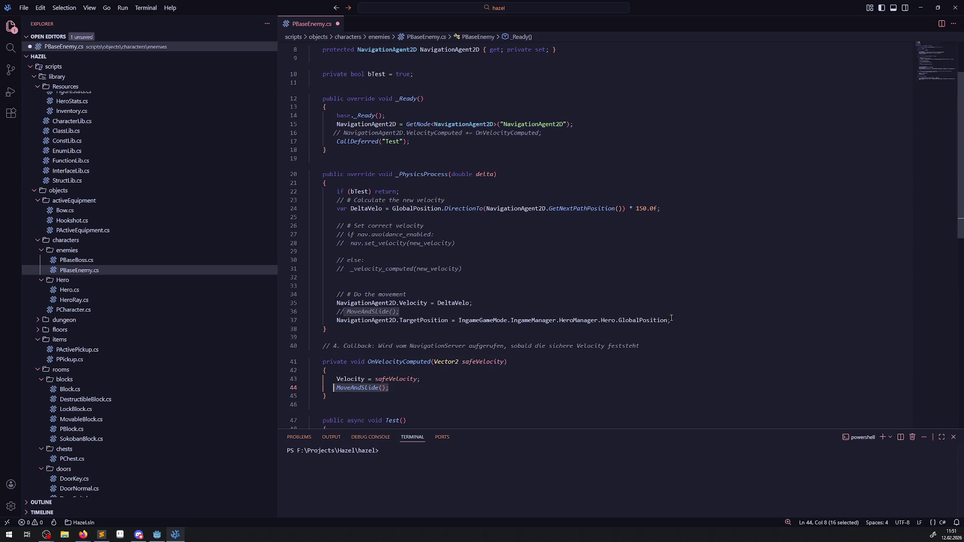
key(ctrl+c)
click(683, 320)
key(Return)
key(Return)
key(ctrl+v)
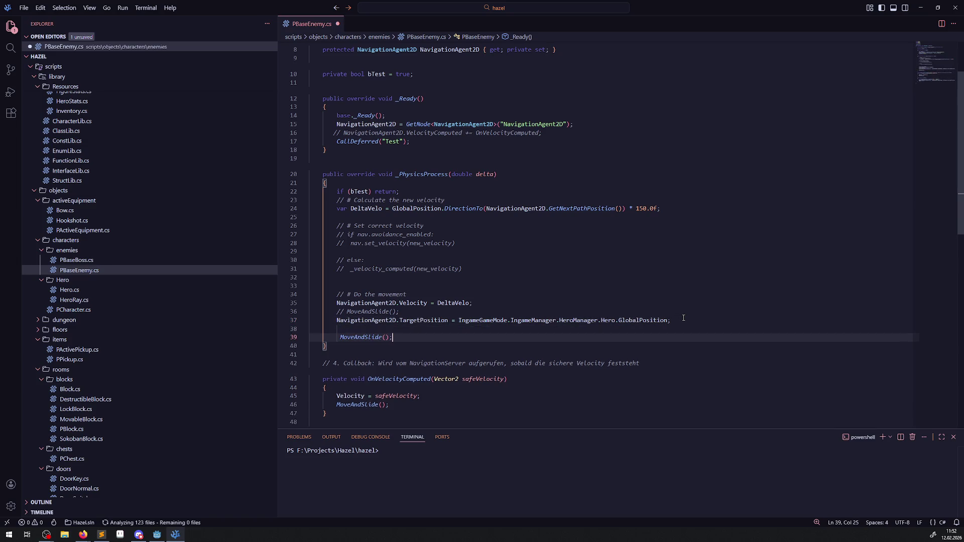
key(ctrl+s)
Add the Velocity = DeltaVelo; assignment to _PhysicsProcess and save.
click(386, 327)
text(Ve)
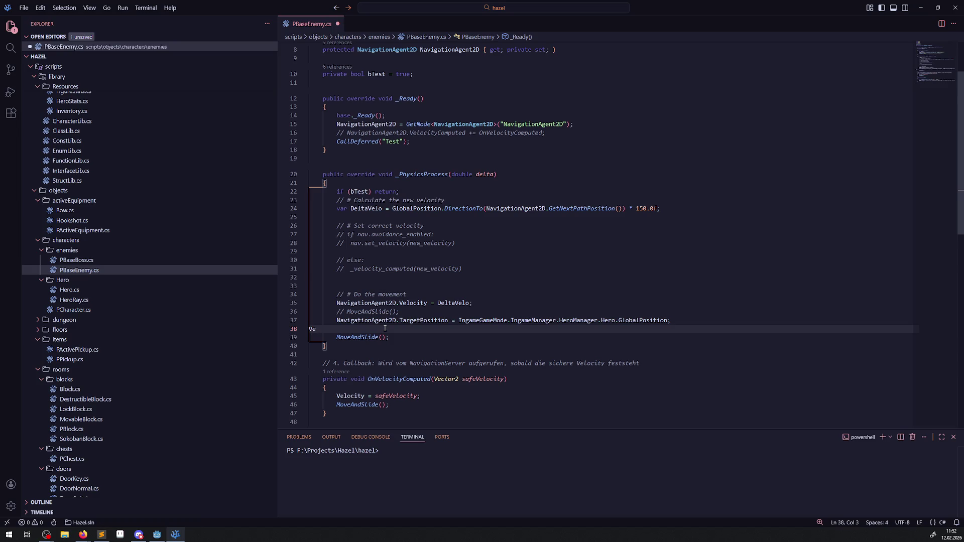
drag(310, 397, 445, 394)
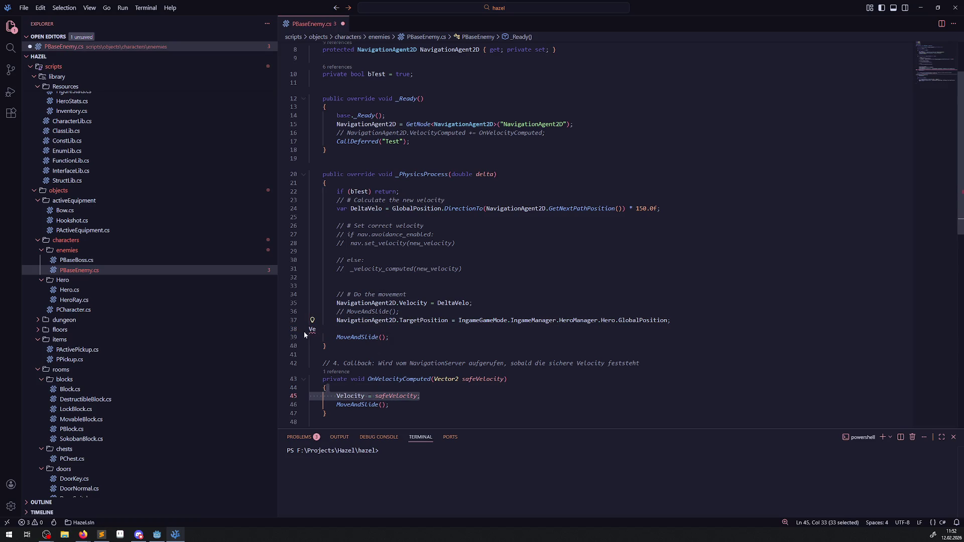
key(ctrl+c)
double_click(312, 330)
key(ctrl+v)
key(ctrl+s)
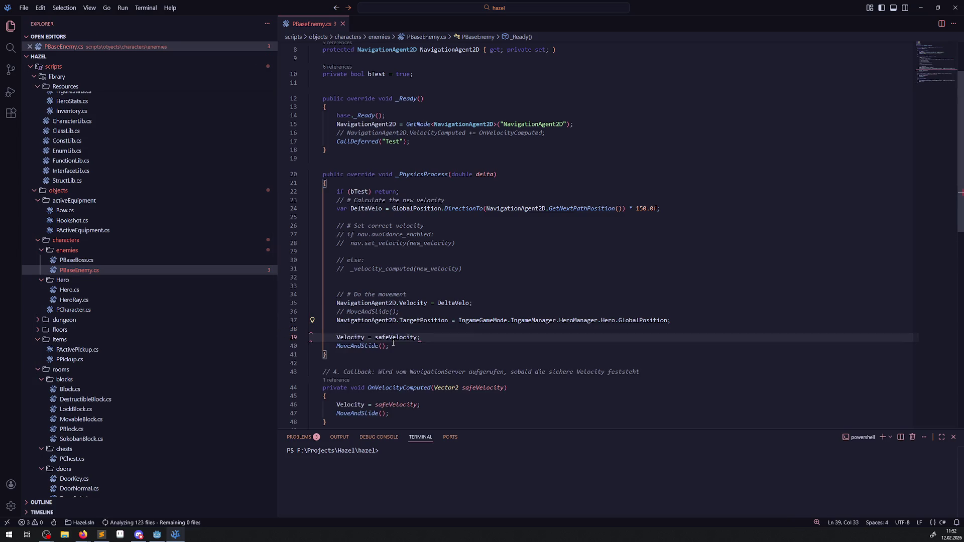
Review the new _PhysicsProcess lines, then rebuild the .NET project in Godot.
drag(448, 320, 333, 320)
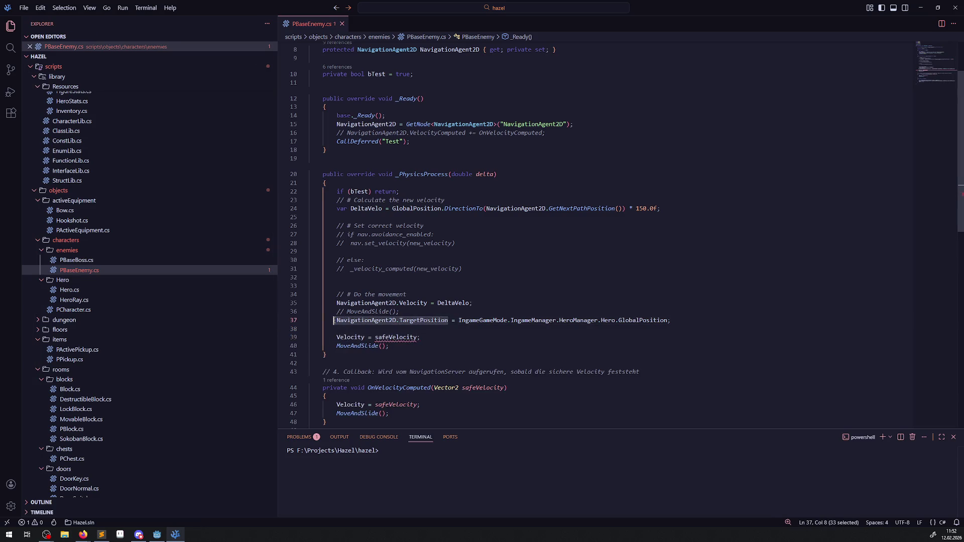
double_click(454, 303)
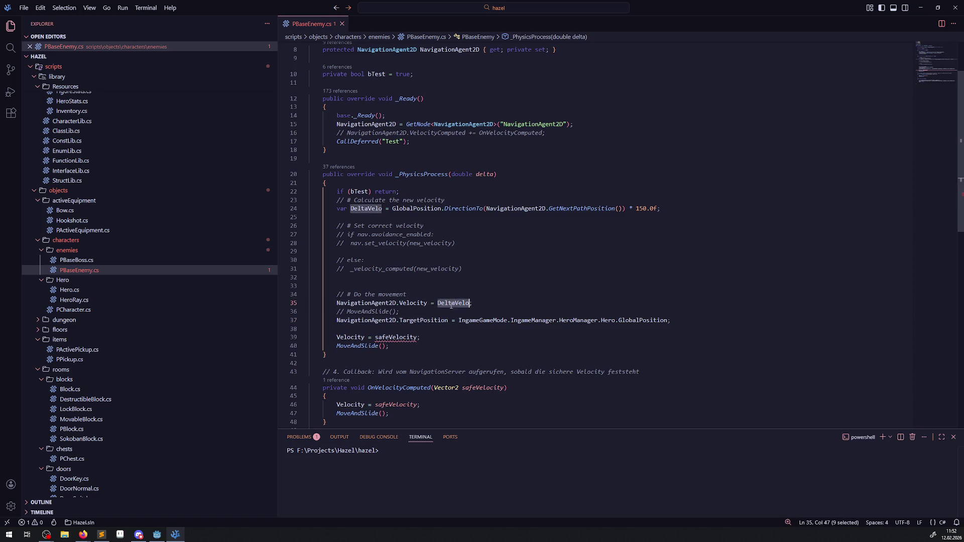
click(437, 337)
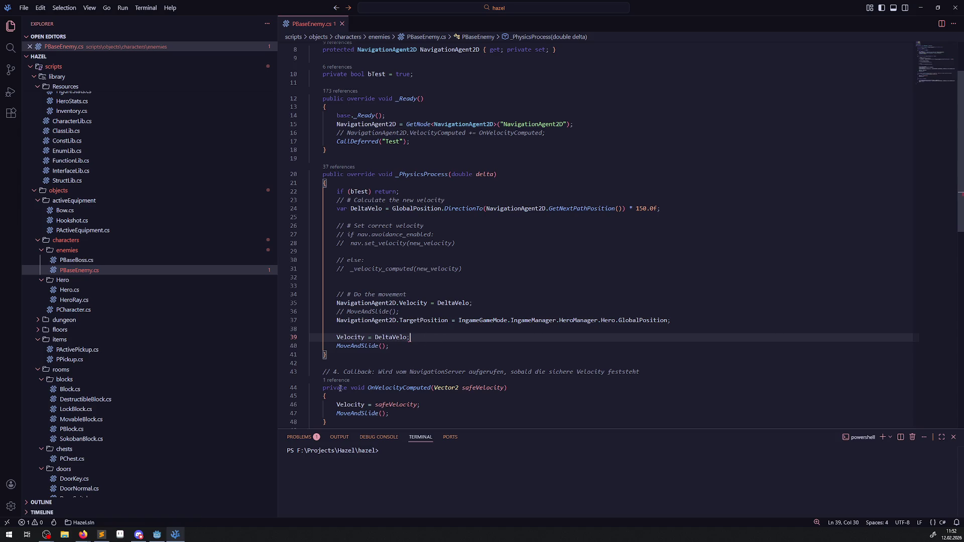
click(478, 354)
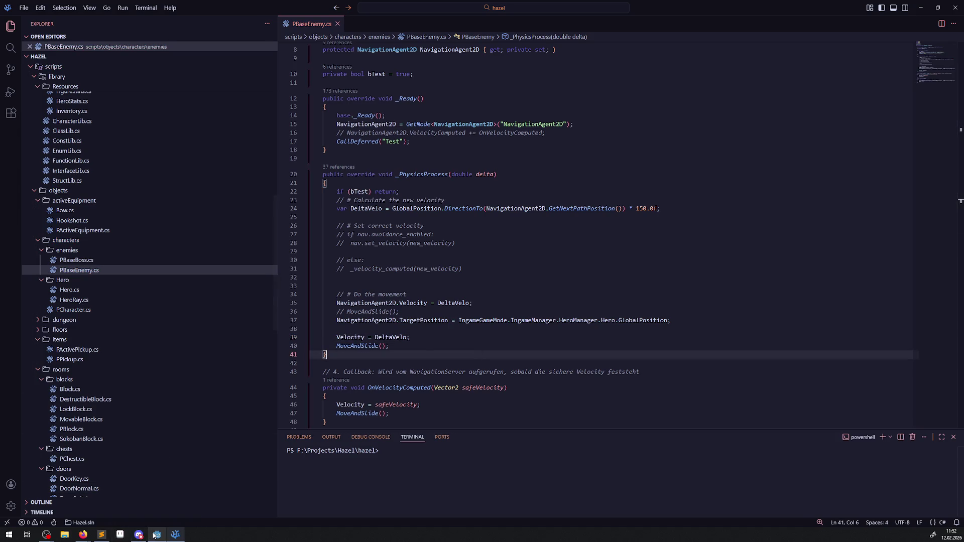
click(155, 535)
click(834, 17)
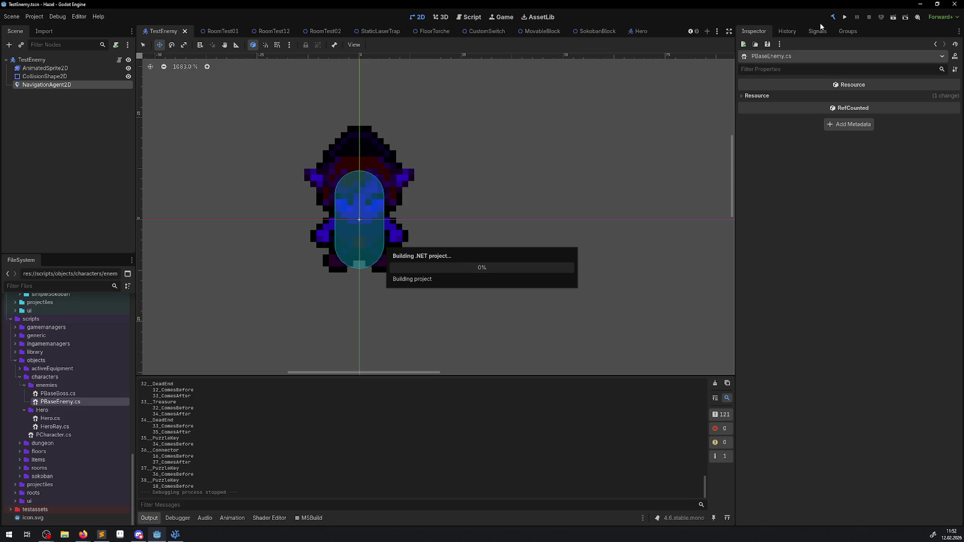
Run the project and walk the hero right through the east door into the ice room.
click(846, 17)
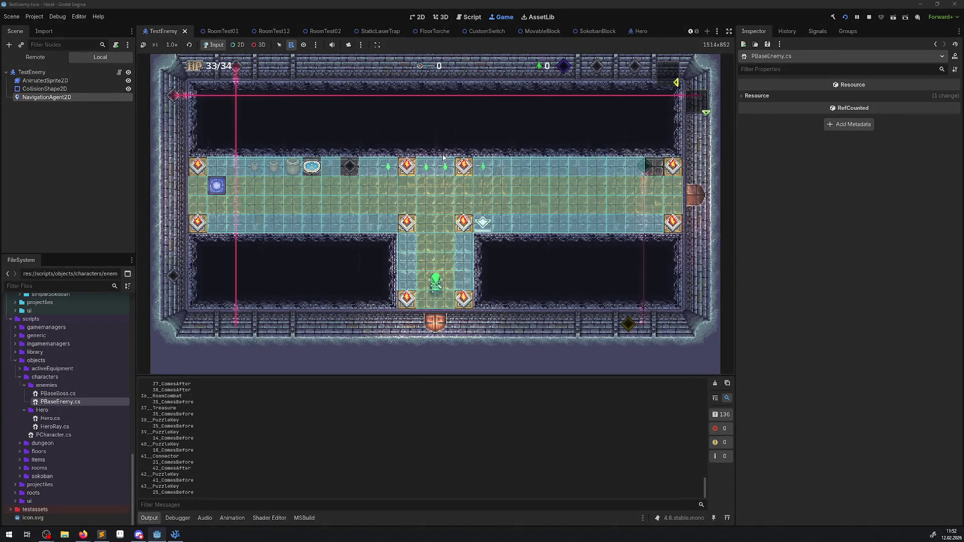
key(Right)
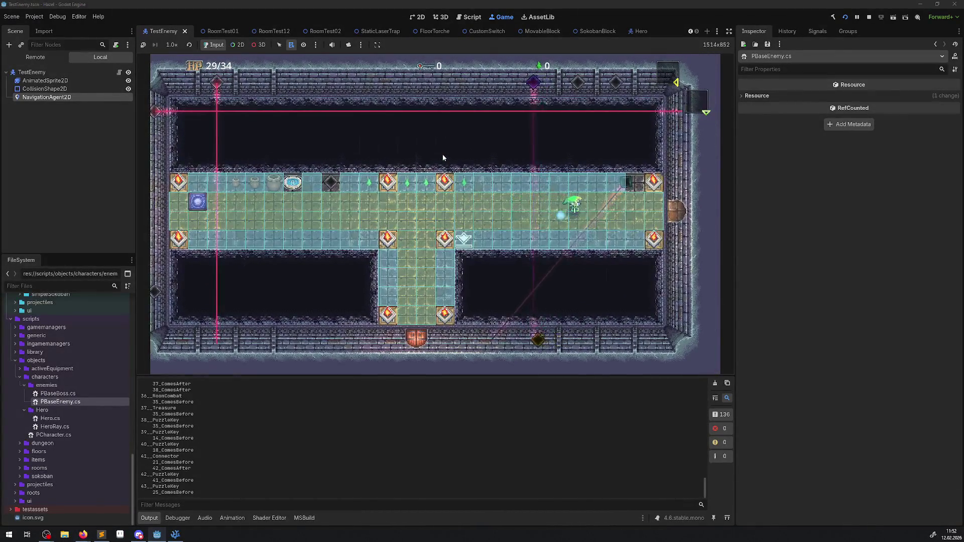
key(Right)
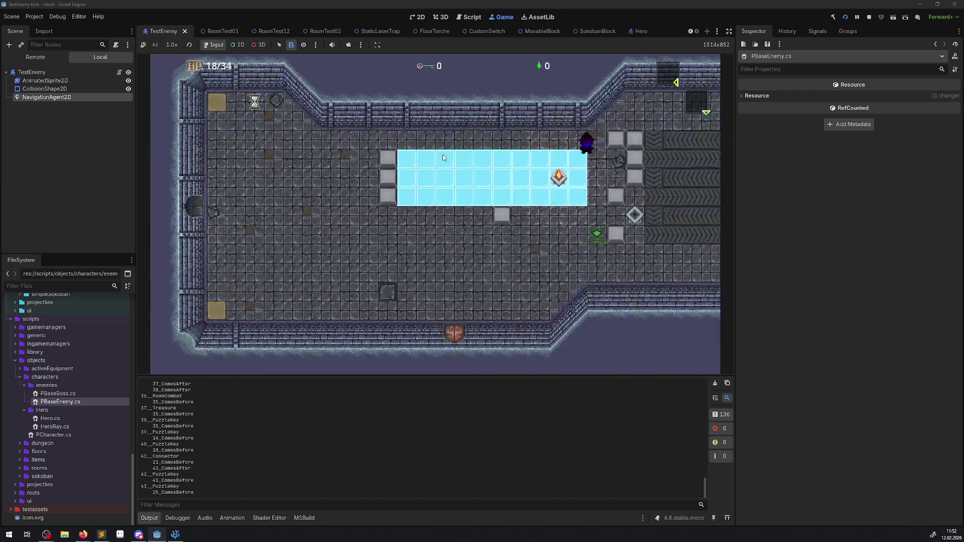
Walk the hero right past the blocks, left along the top wall, and push a block down.
key(Right)
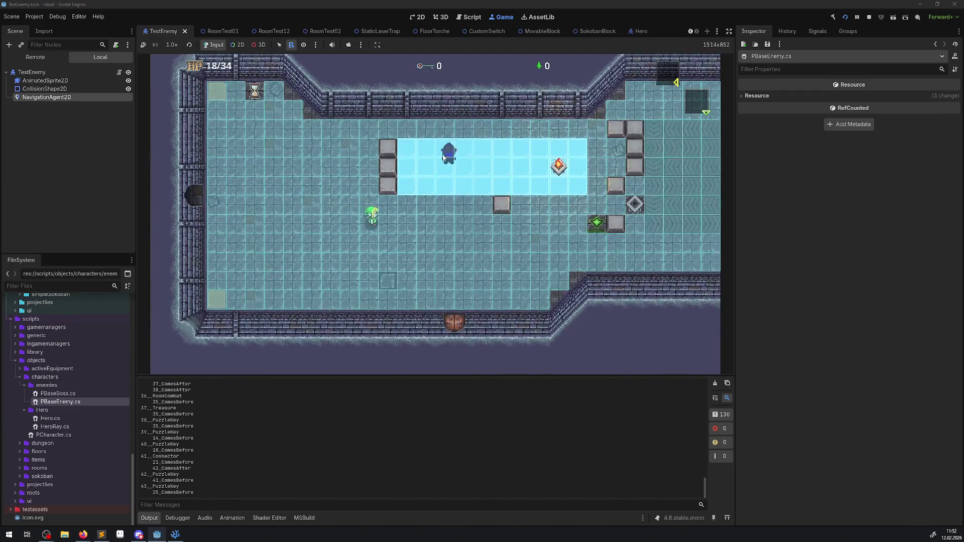
key(Up)
key(Right)
key(Down)
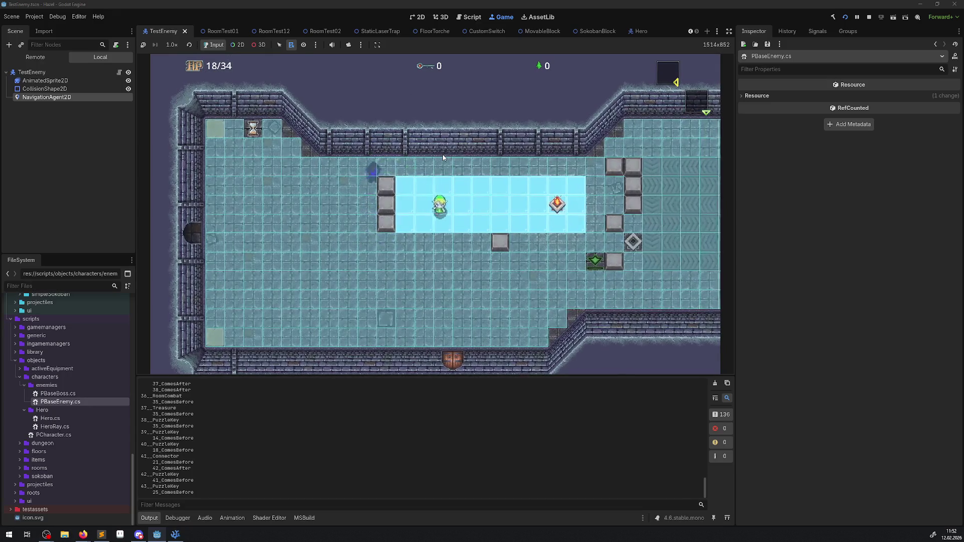
key(Right)
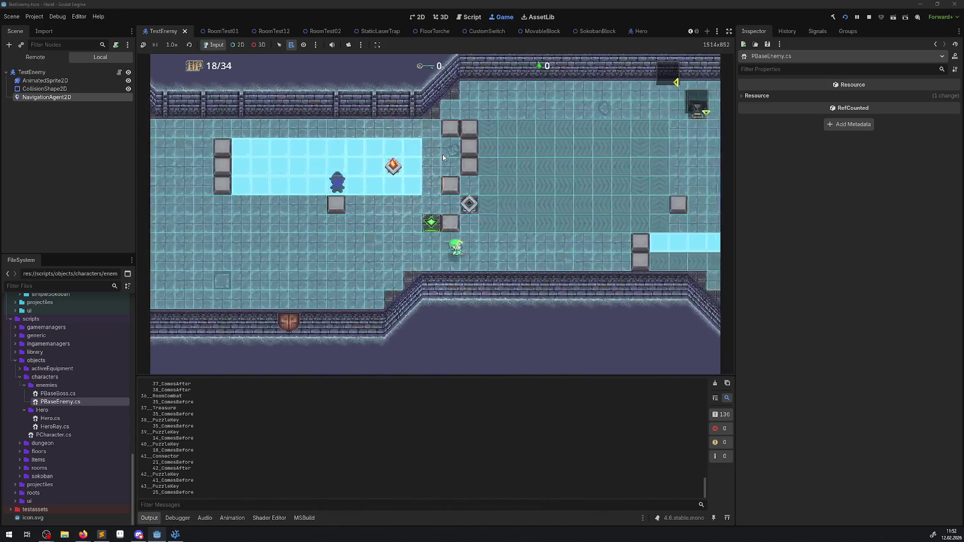
key(Up)
key(Left)
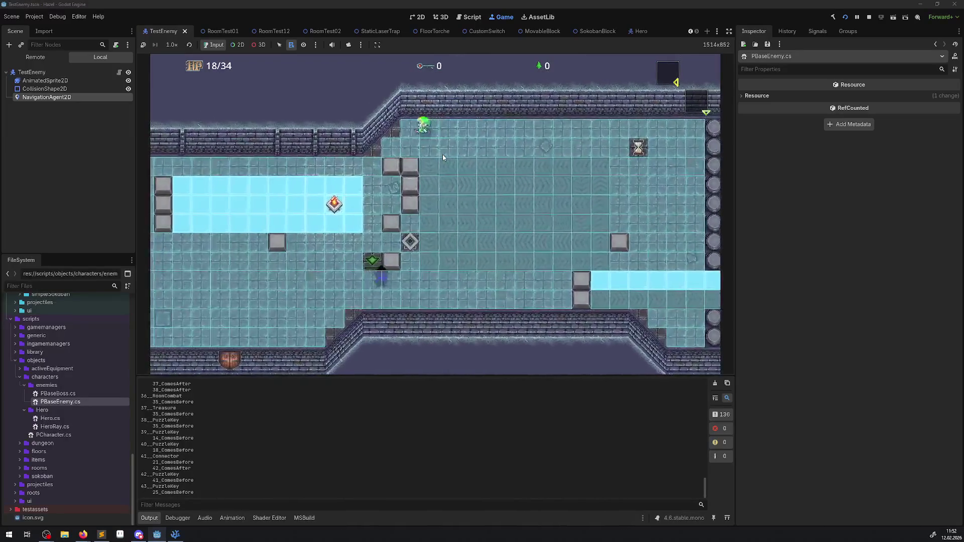
key(Down)
Lead the hero left below the ice, loop past the blocks, and head right away from the enemy.
key(Left)
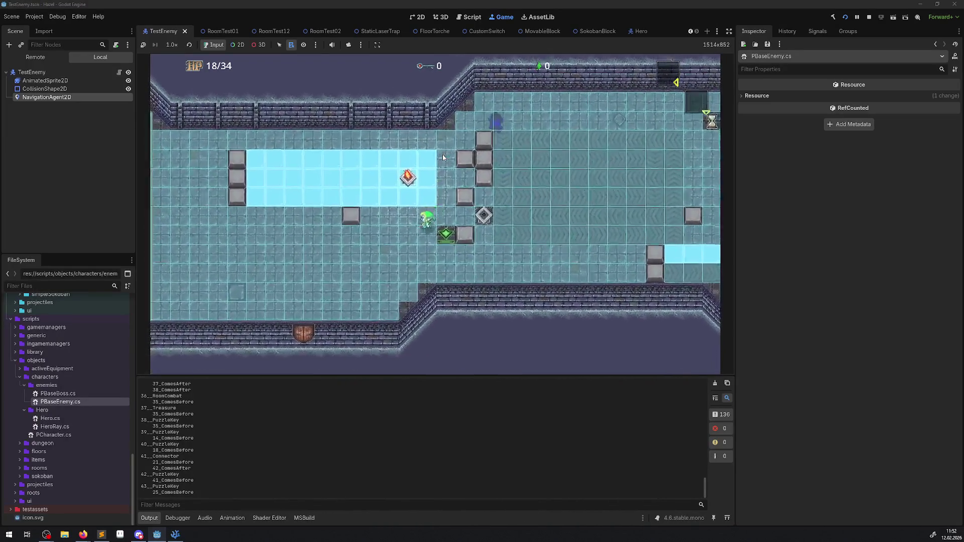
key(Left)
key(Up)
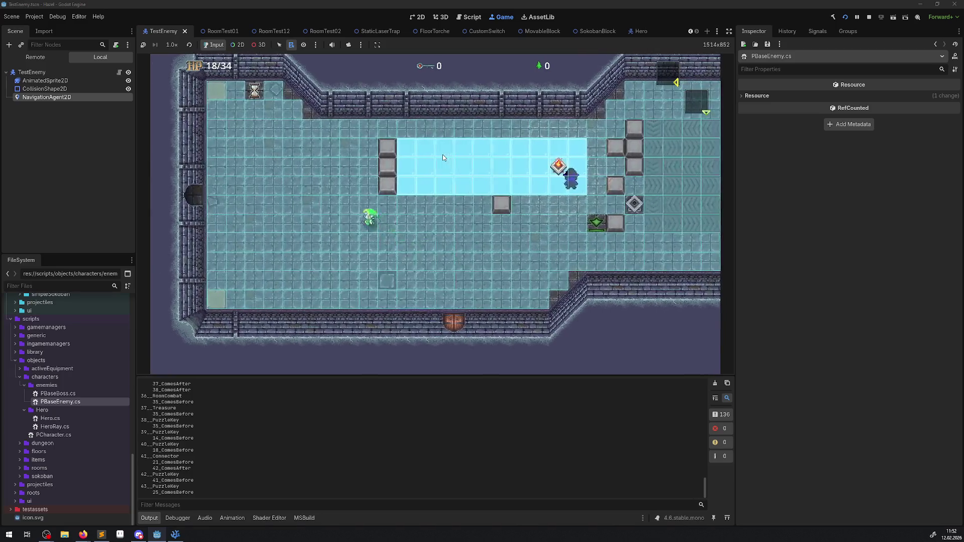
key(Up)
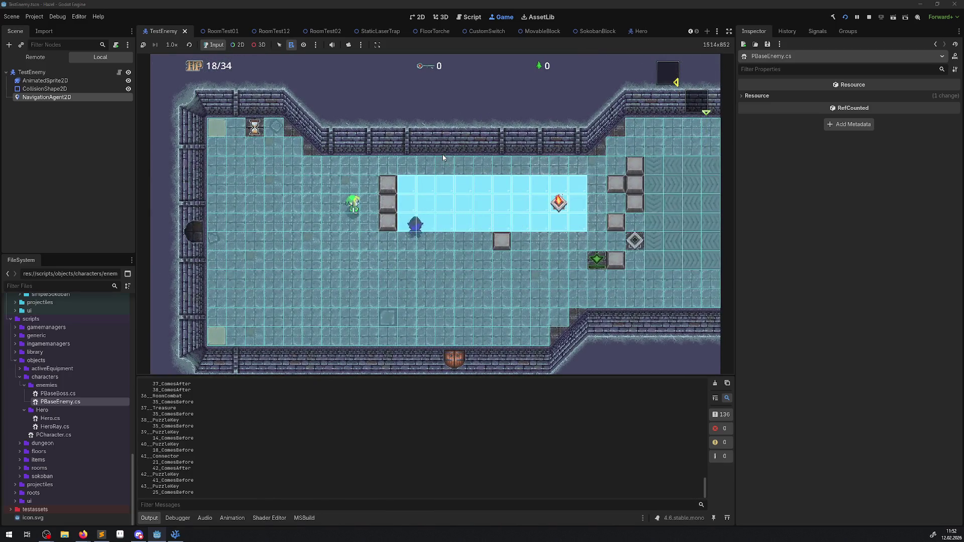
key(Up)
key(Right)
key(Down)
key(Left)
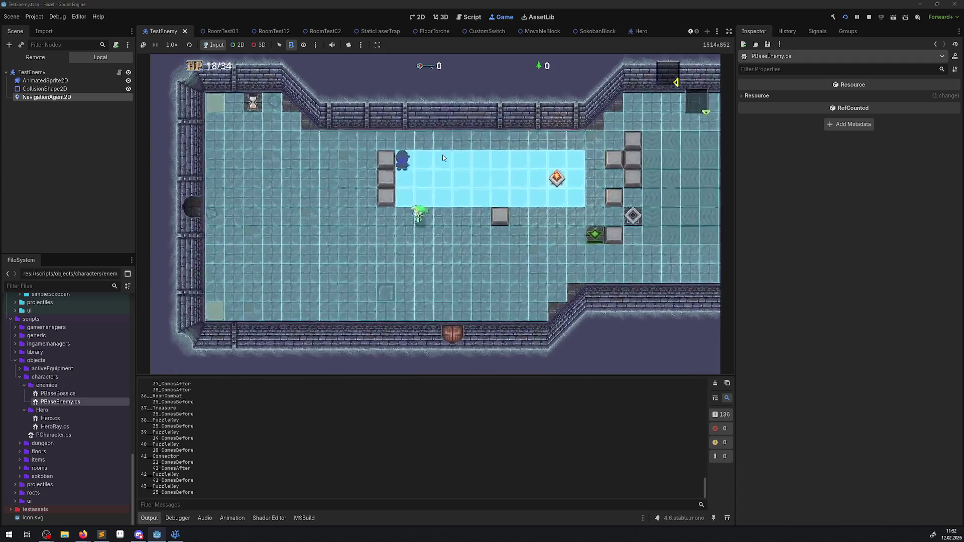
key(Up)
key(Right)
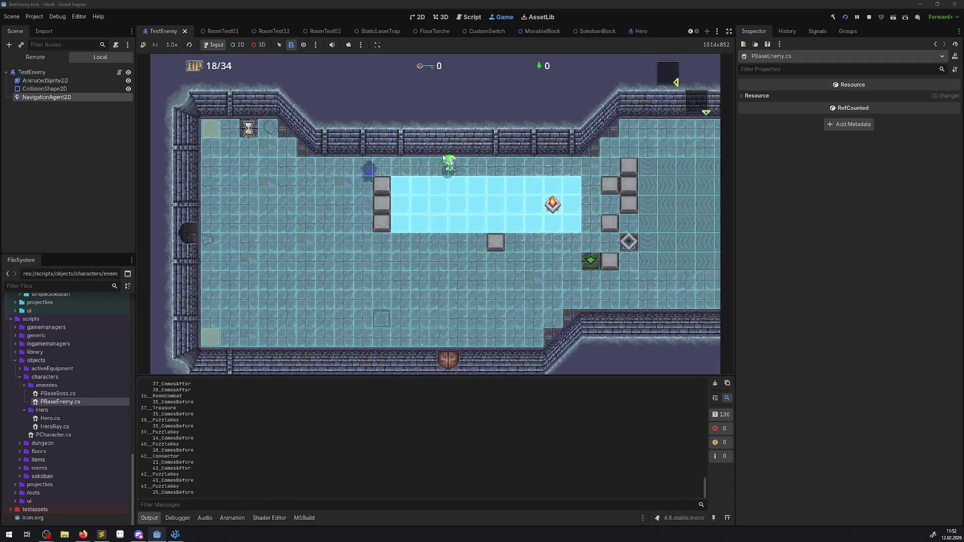
key(Right)
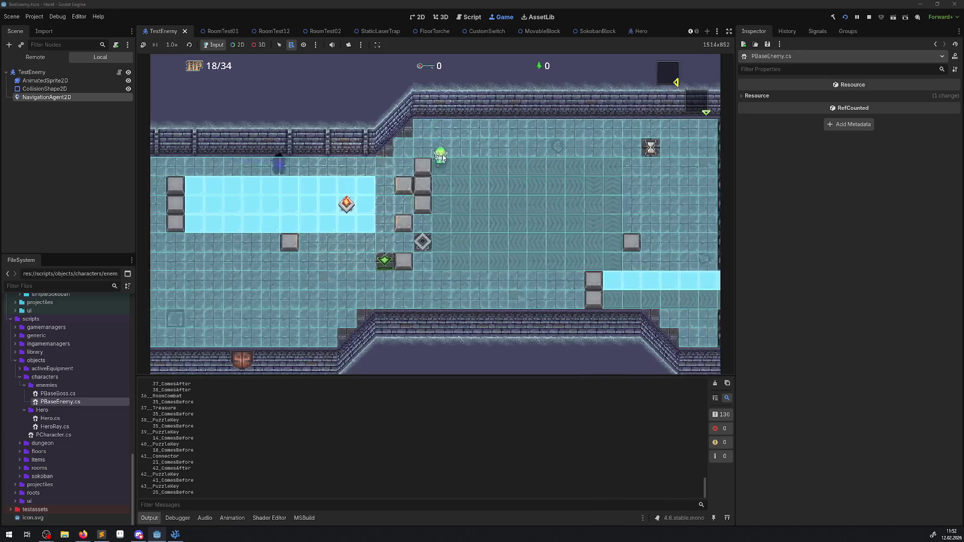
key(Down)
key(Down)
Circle the hero around the blocks while the enemy follows.
key(Left)
key(Up)
key(Right)
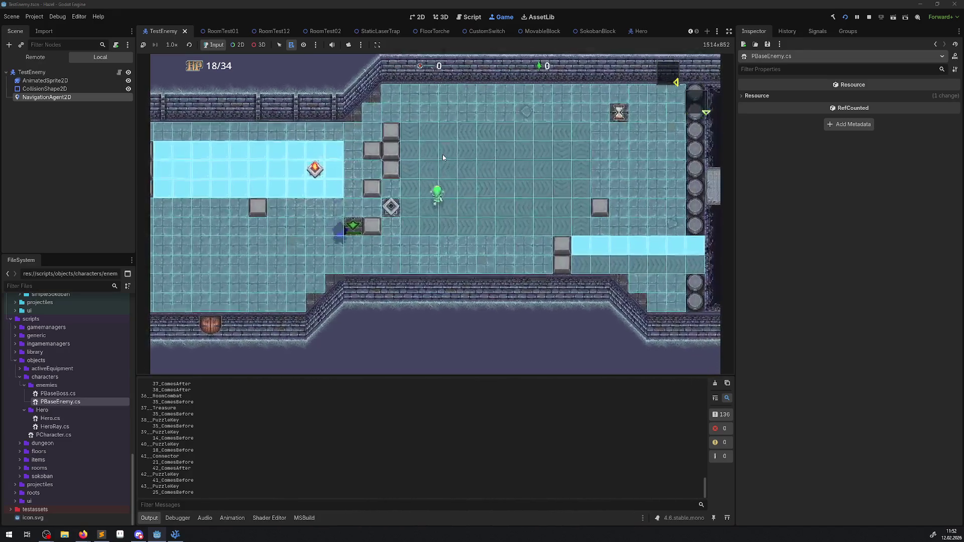
key(Left)
key(Right)
key(Up)
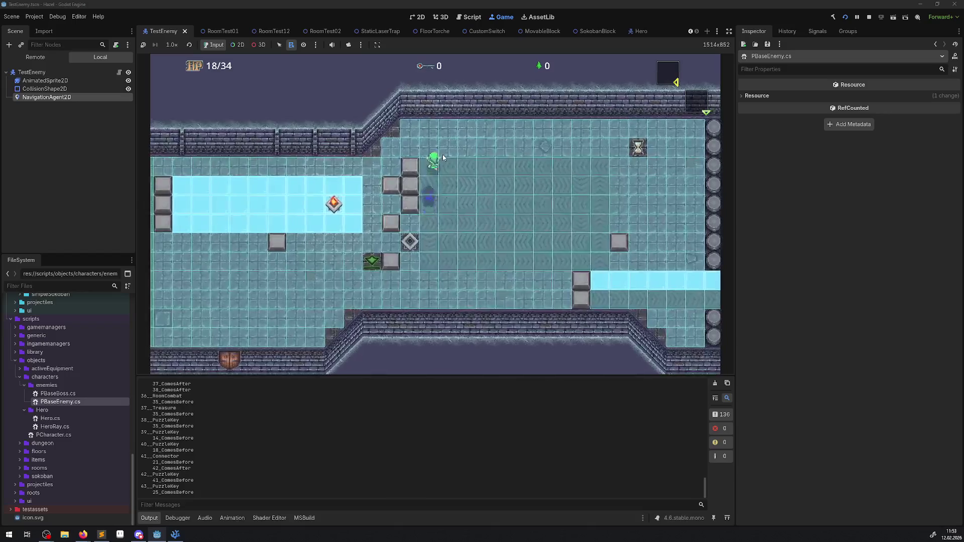
Draw the enemy left, then bring the hero over the top, onto the ice, and past the block column.
key(Left)
key(Down)
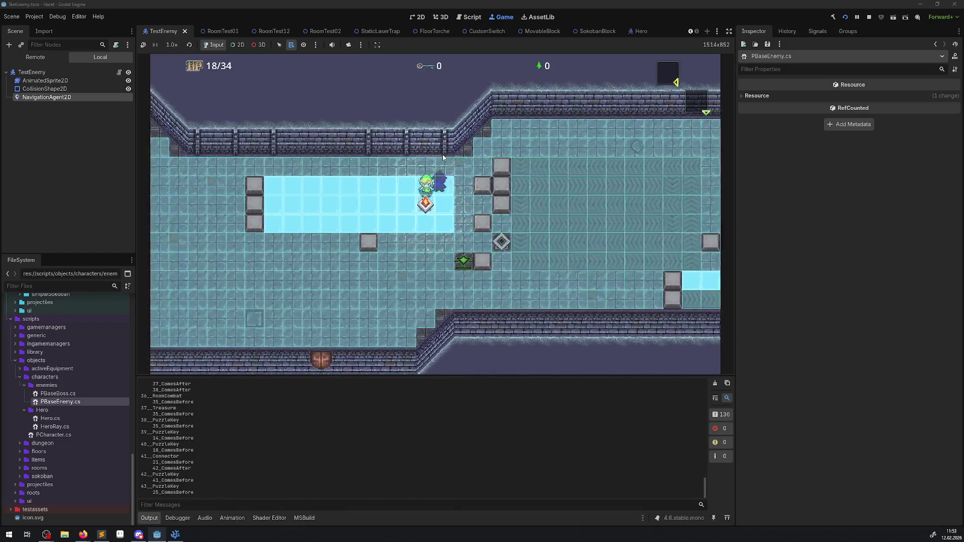
key(Left)
key(Down)
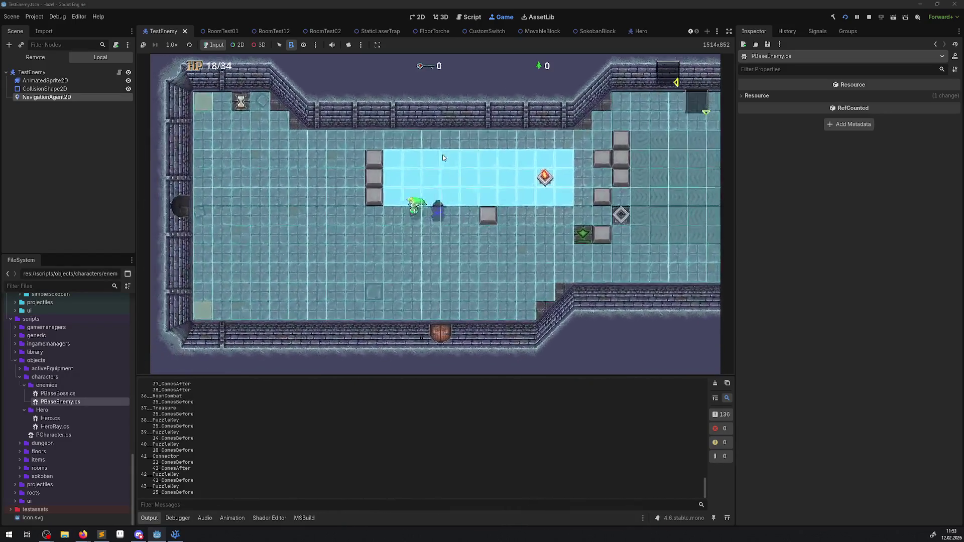
key(Left)
key(Up)
key(Right)
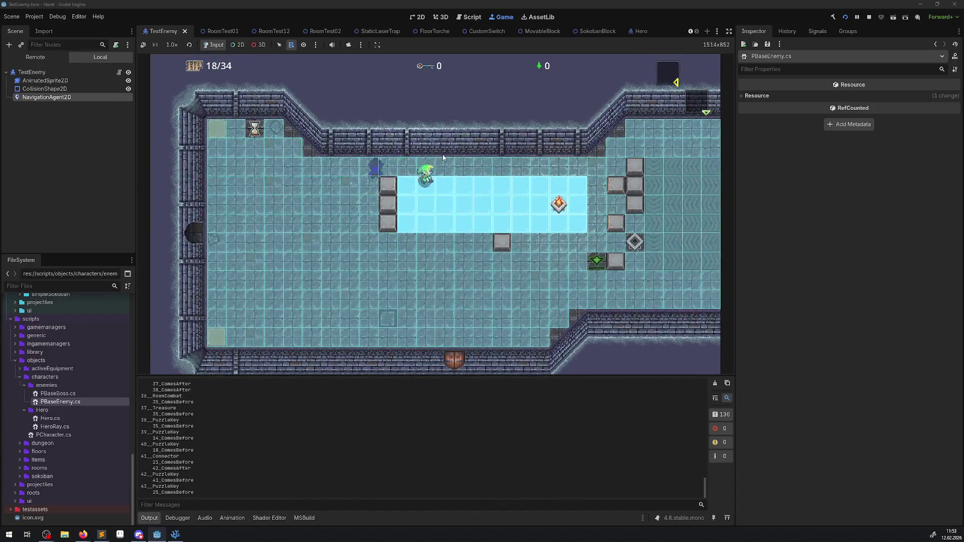
key(Down)
key(Left)
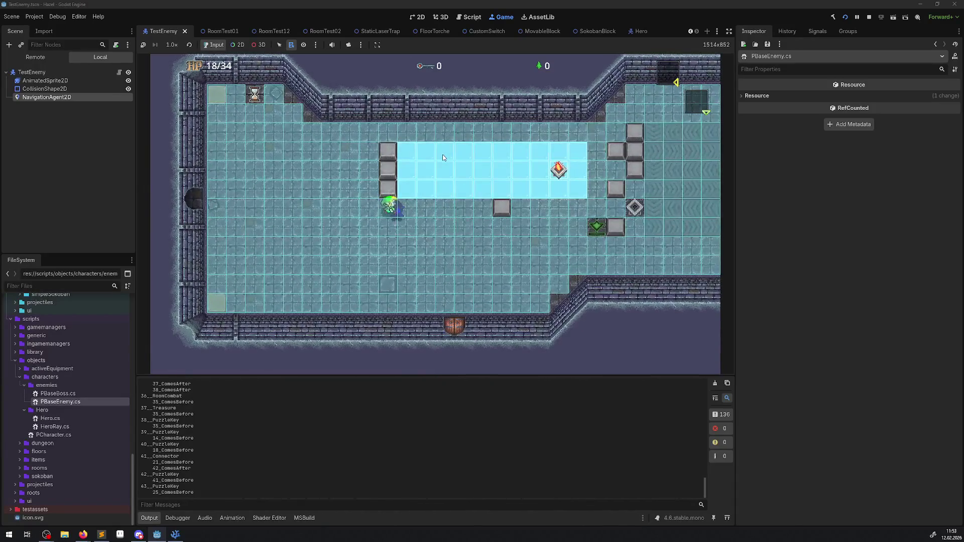
Push the middle block right across the ice so it sits beside the flame tile.
key(Right)
key(Up)
key(Right)
key(Right)
key(Down)
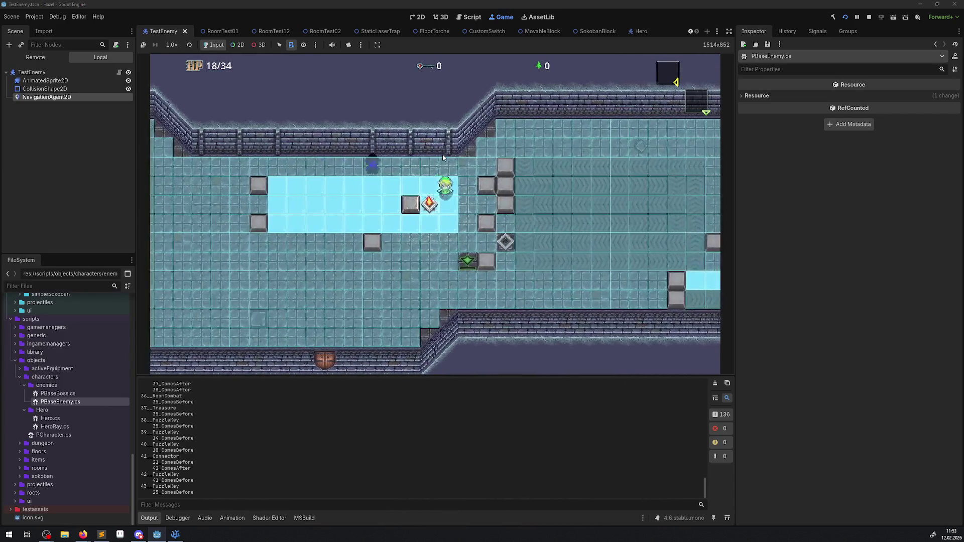
Move the hero down and left along the ice, then up and right along the bright ice band.
key(Down)
key(Left)
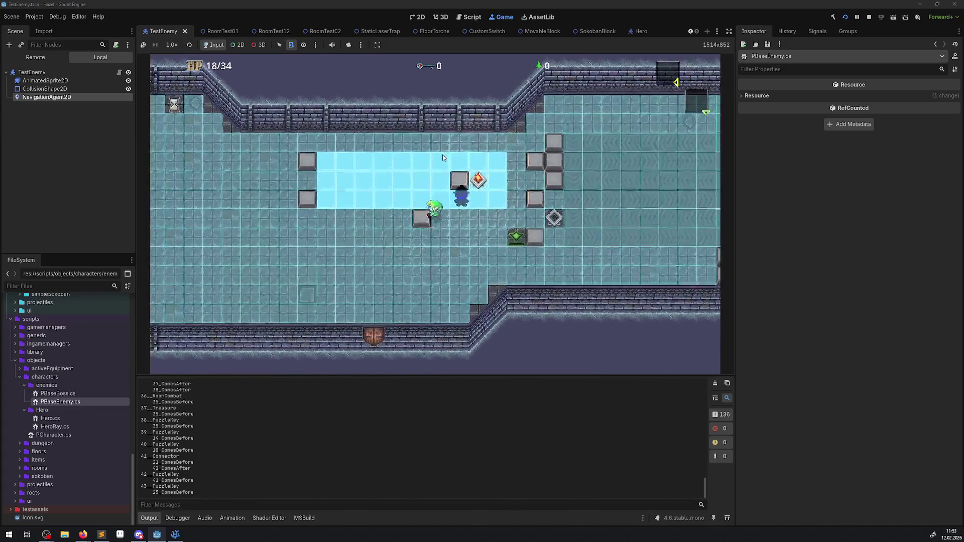
key(Down)
key(Left)
key(Up)
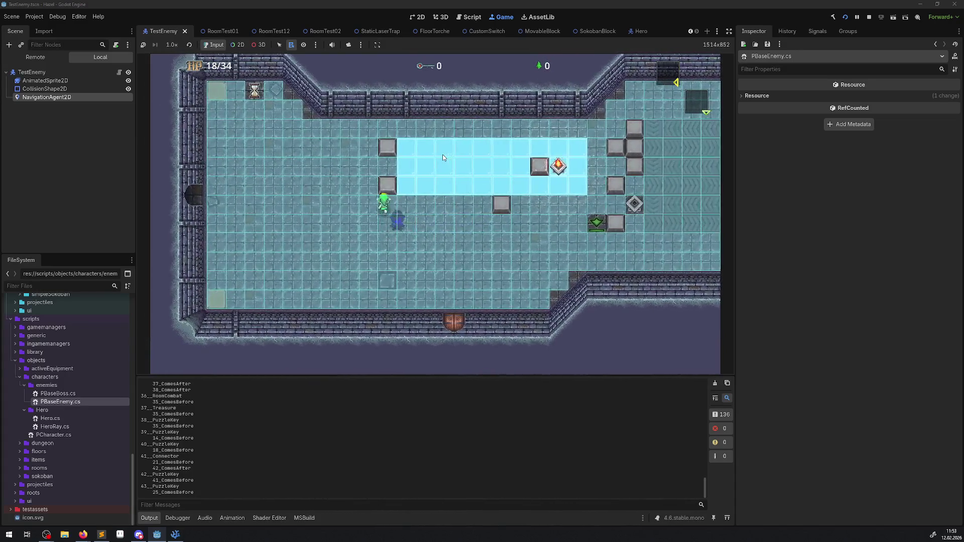
key(Up)
key(Right)
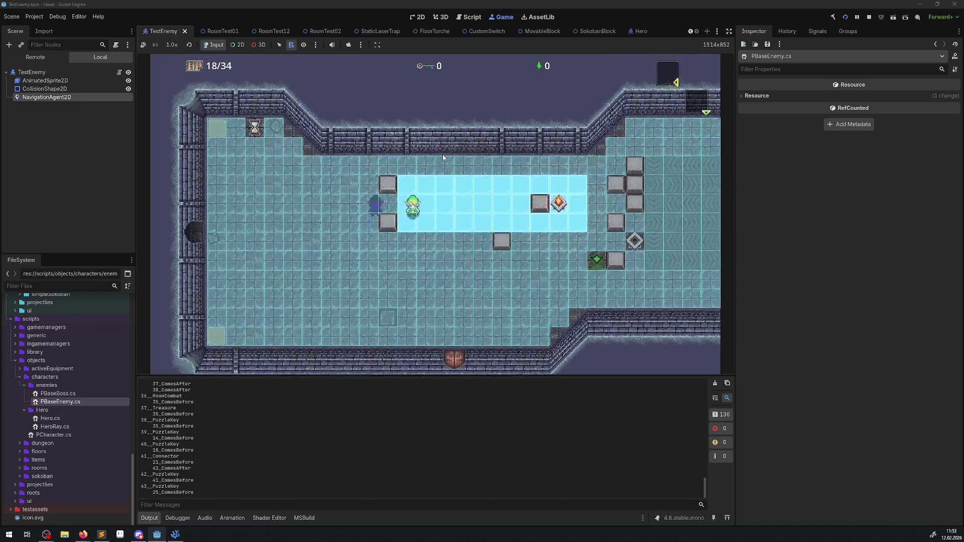
Walk the hero far right, then around the grey block and up to its right side.
key(Down)
key(Right)
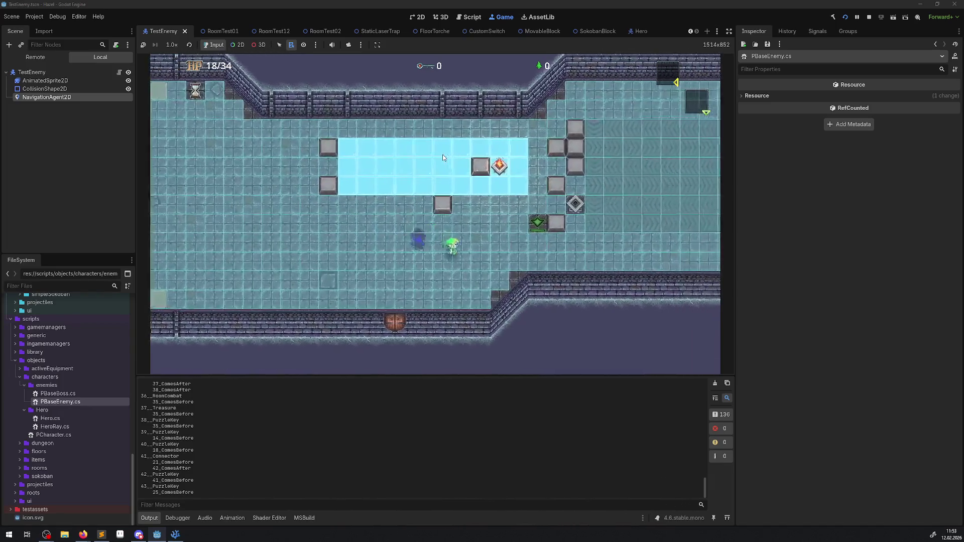
key(Right)
key(Up)
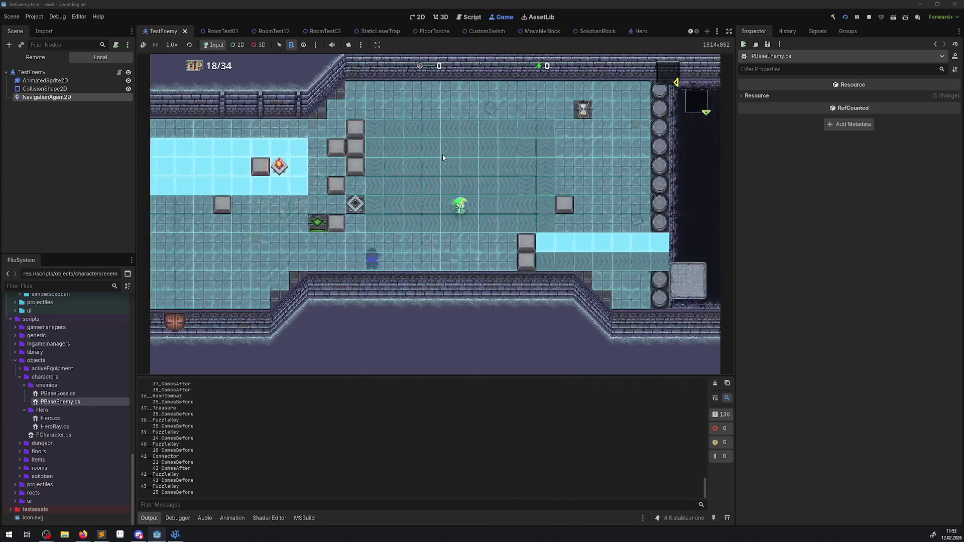
key(Right)
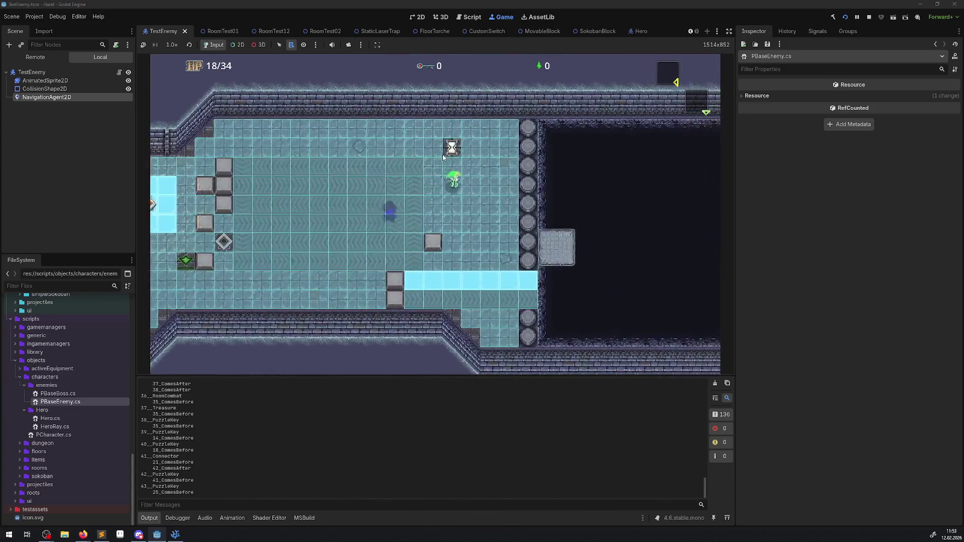
key(Down)
key(Down)
key(Left)
key(Up)
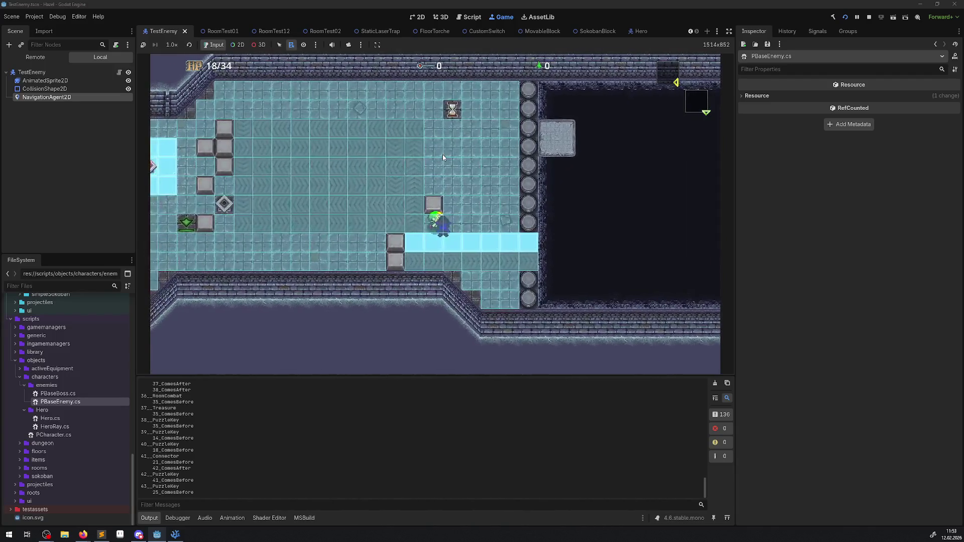
key(Up)
key(Right)
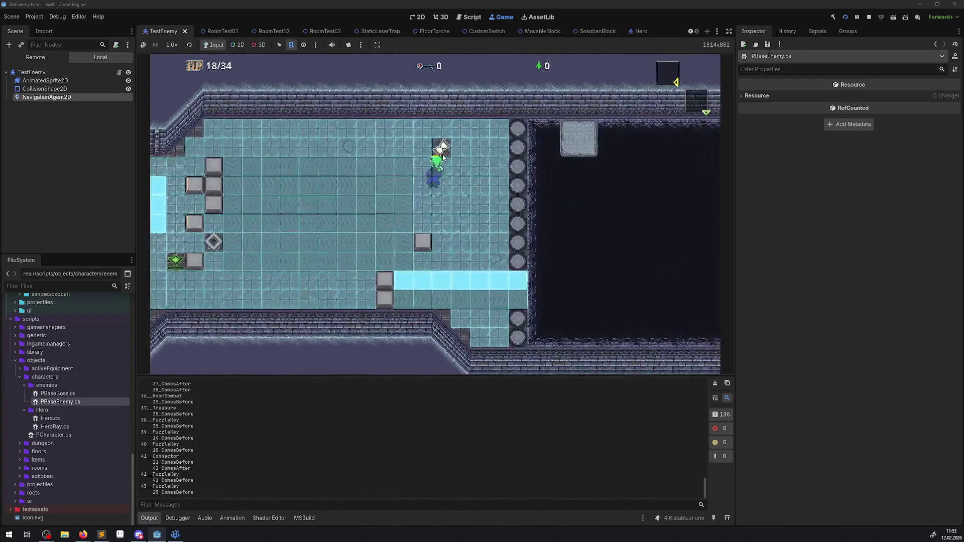
key(Down)
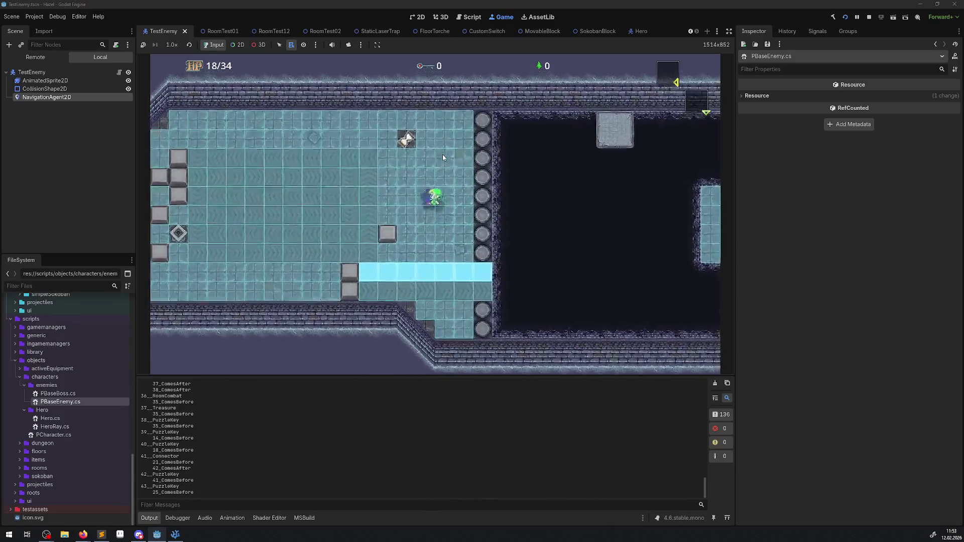
Weave the hero left, down, and back up through the room past the blocks.
key(Left)
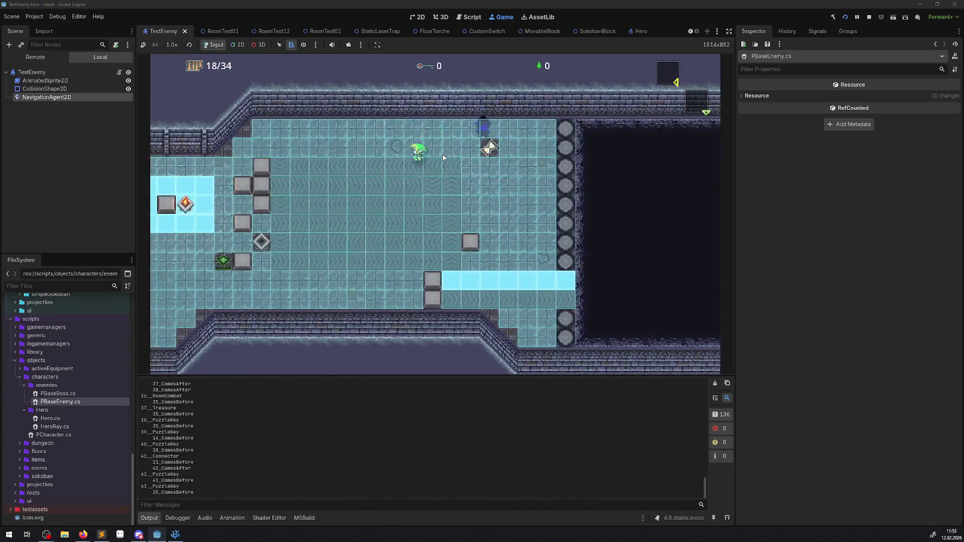
key(Left)
key(Down)
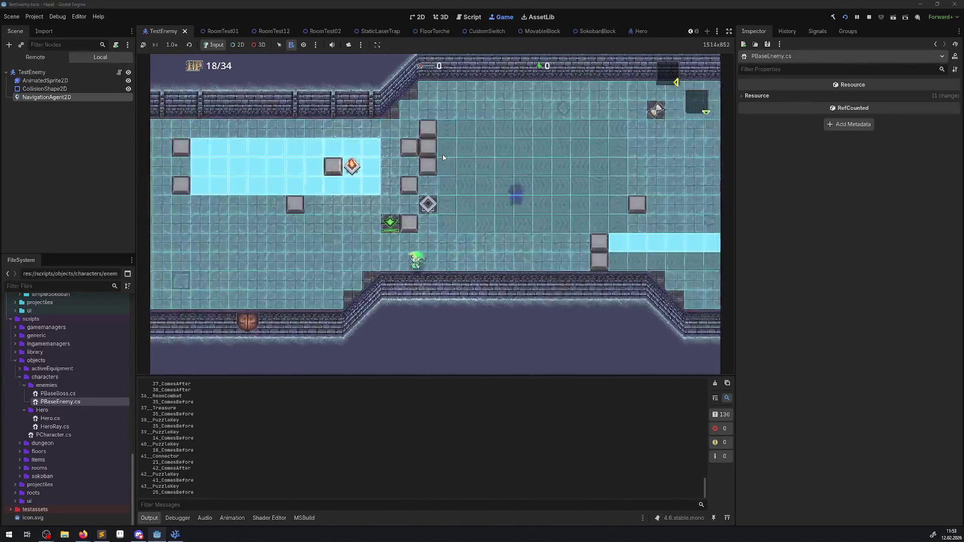
key(Up)
key(Right)
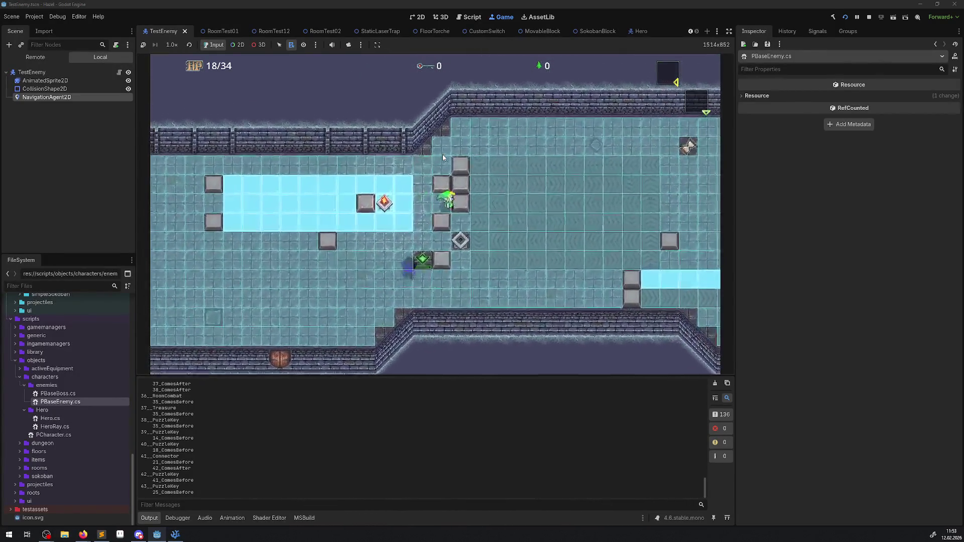
key(Up)
key(Right)
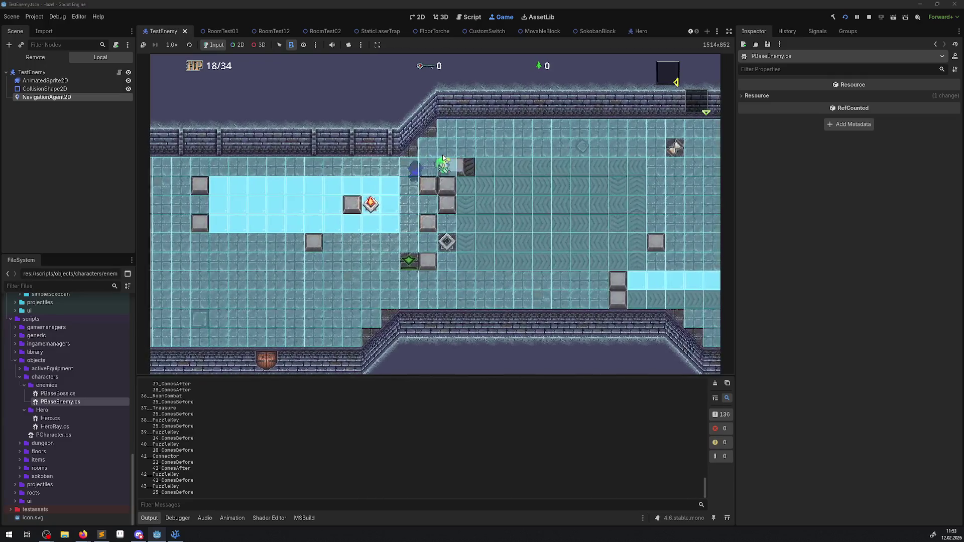
key(Down)
key(Left)
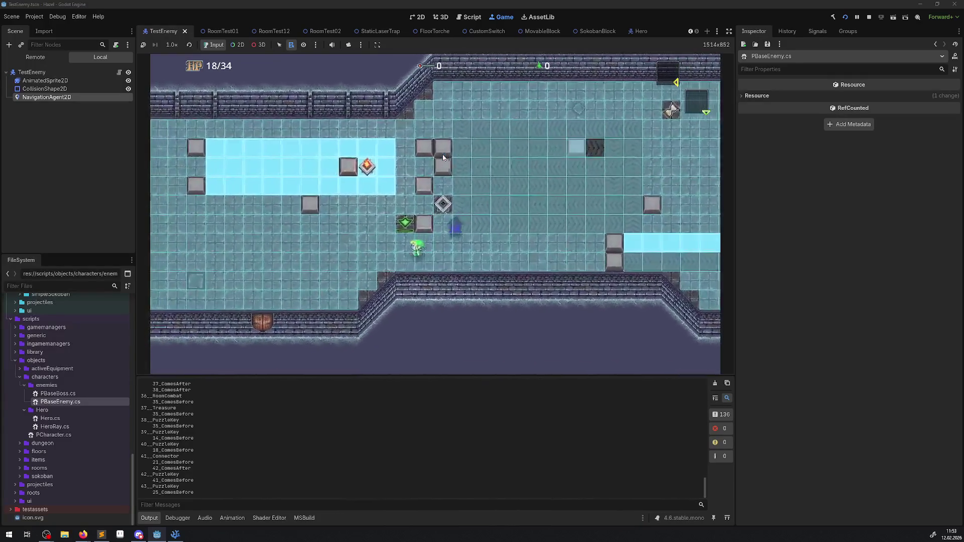
key(Up)
key(Right)
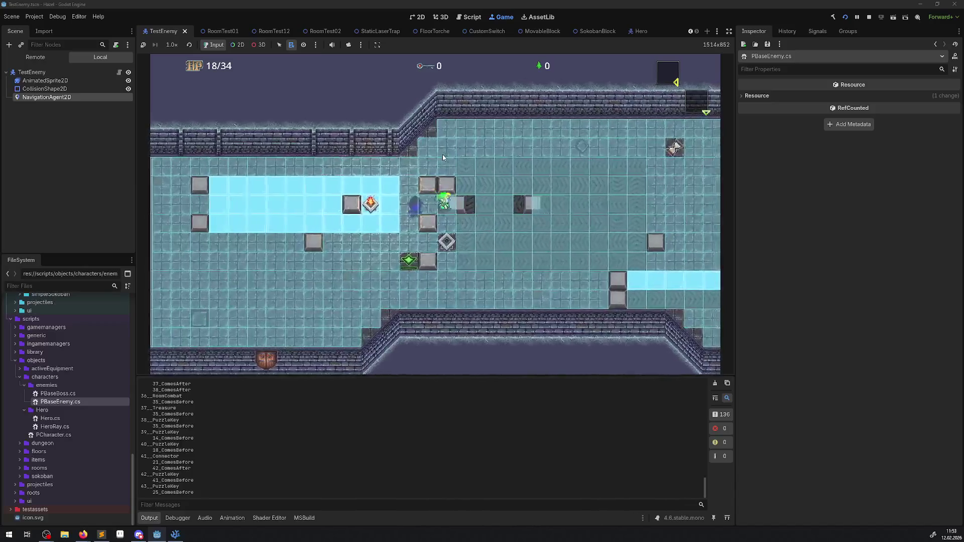
Lead the hero left into the next room near the ice strip, then far right to the other room.
key(Down)
key(Left)
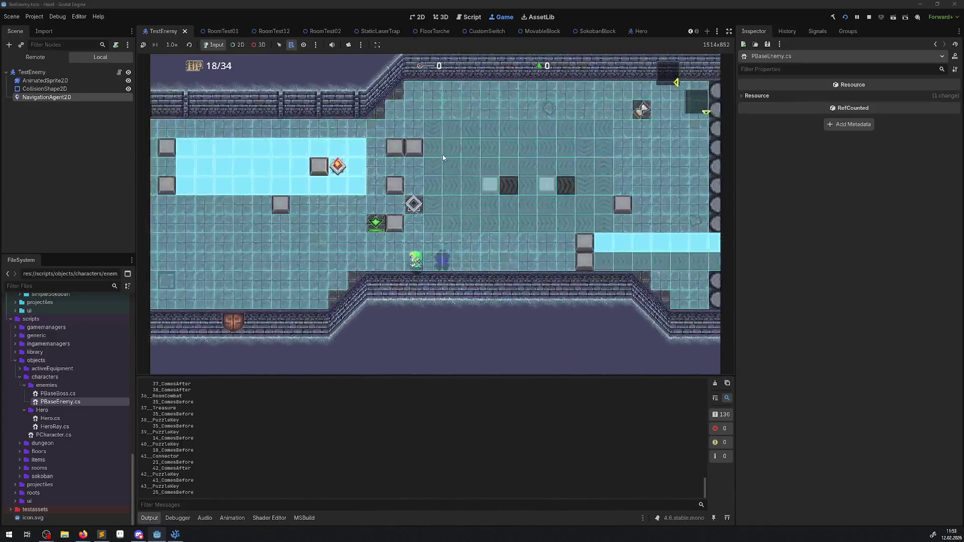
key(Left)
key(Up)
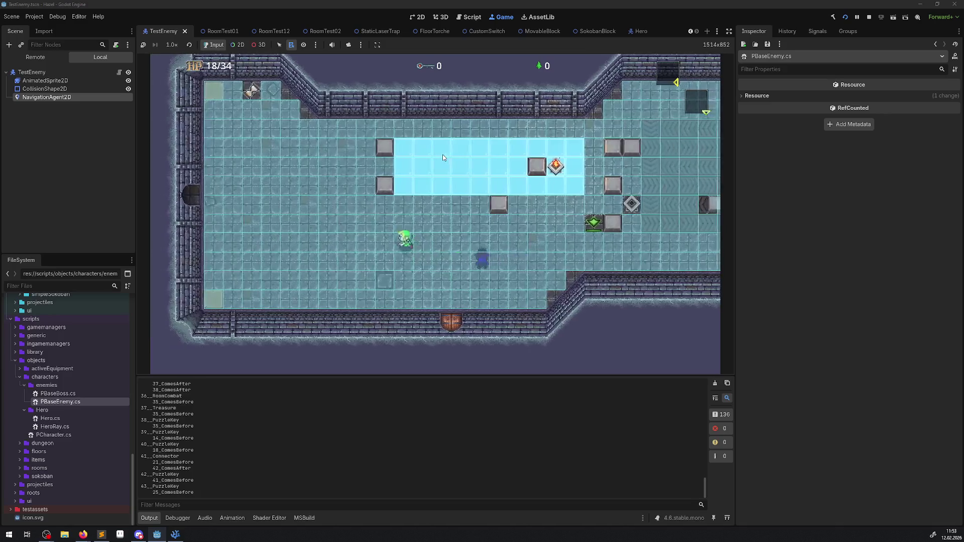
key(Up)
key(Right)
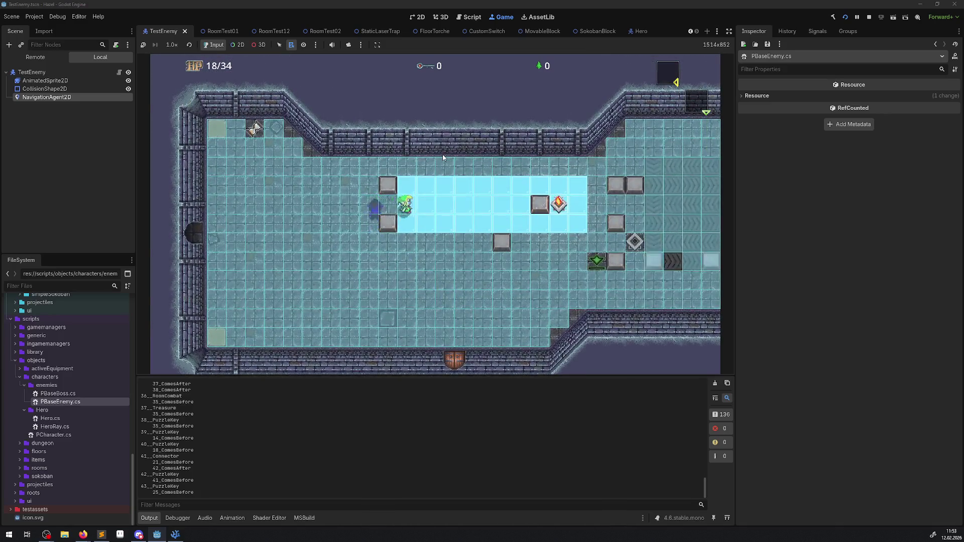
key(Right)
key(Down)
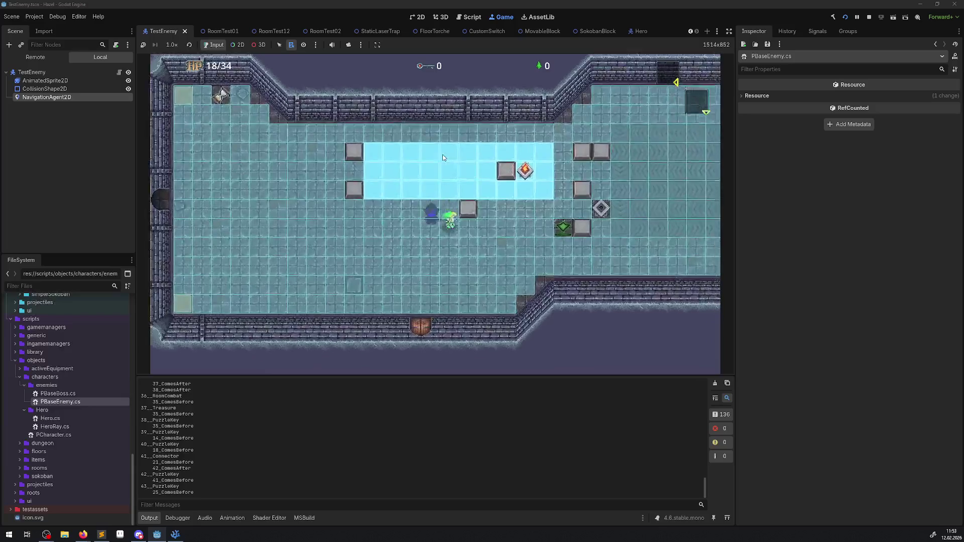
key(Right)
Walk the hero up toward the pillars, then down and far left to lure the enemy.
key(Up)
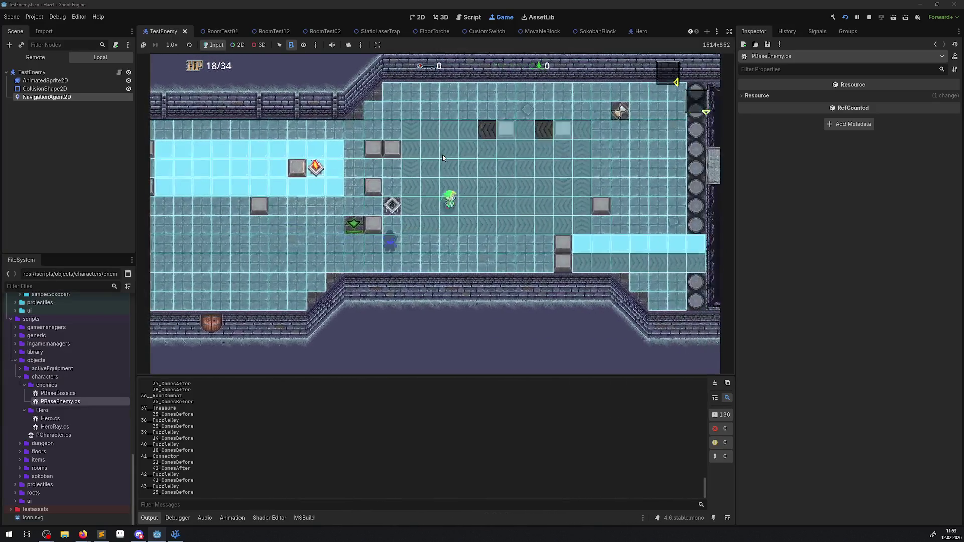
key(Right)
key(Up)
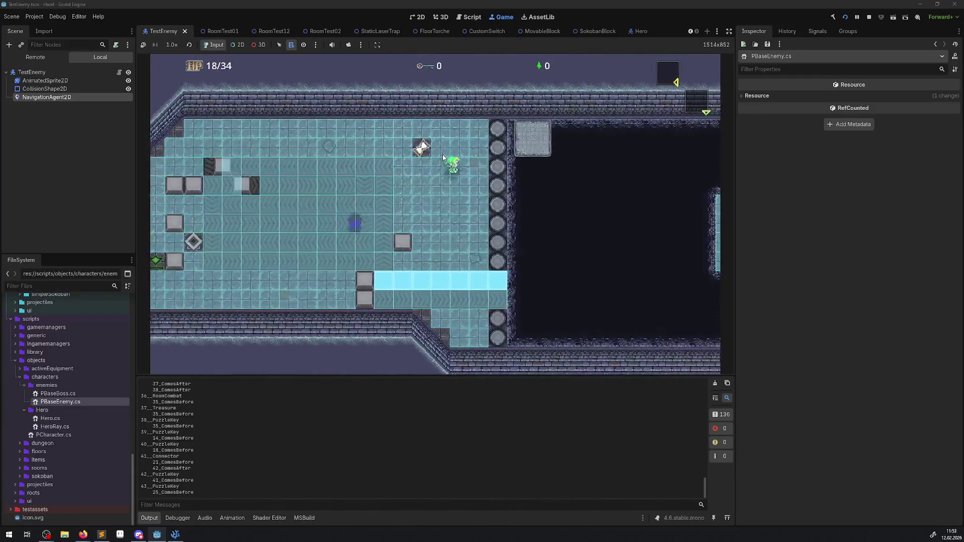
key(Left)
key(Down)
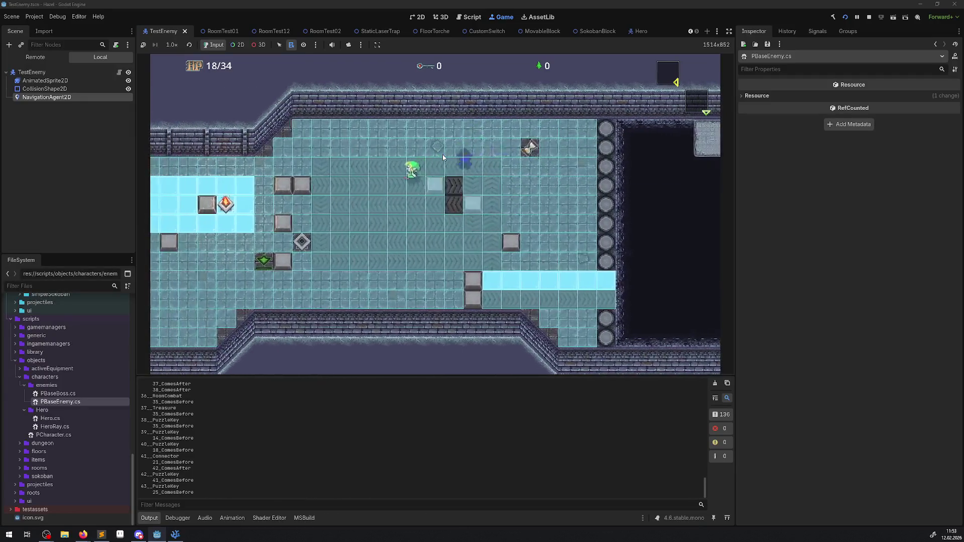
key(Down)
key(Right)
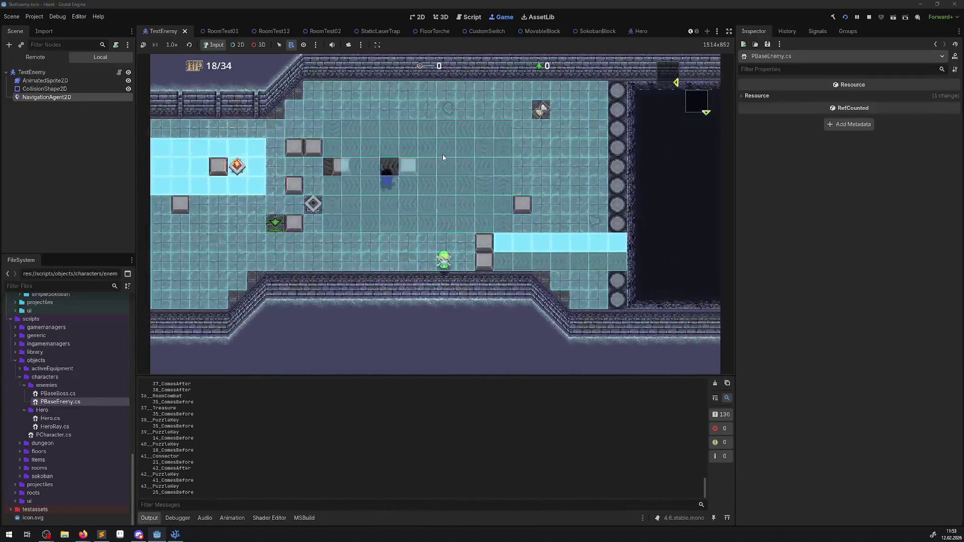
key(Left)
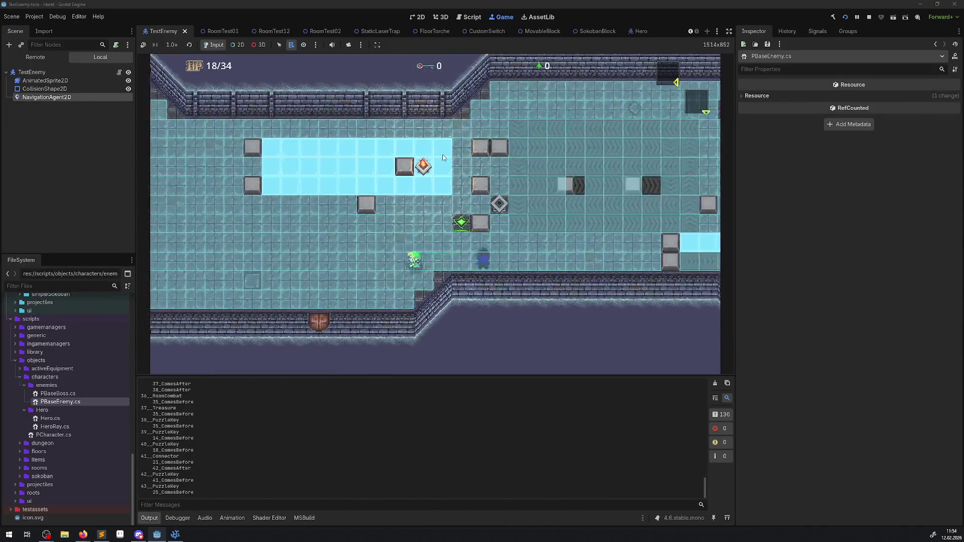
Let the enemy approach beside the ice, then run the hero far right and down across rooms.
key(Left)
key(Up)
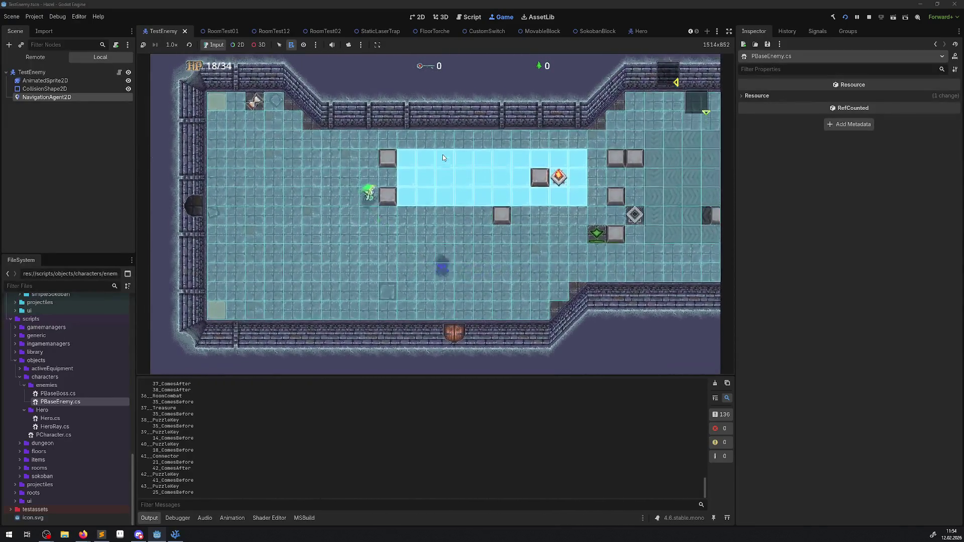
key(Right)
key(Down)
key(Left)
key(Down)
key(Right)
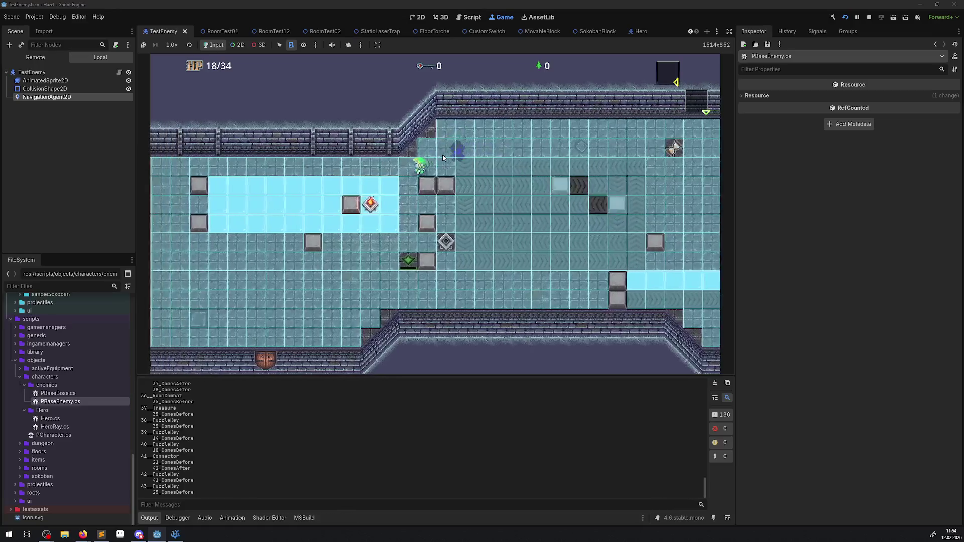
key(Down)
key(Right)
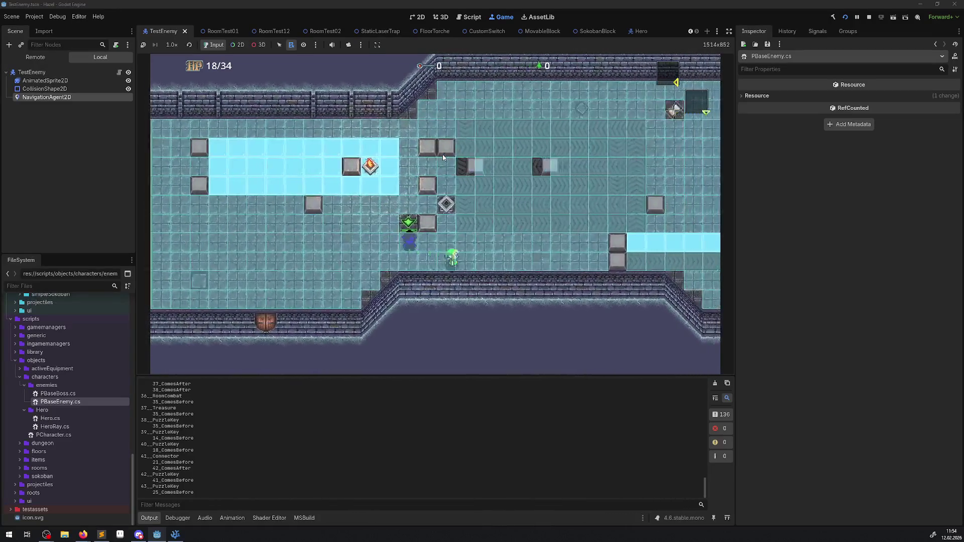
Zigzag the hero up, down, left, and right around the room until the enemy catches up.
key(Up)
key(Left)
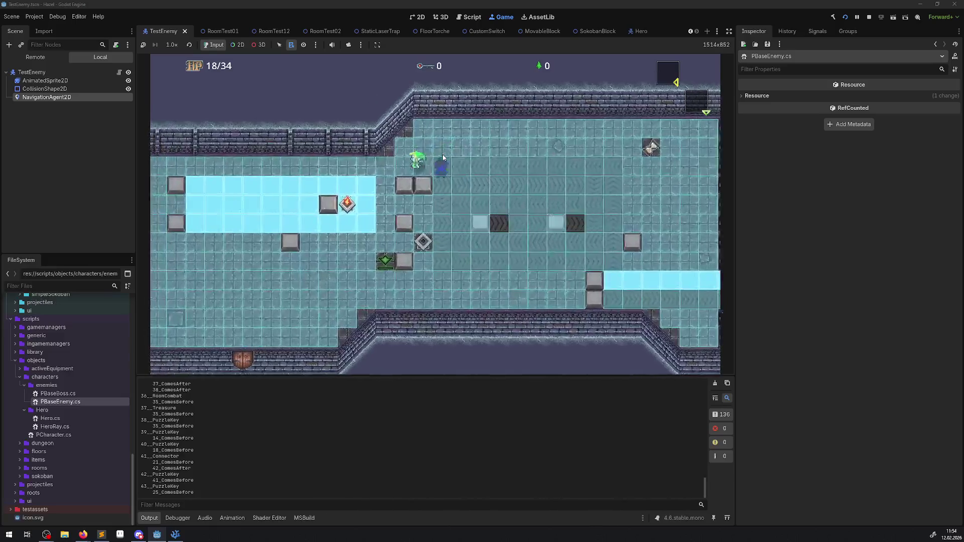
key(Left)
key(Down)
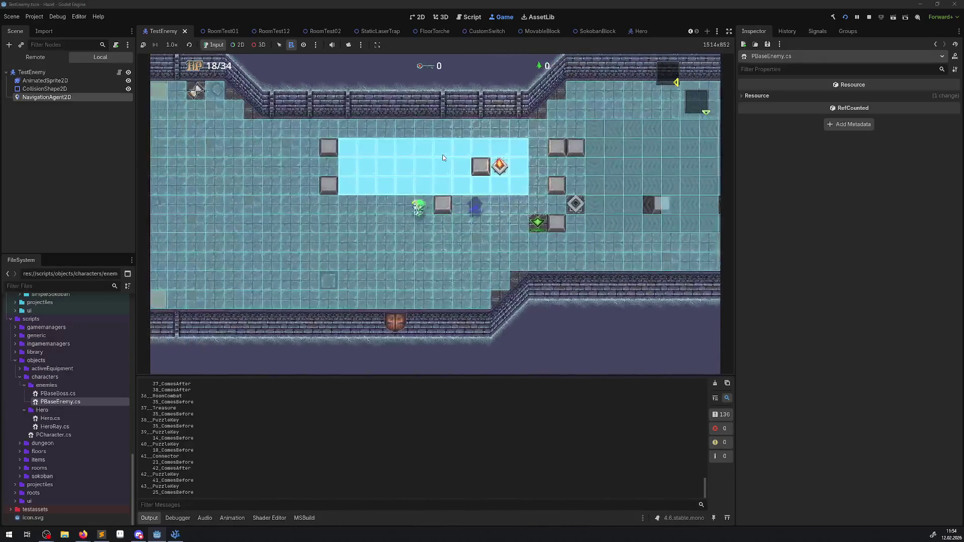
key(Up)
key(Right)
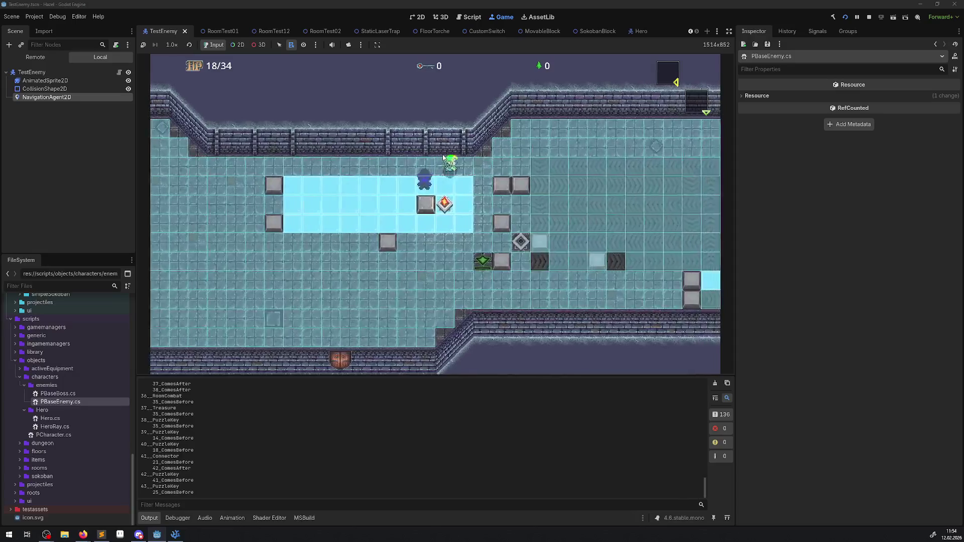
key(Up)
key(Right)
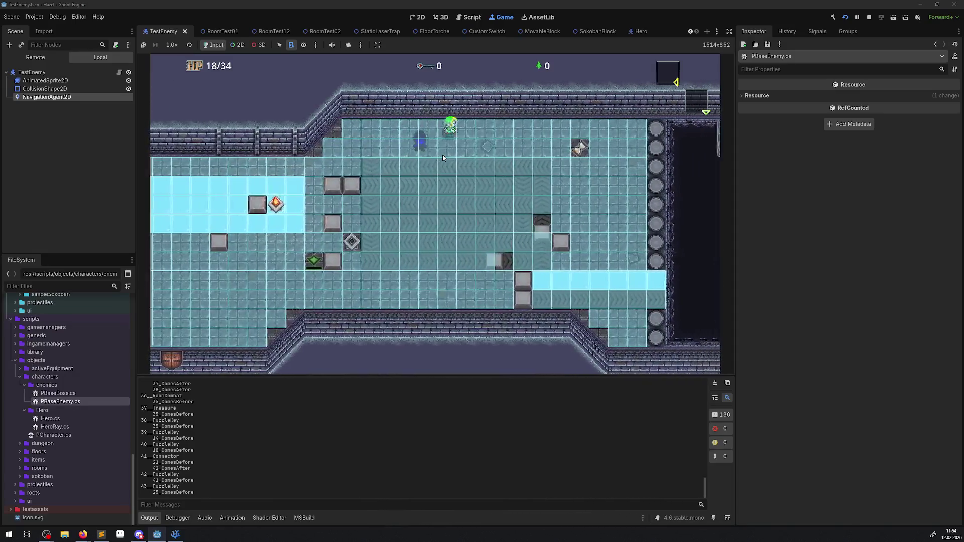
key(Right)
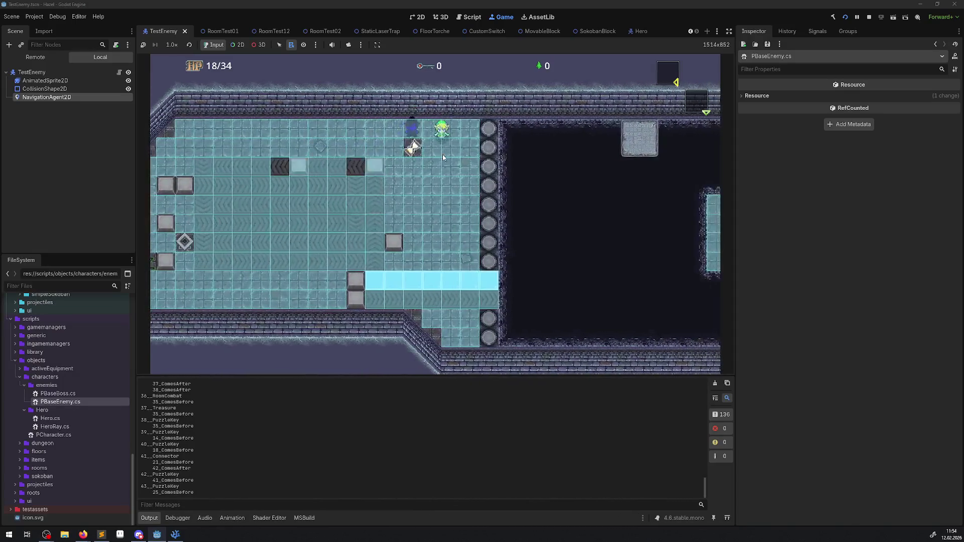
key(Down)
key(Up)
key(Left)
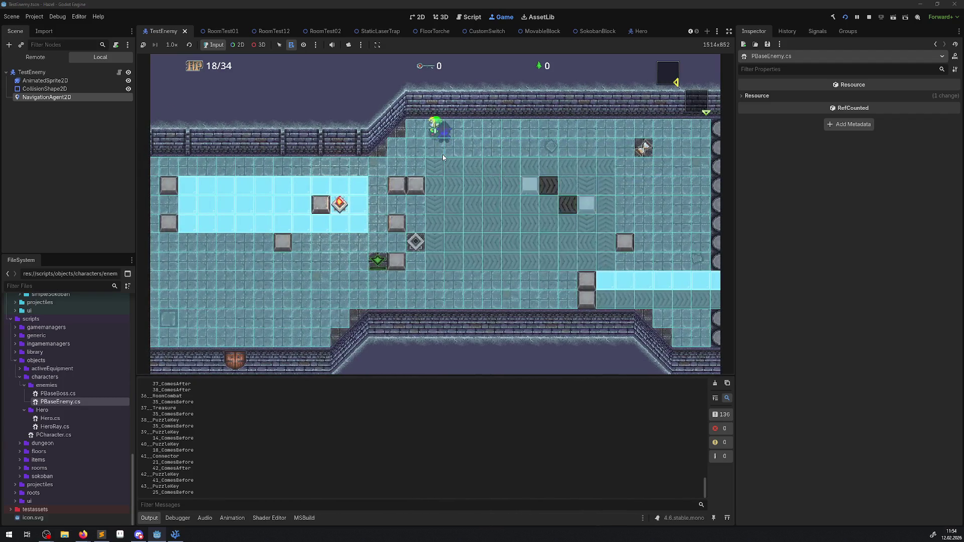
Turn off Simplify Path on the live enemy's NavigationAgent2D in the Remote tree.
click(38, 58)
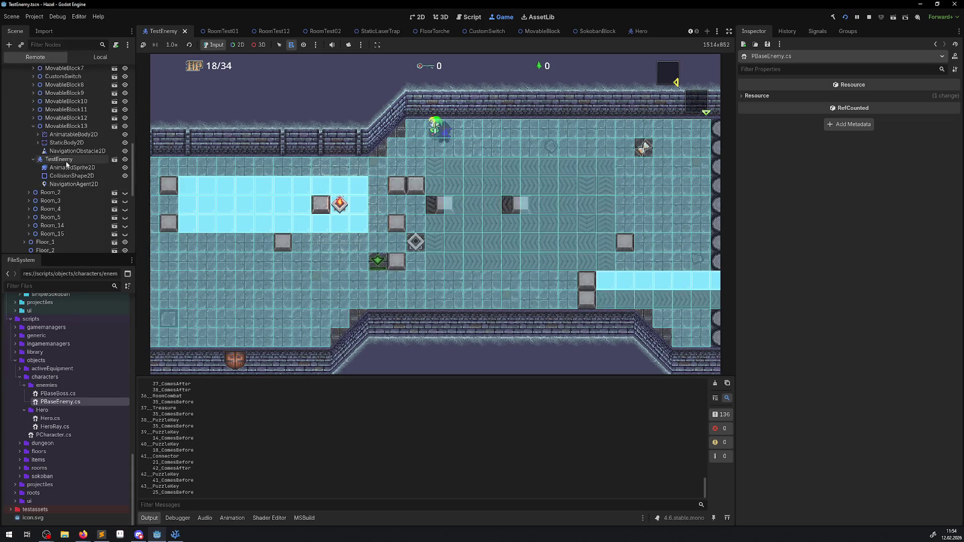
click(71, 184)
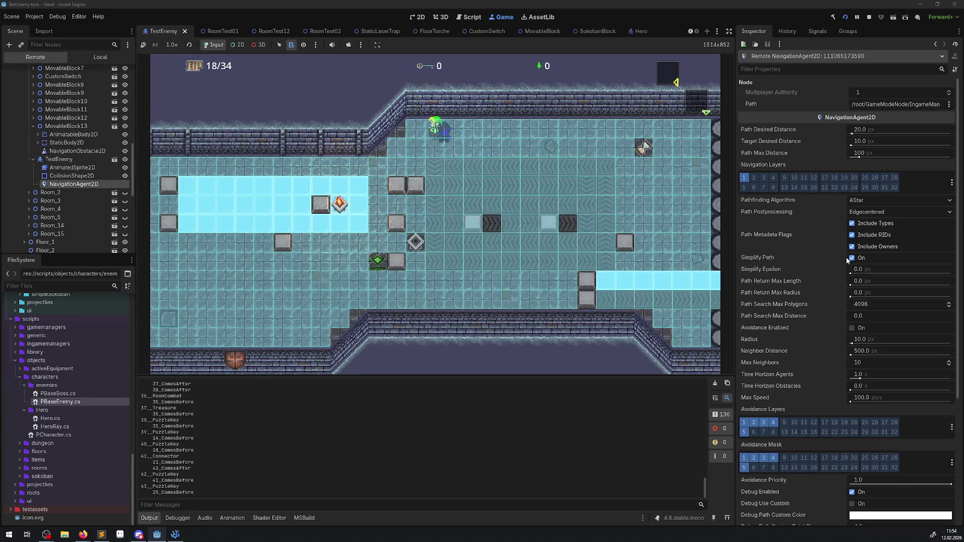
click(852, 258)
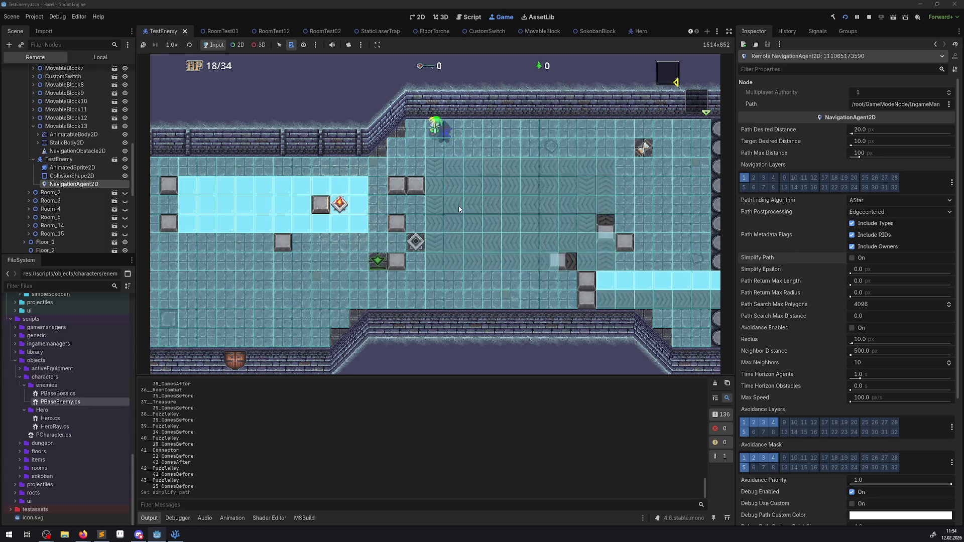
Steer the hero down-left, up-left, then far right around the ice room to lure the enemy.
key(Down)
key(Left)
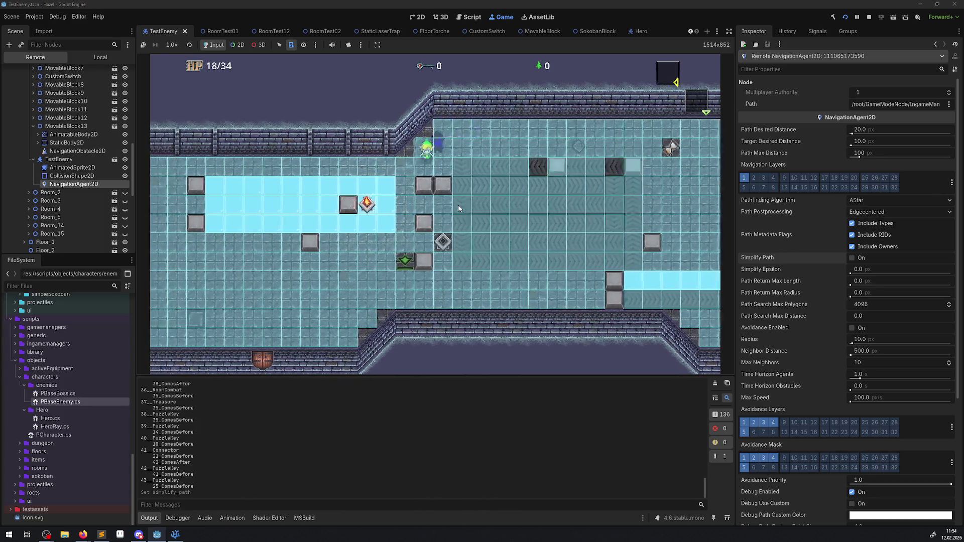
key(Up)
key(Left)
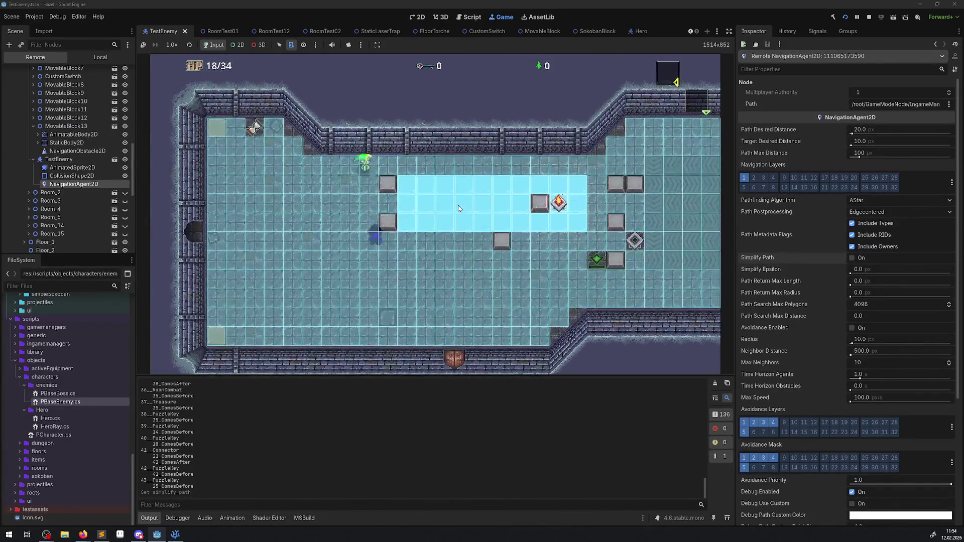
key(Right)
key(Down)
key(Right)
key(Down)
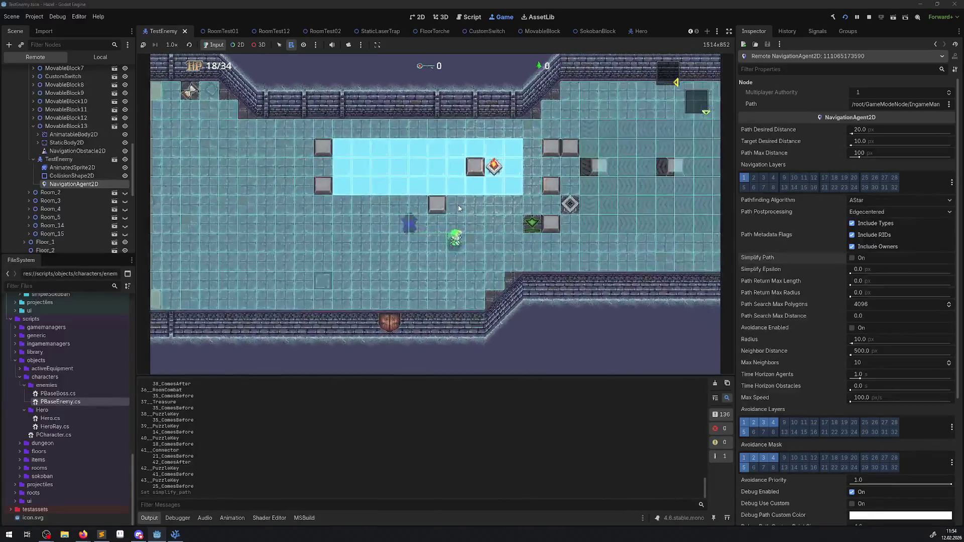
key(Up)
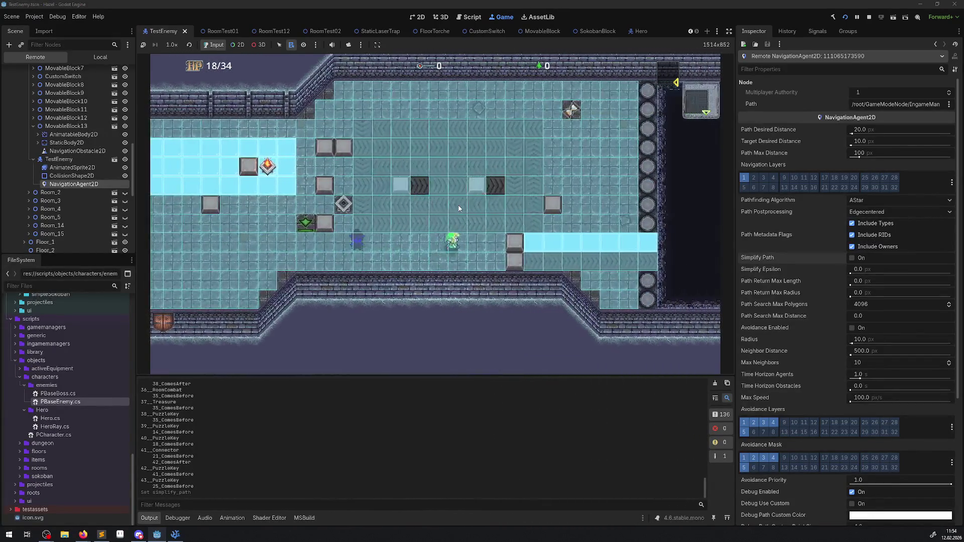
key(Right)
key(Left)
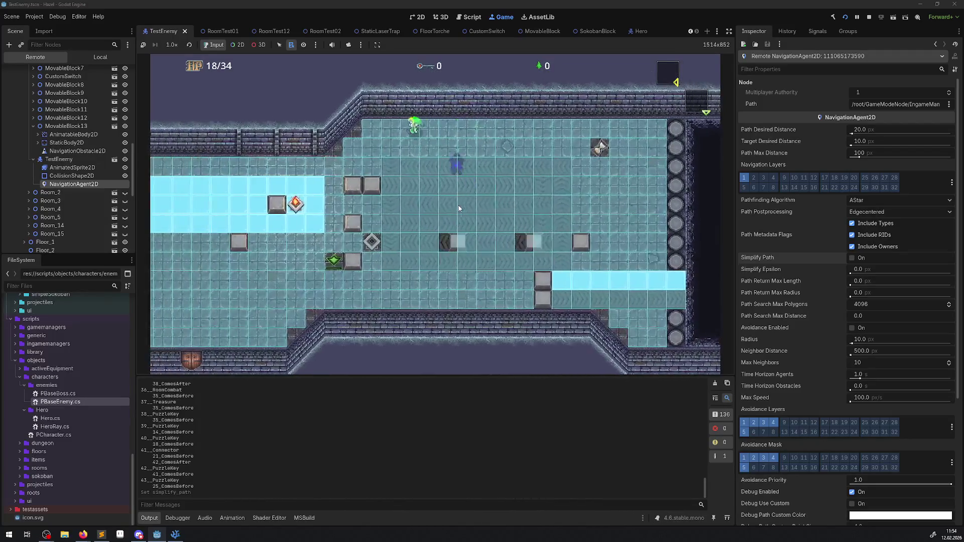
key(Down)
key(Right)
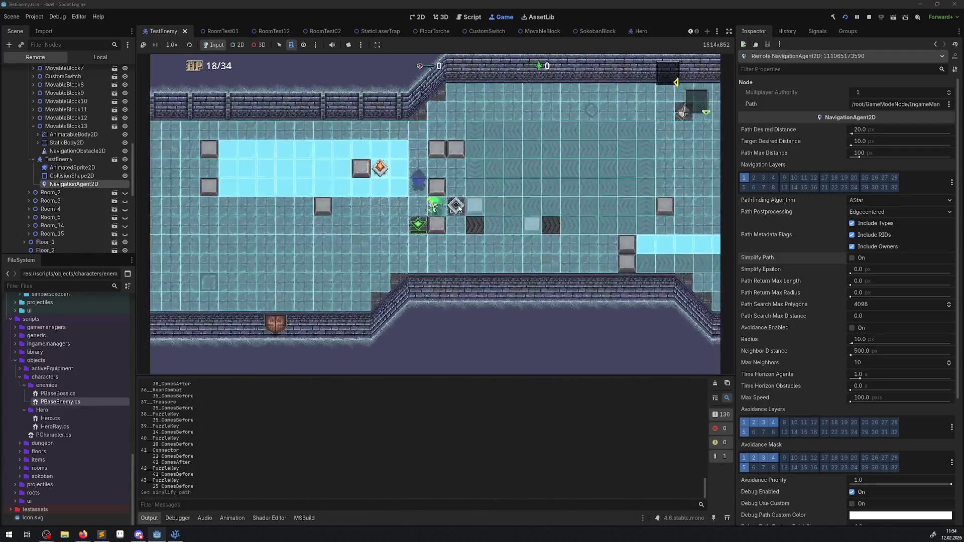
key(Down)
Keep weaving the hero around the blocks in the western ice room until the enemy closes in.
key(Up)
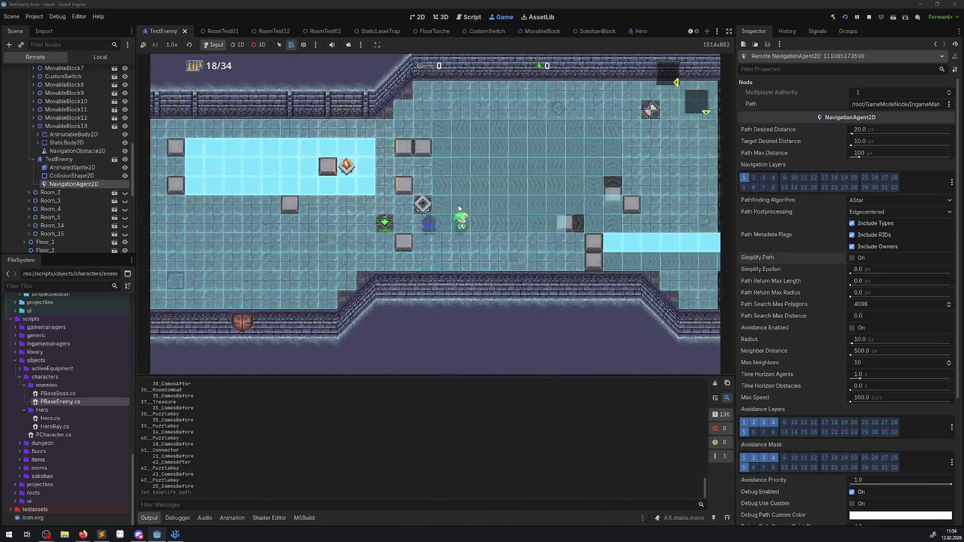
key(Down)
key(Left)
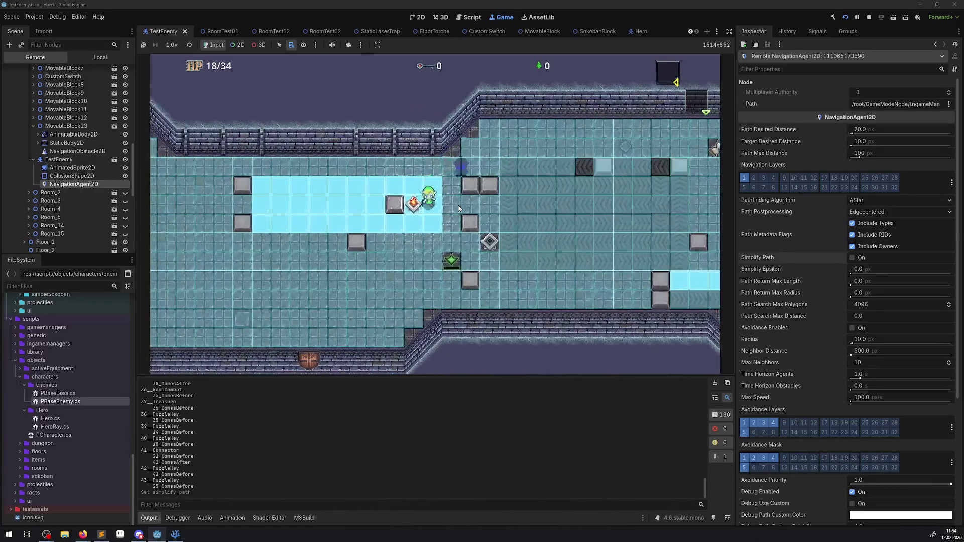
key(Up)
key(Up)
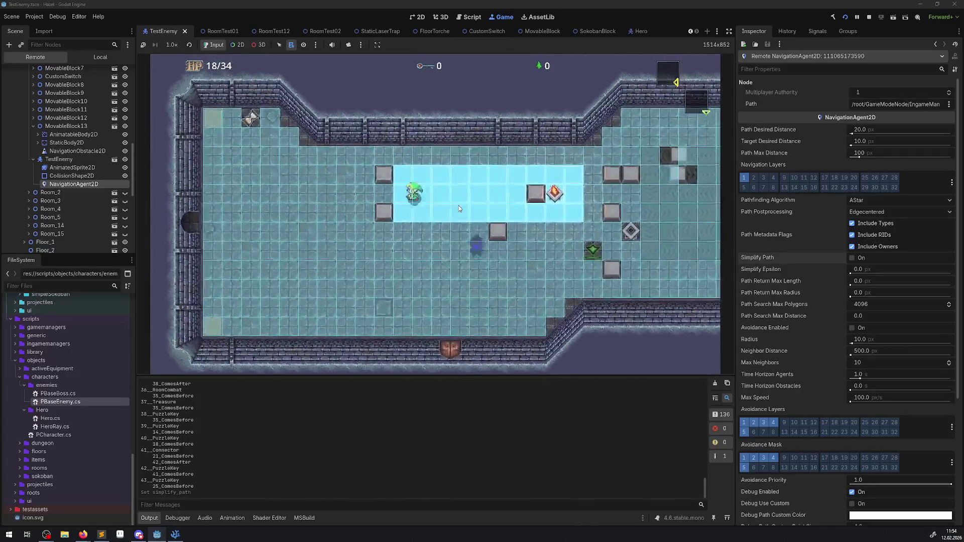
key(Left)
key(Down)
key(Right)
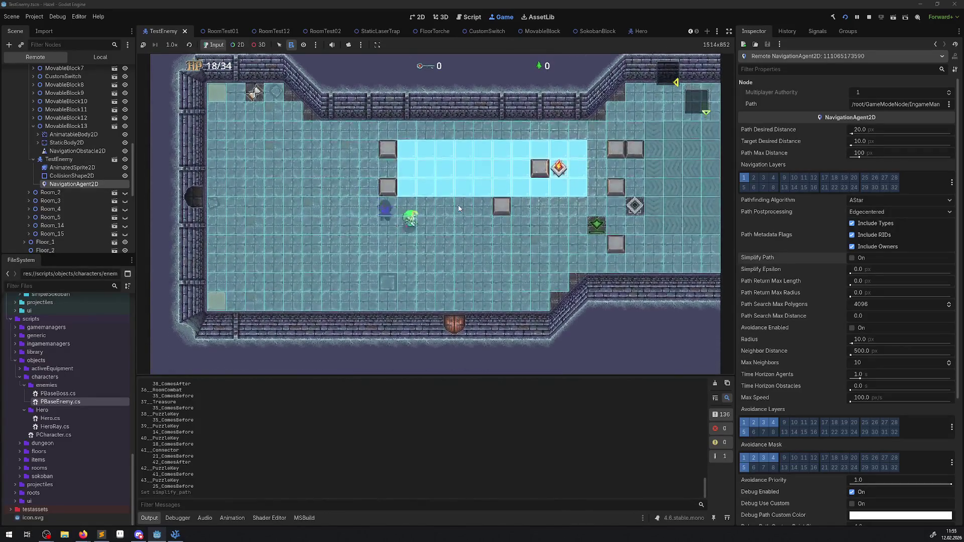
key(Down)
key(Right)
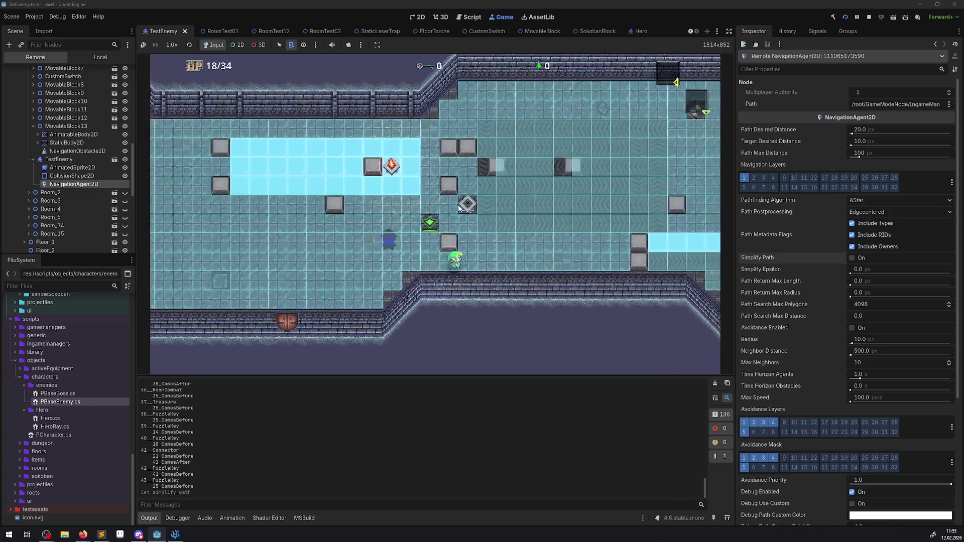
key(Up)
key(Up)
key(Left)
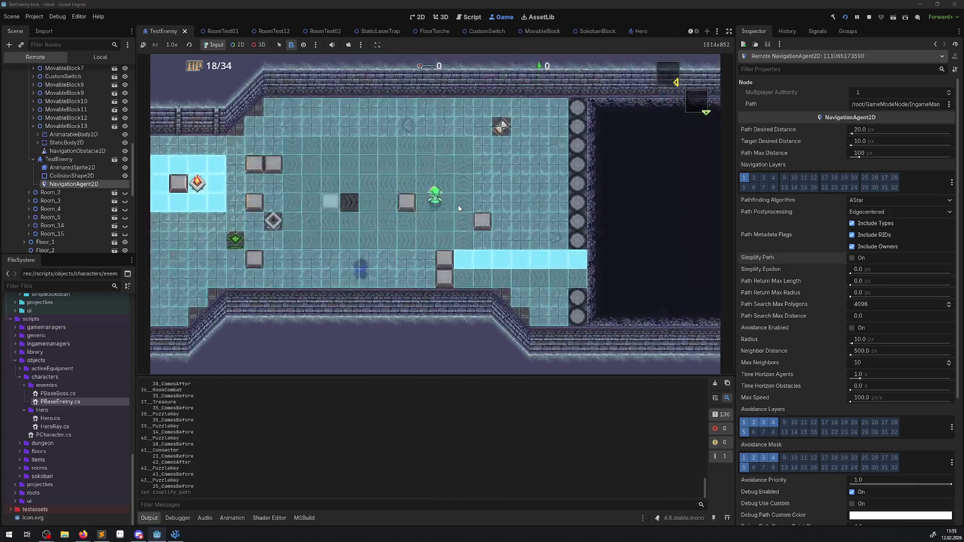
key(Left)
key(Down)
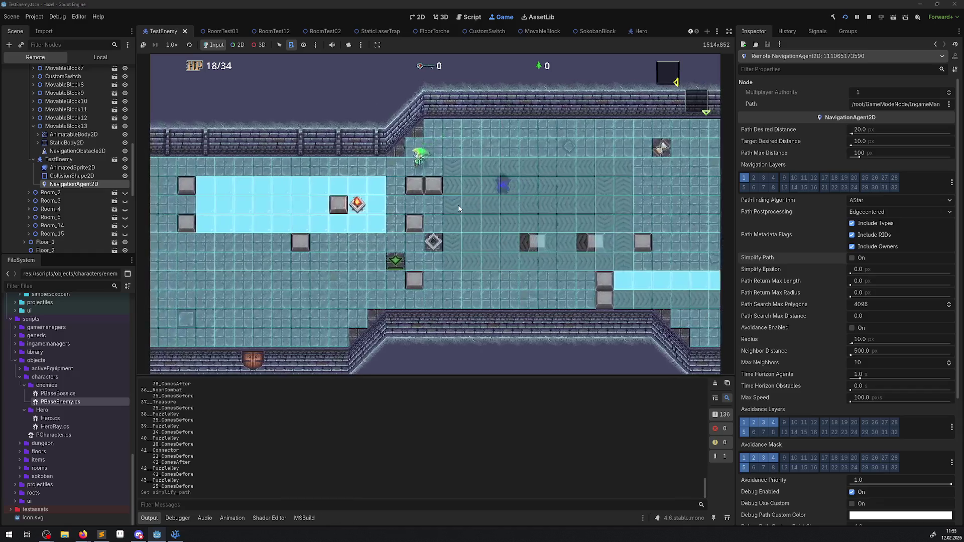
key(Left)
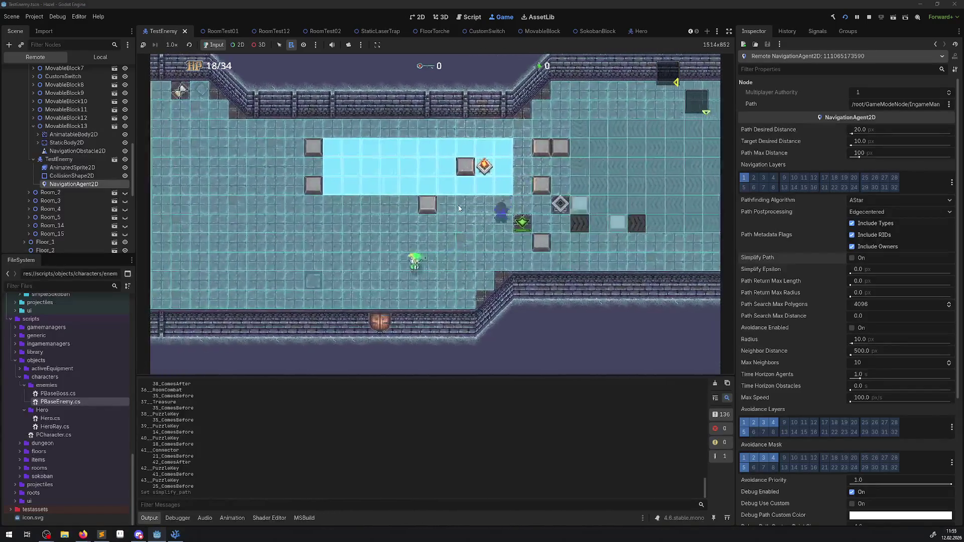
key(Up)
key(Up)
key(Right)
key(Left)
key(Down)
key(Right)
key(Down)
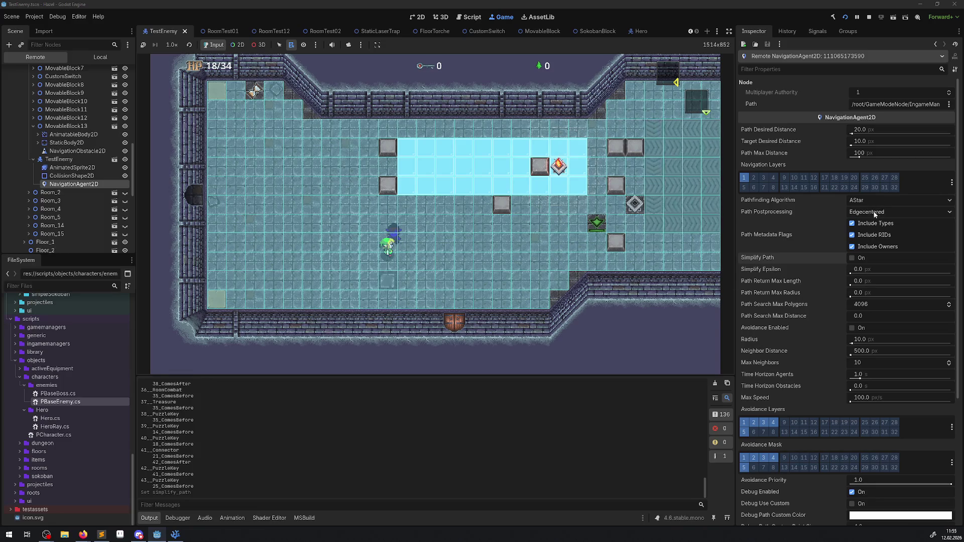
Switch the live enemy's path postprocessing to Corridorfunnel, then stop the game.
click(873, 212)
click(873, 224)
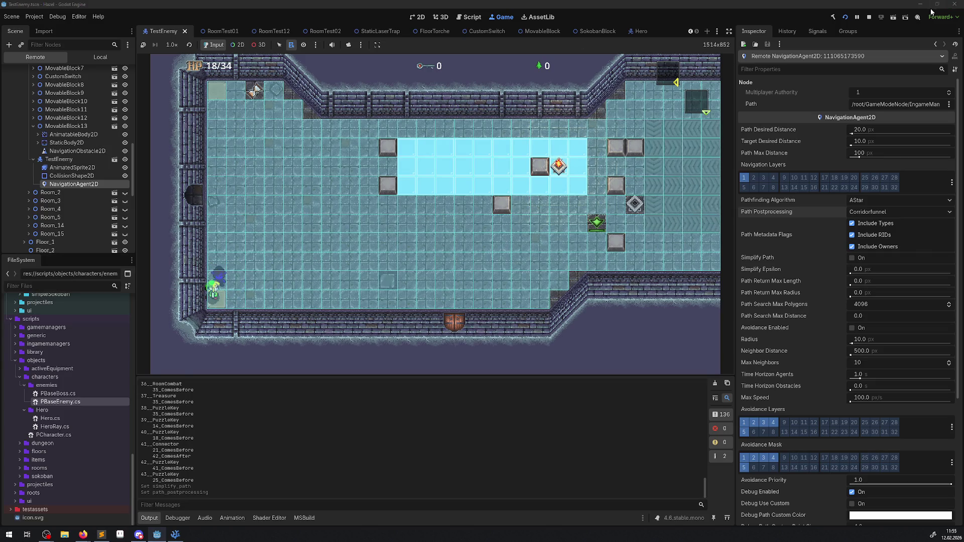
click(870, 19)
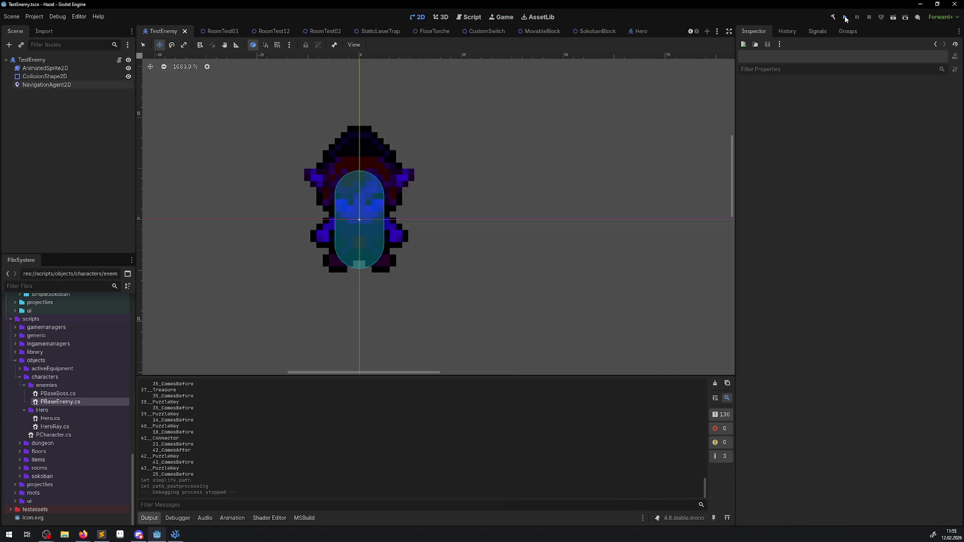
click(845, 17)
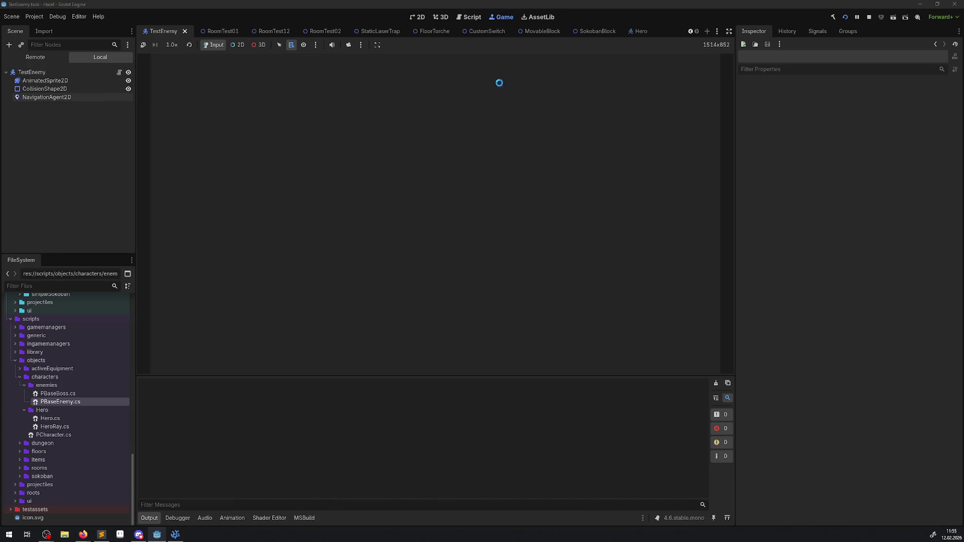
click(869, 18)
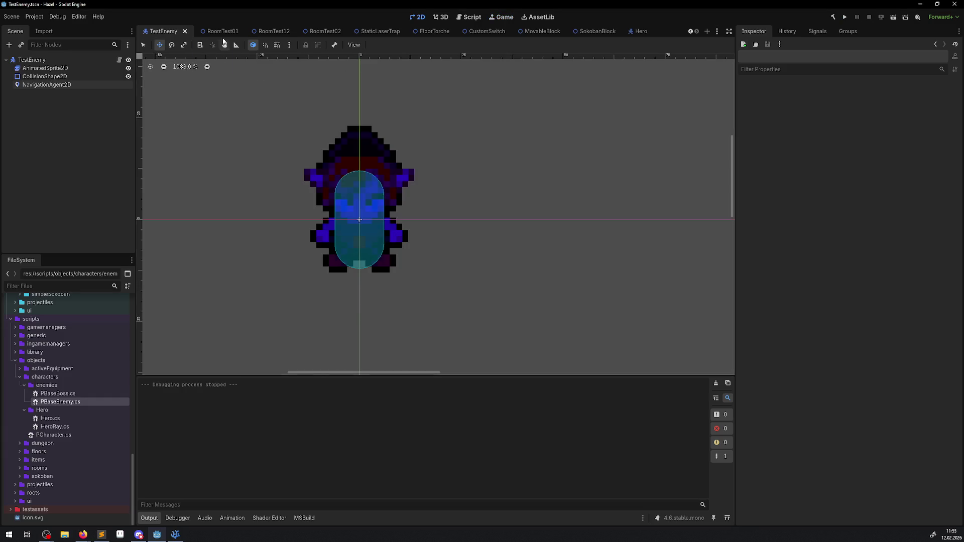
Set the scene NavigationAgent2D's Path Postprocessing to Corridorfunnel and run the project.
click(45, 86)
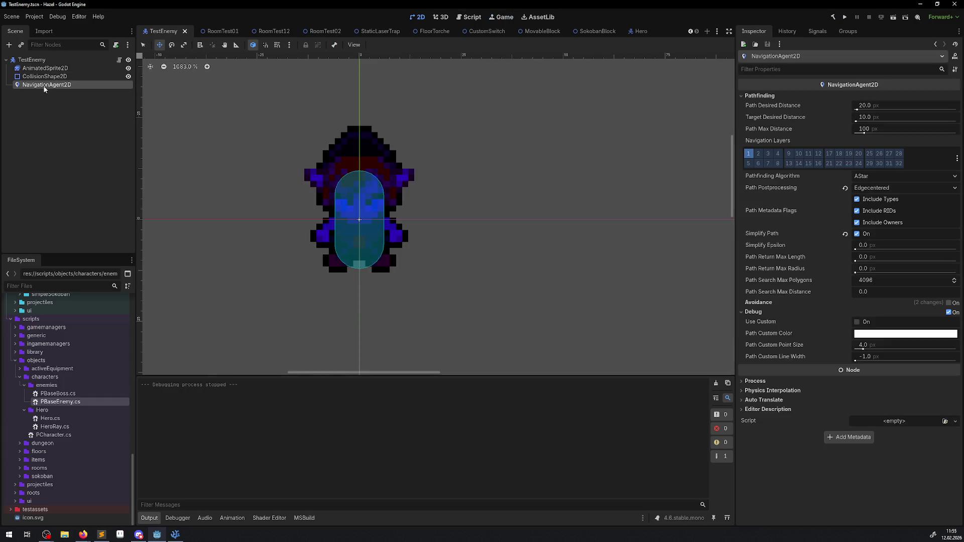
click(875, 203)
click(846, 17)
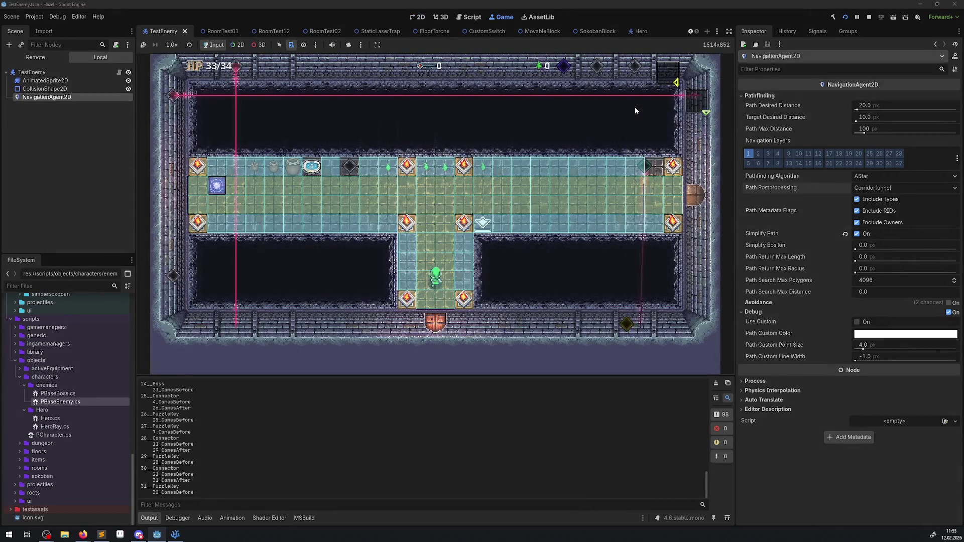
Walk the hero through the right door into the ice room, up beside the enemy.
key(Right)
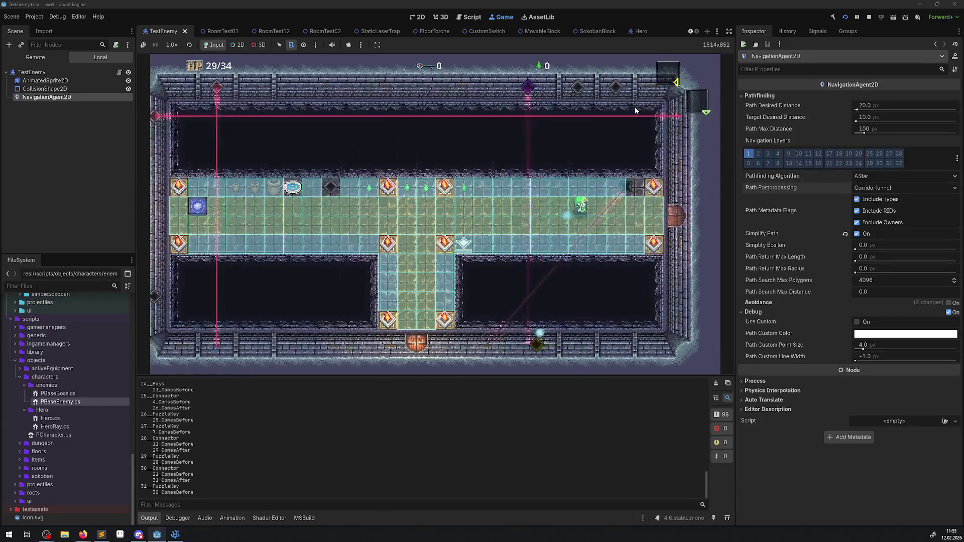
key(Right)
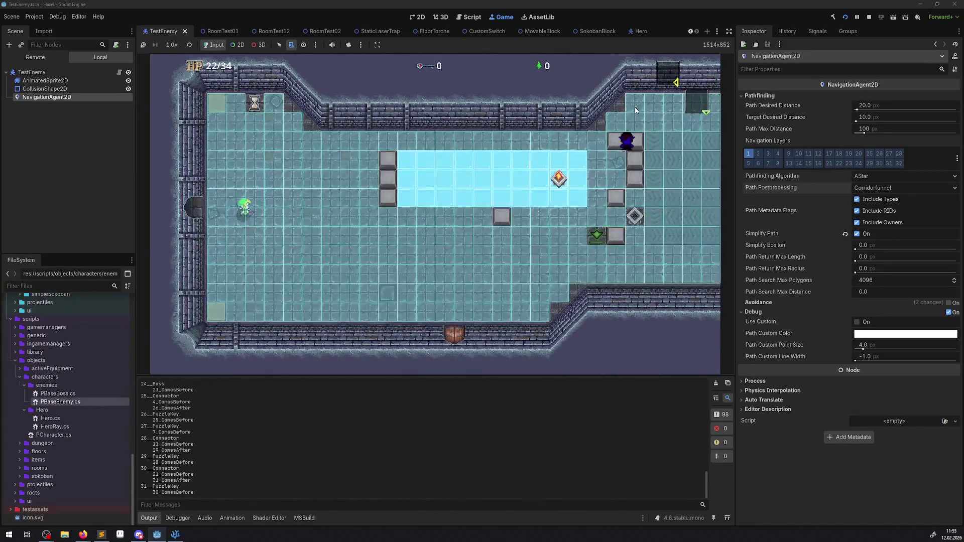
key(Down)
key(Right)
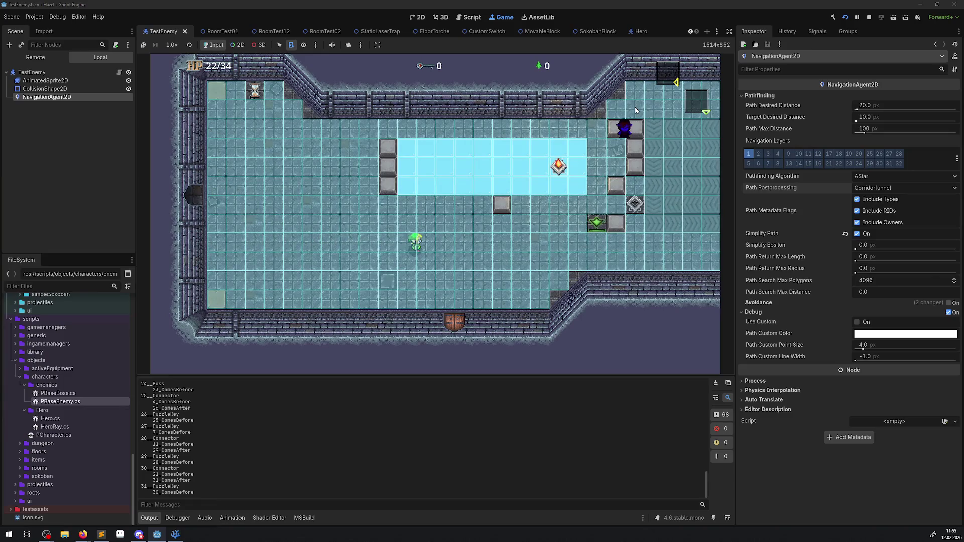
key(Right)
key(Up)
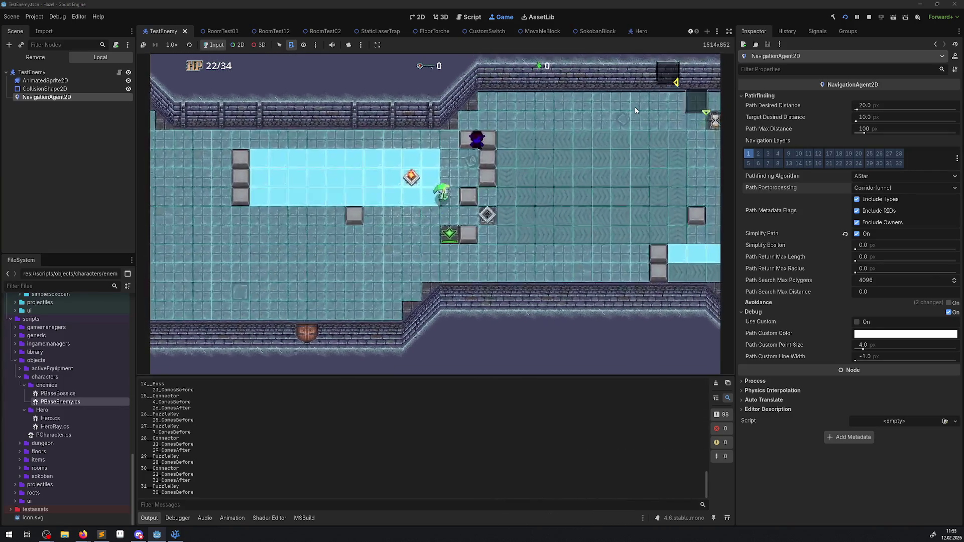
Lead the hero around the bright ice area away from the enemy, then show the Remote tree.
key(Down)
key(Left)
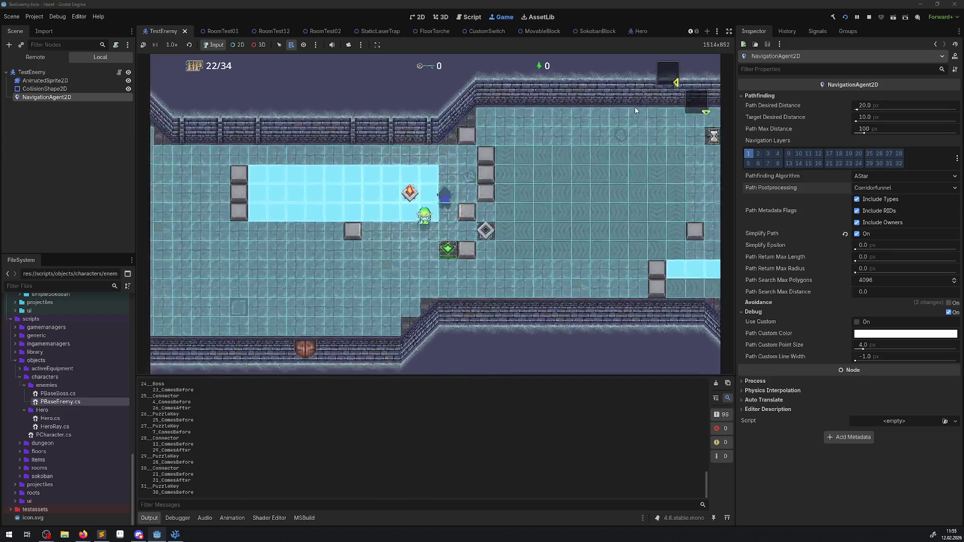
key(Left)
key(Up)
key(Up)
key(Right)
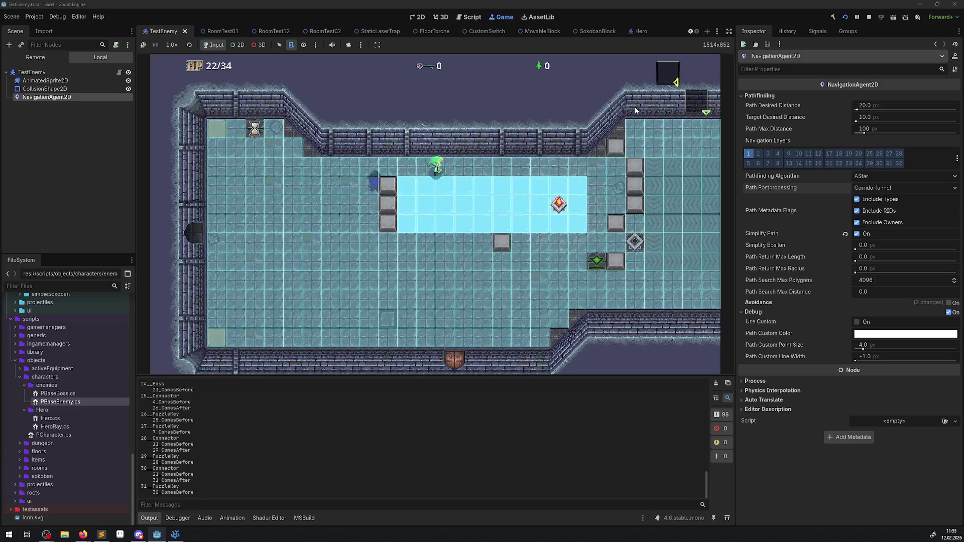
key(Down)
key(Up)
key(Down)
key(Down)
key(Up)
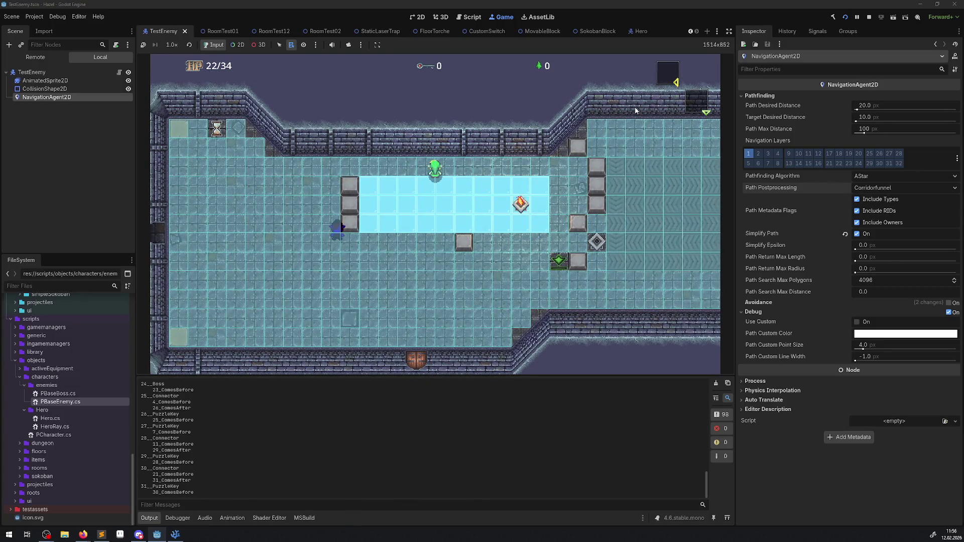
click(28, 60)
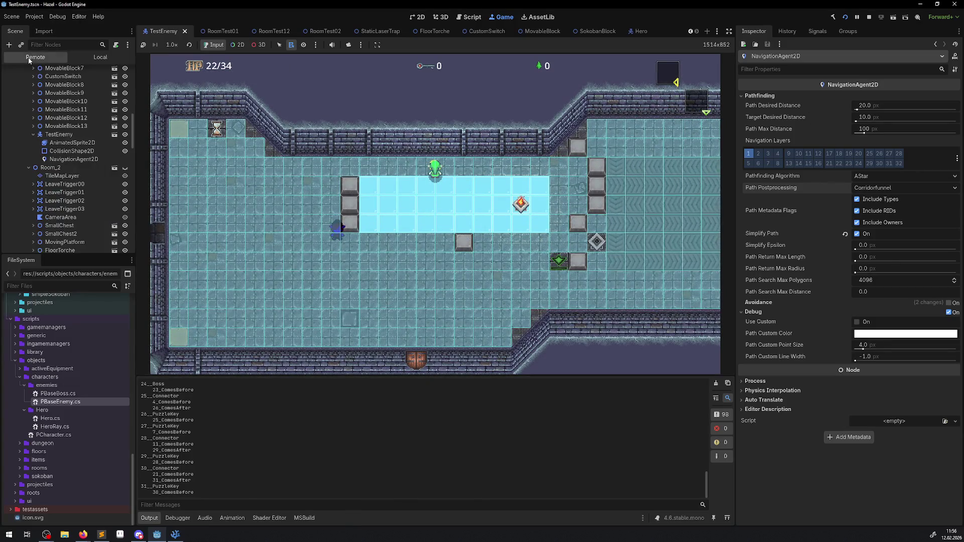
Set the live NavigationAgent2D to Edgecentered postprocessing, uncheck Simplify Path, and stop the game.
click(59, 136)
click(68, 159)
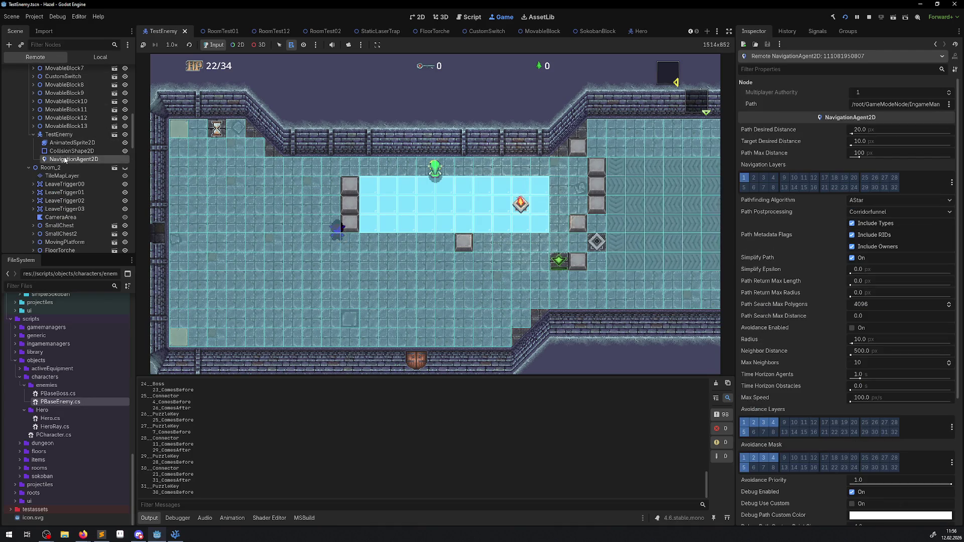
click(882, 211)
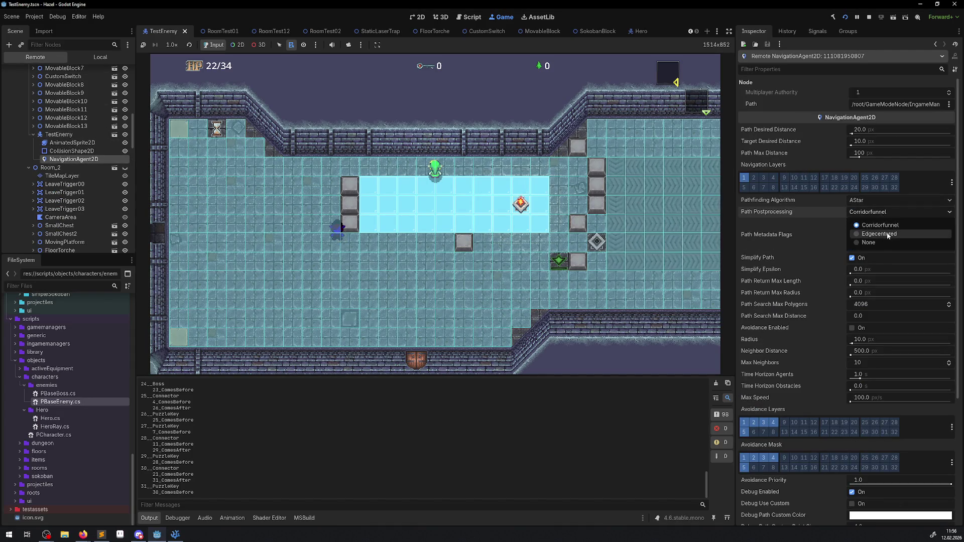
click(888, 234)
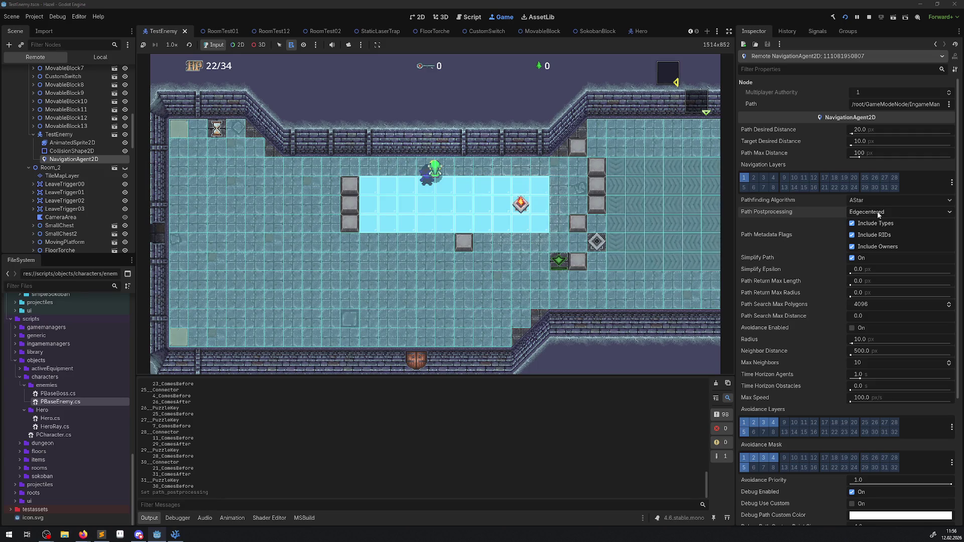
click(852, 258)
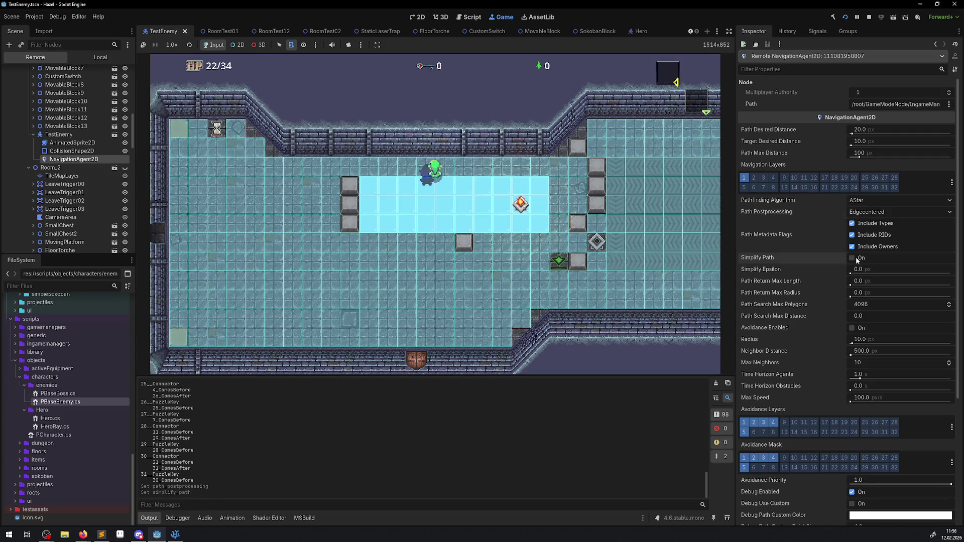
click(868, 17)
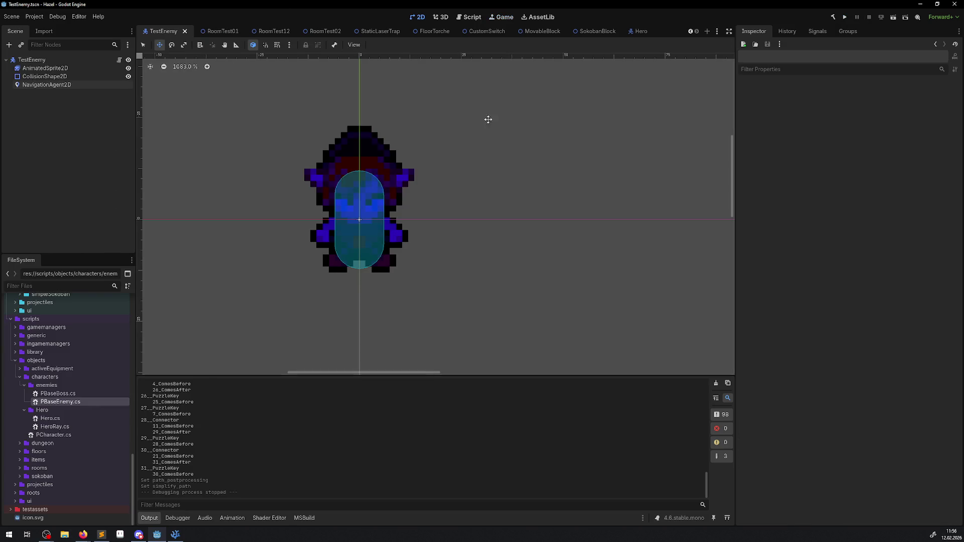
Uncheck Simplify Path and choose Edgecentered postprocessing on the enemy's NavigationAgent2D.
click(70, 84)
click(857, 234)
click(874, 191)
click(874, 212)
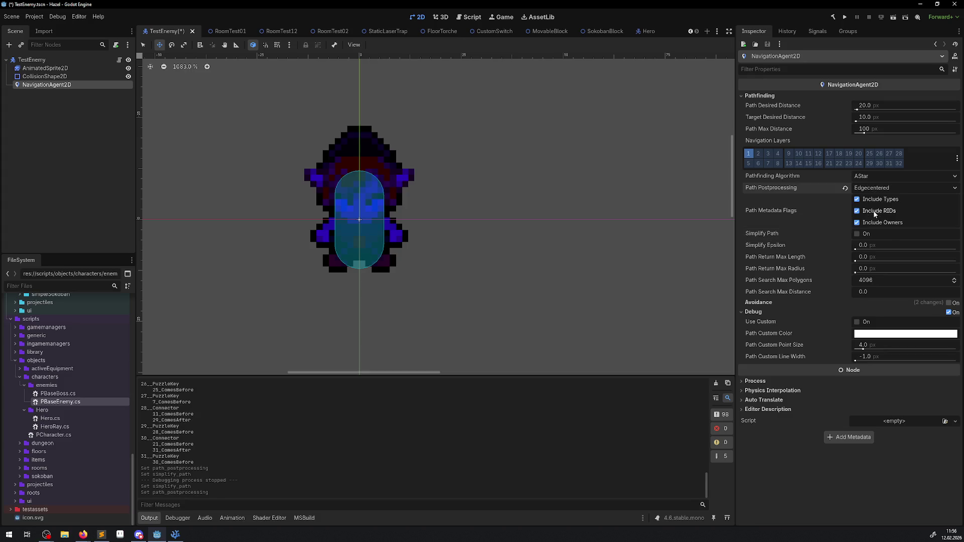
Set Path Desired Distance to 32, save the TestEnemy scene, and run the game.
mouse_move(771, 105)
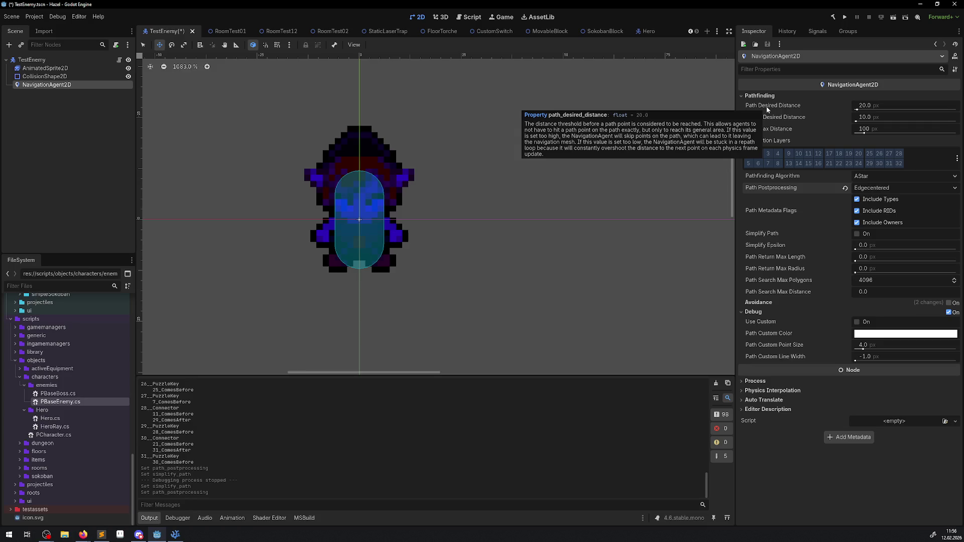
click(876, 105)
text(32)
key(Return)
key(F5)
click(845, 18)
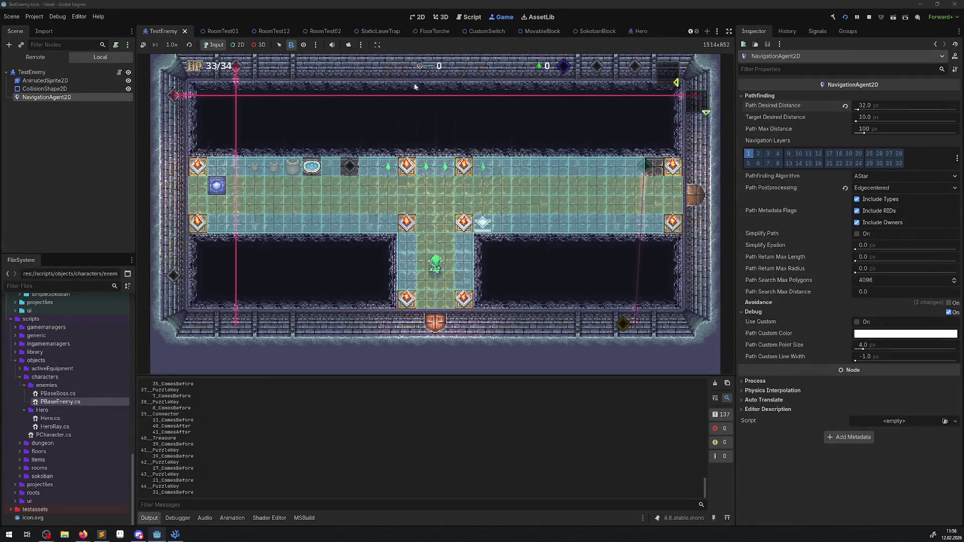
Walk the hero east through the door into the ice room and across the bright ice strip.
key(Right)
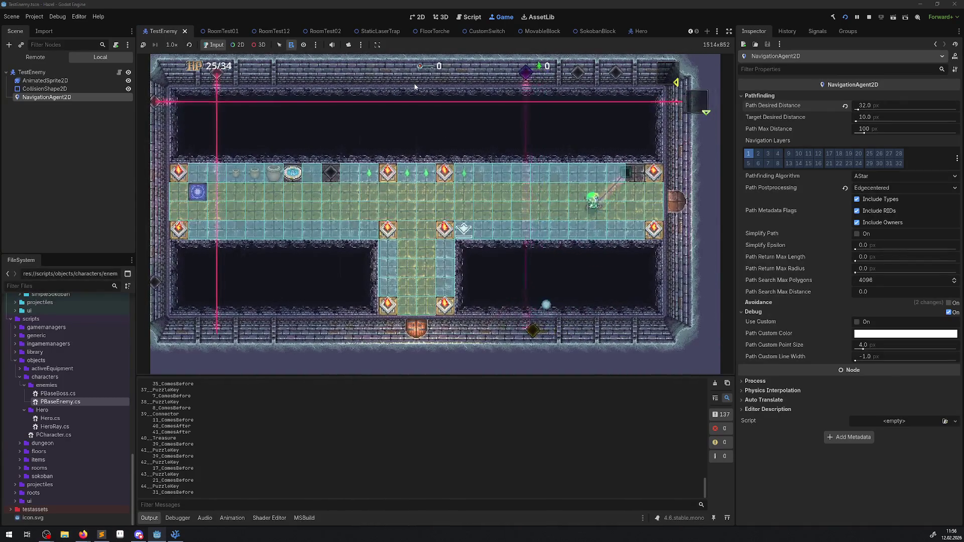
key(Right)
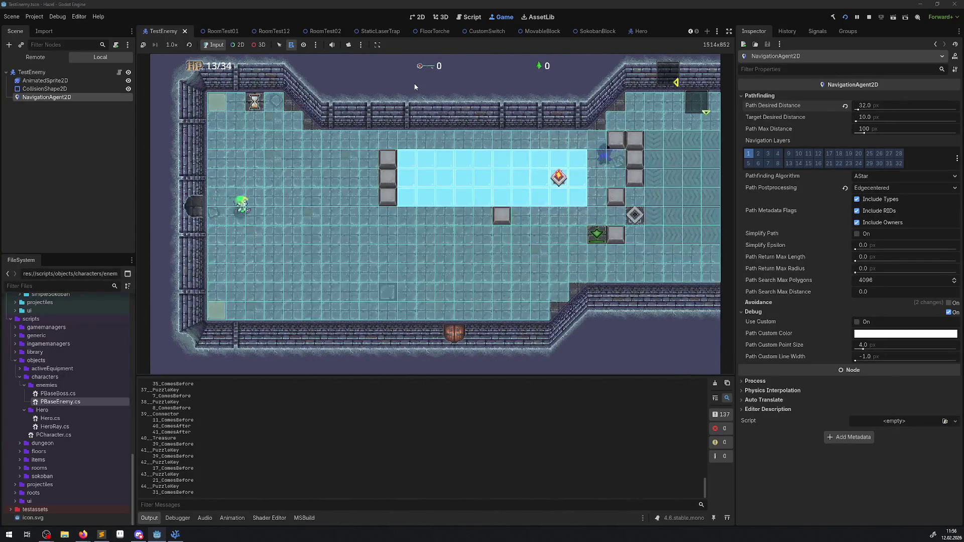
key(Down)
key(Up)
key(Right)
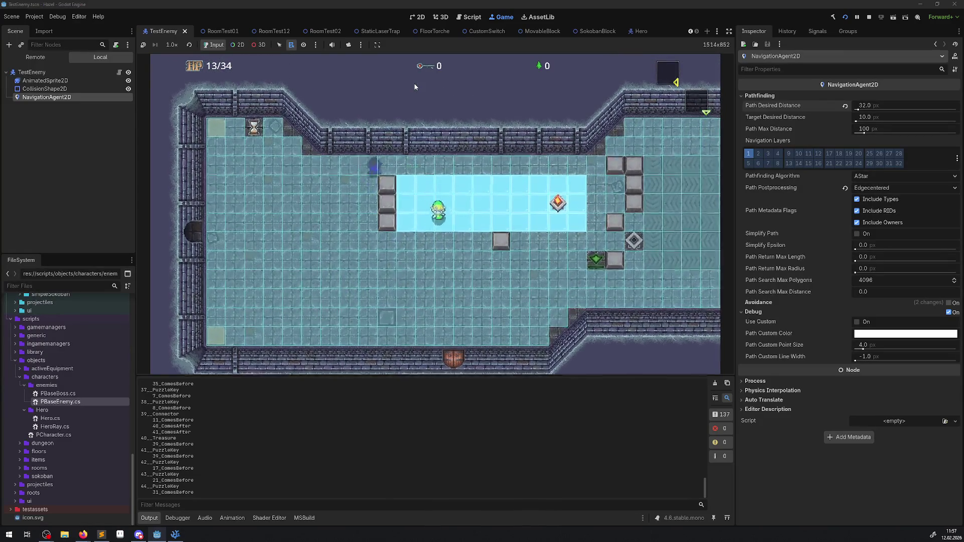
key(Down)
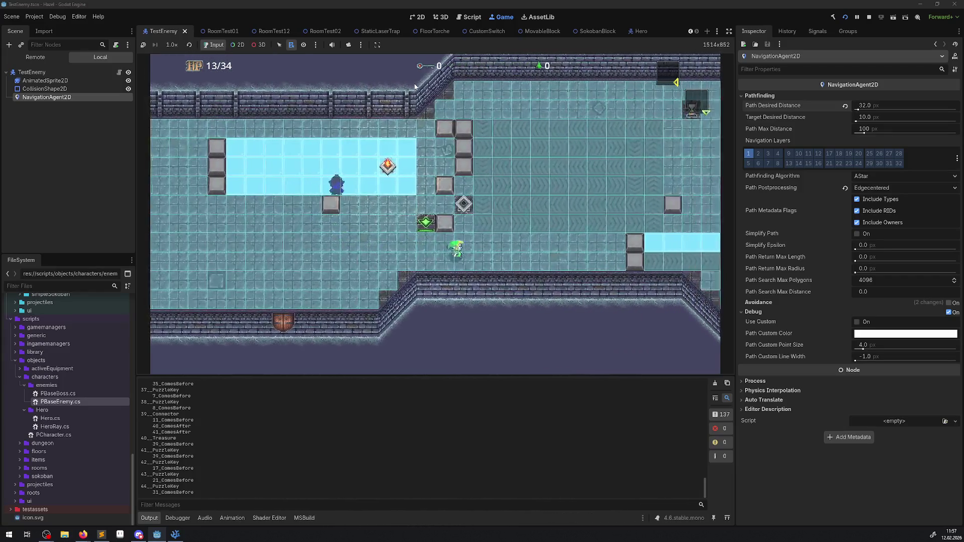
key(Up)
Weave the hero left and right past the blocks with the enemy following, then stop the game.
key(Left)
key(Down)
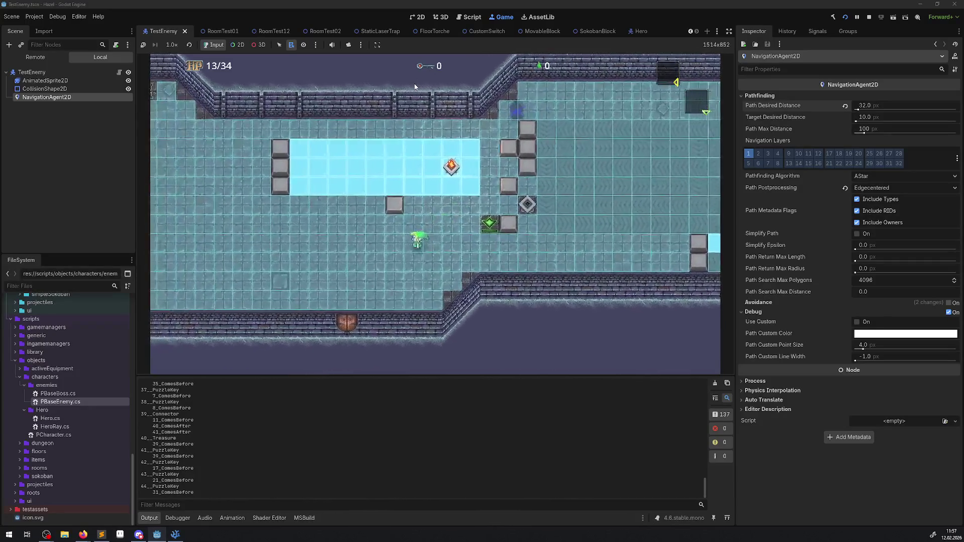
key(Left)
key(Up)
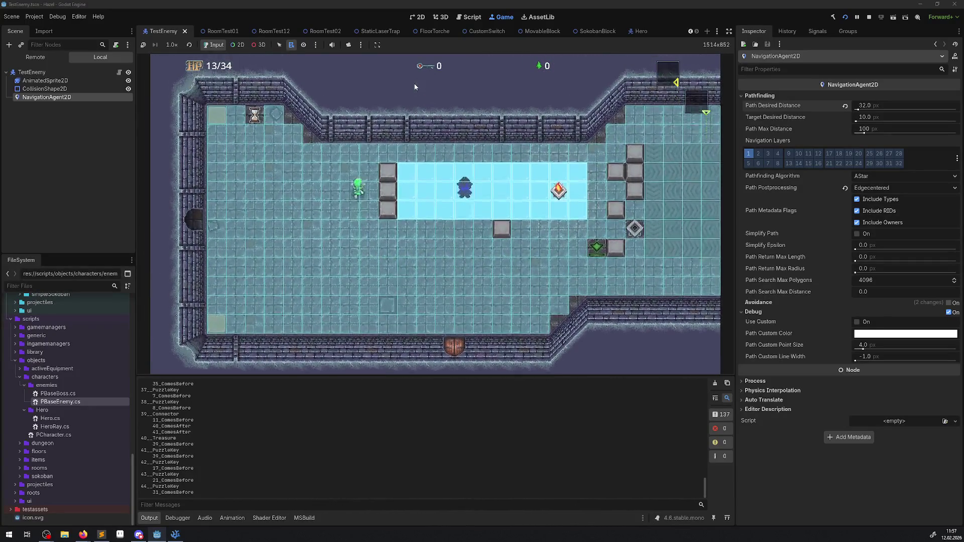
key(Down)
key(Right)
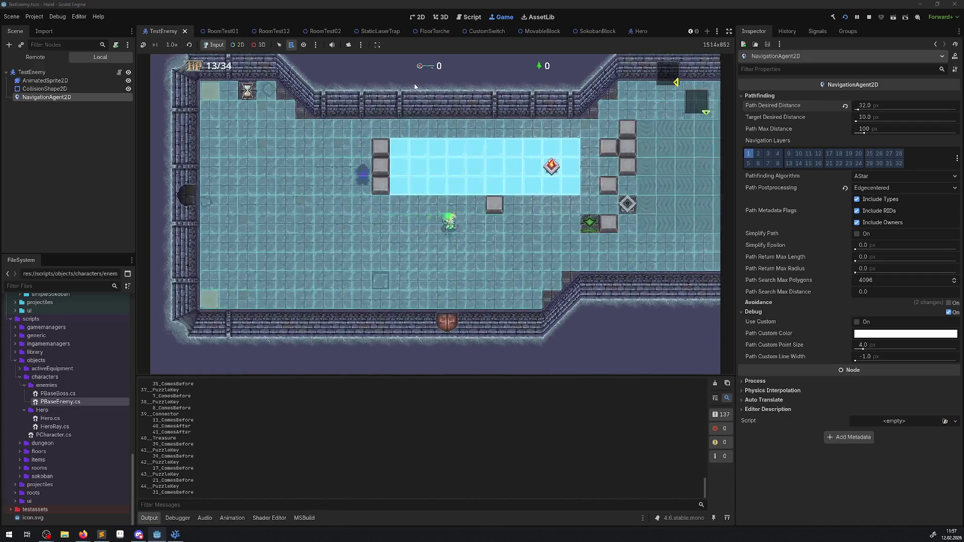
key(Right)
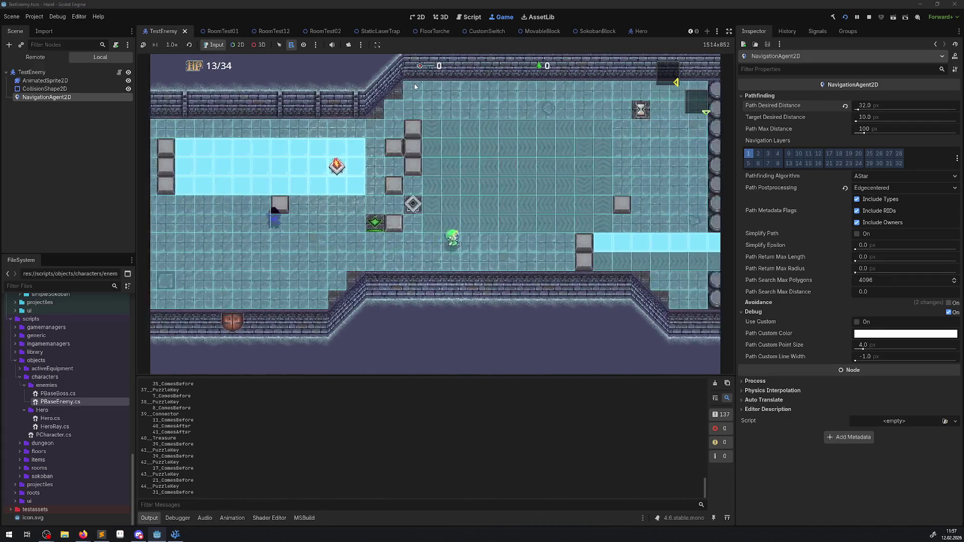
key(Up)
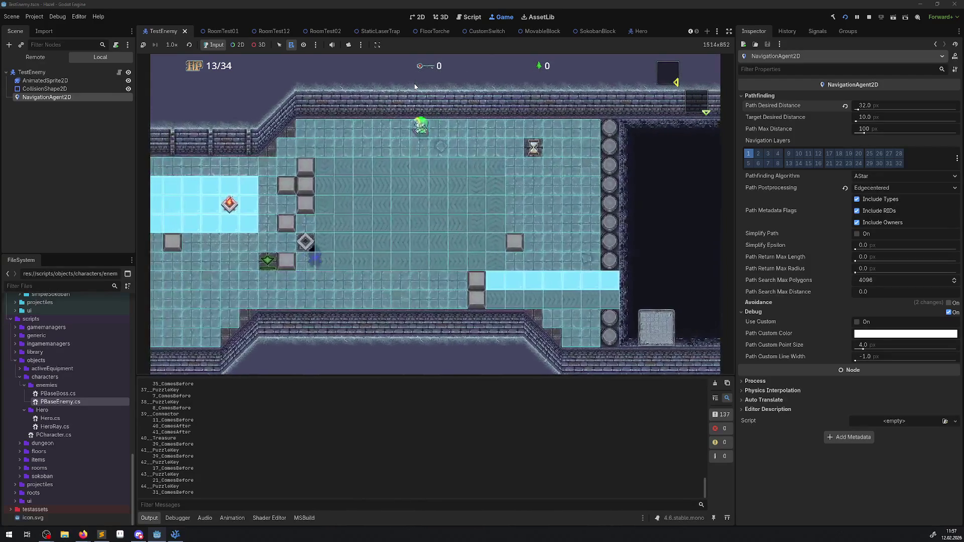
key(Left)
key(Down)
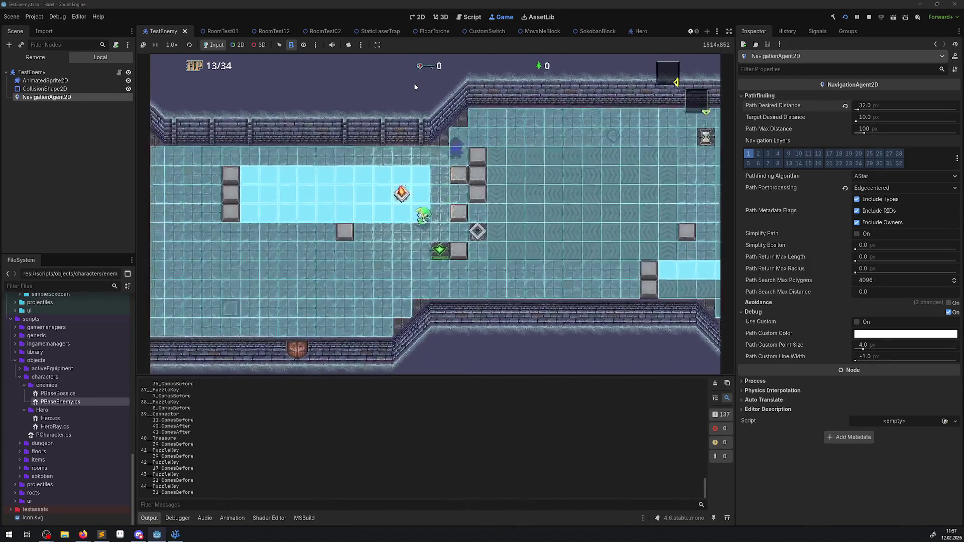
key(Down)
key(Left)
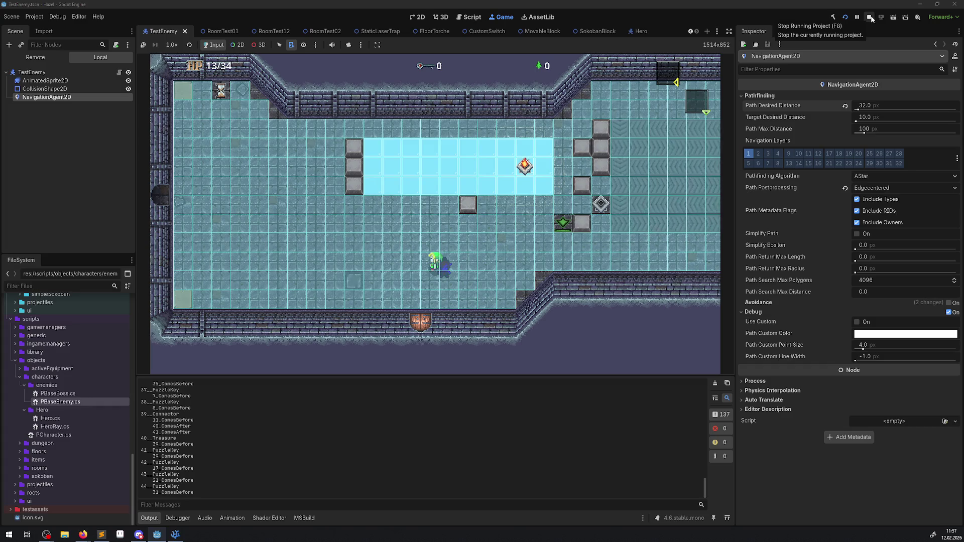
click(870, 18)
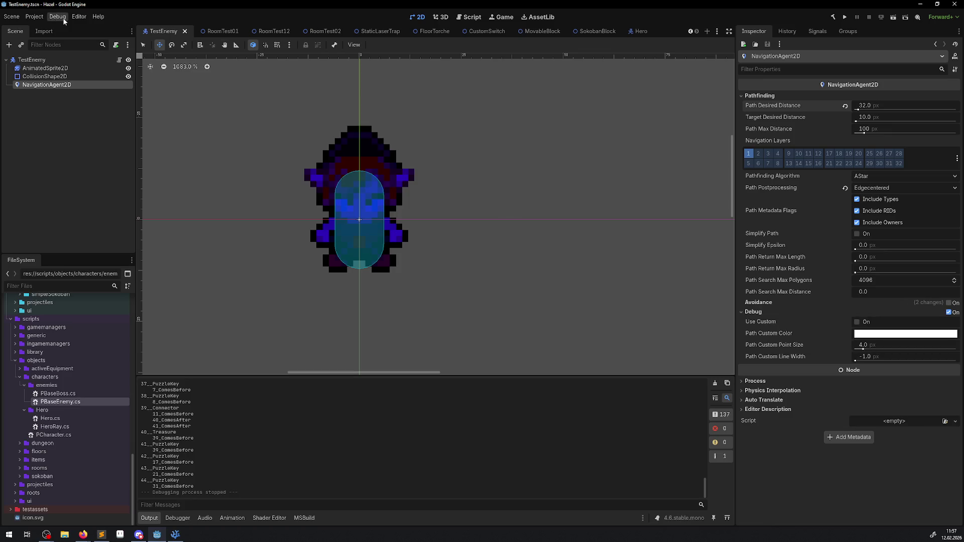
In Project Settings > Navigation 2D, toggle Use Edge Connections off and on, close, and rerun.
click(41, 18)
click(81, 31)
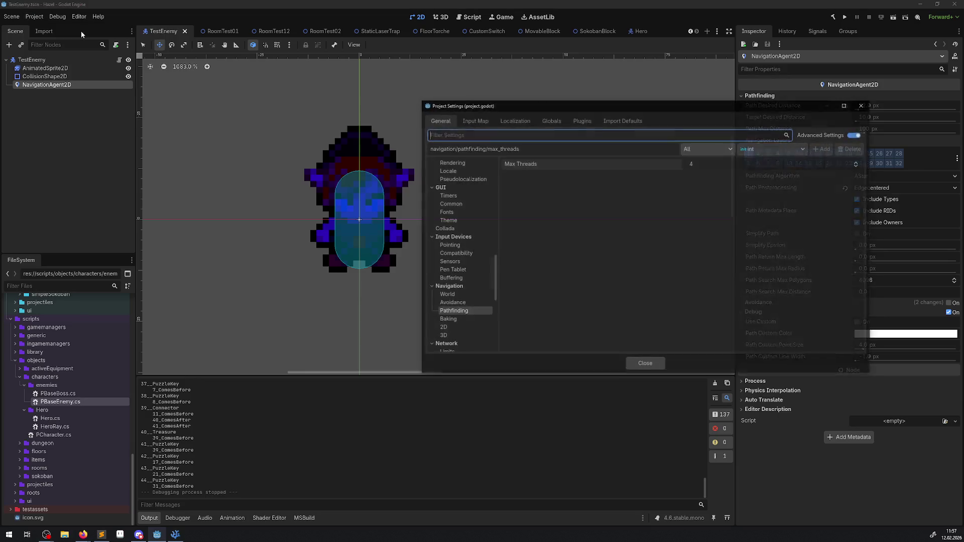
click(446, 320)
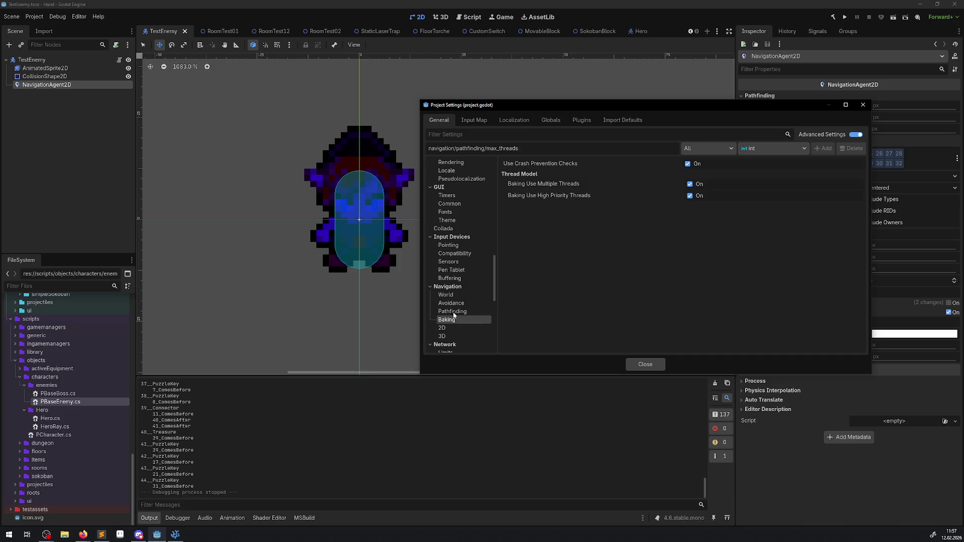
click(442, 328)
click(688, 221)
click(688, 220)
click(647, 366)
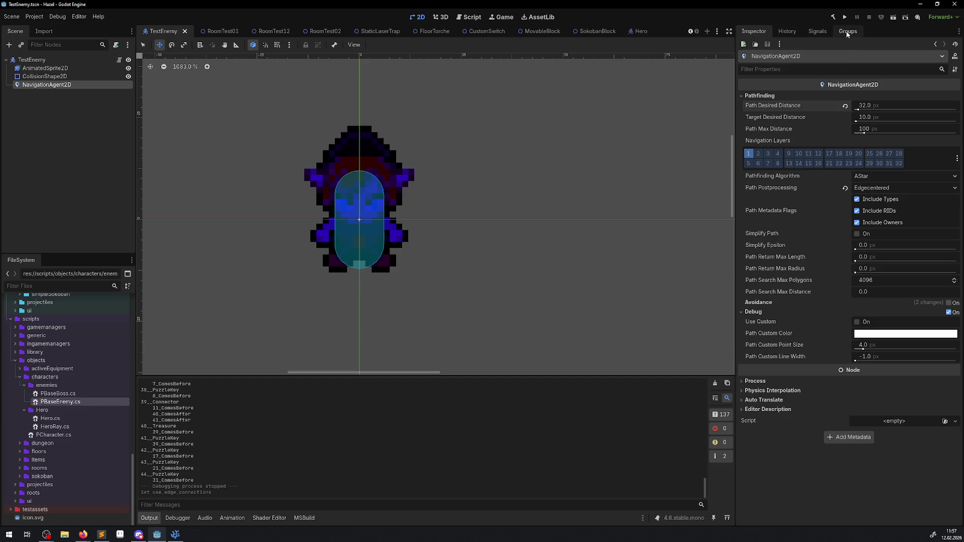
click(845, 18)
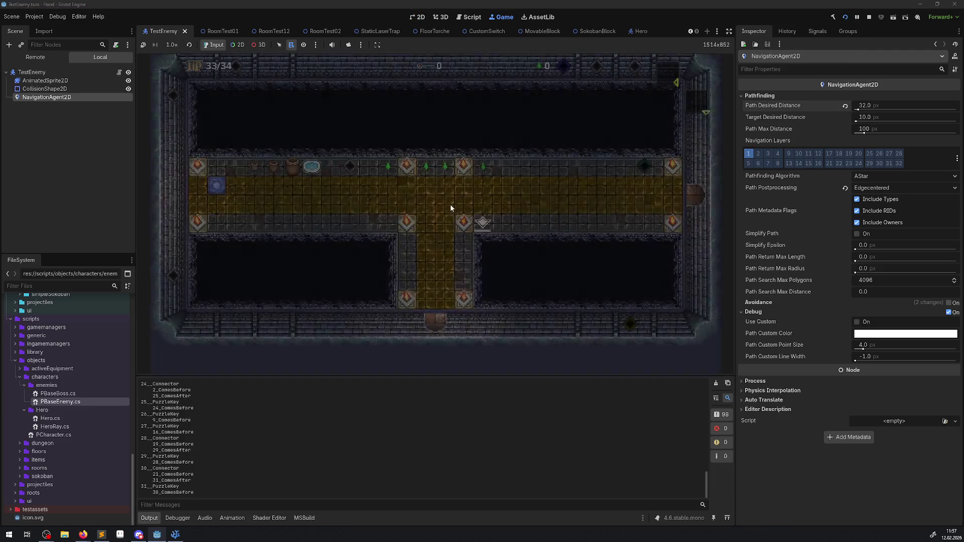
Walk the hero east into the next room and around the ice while the enemy chases.
key(Right)
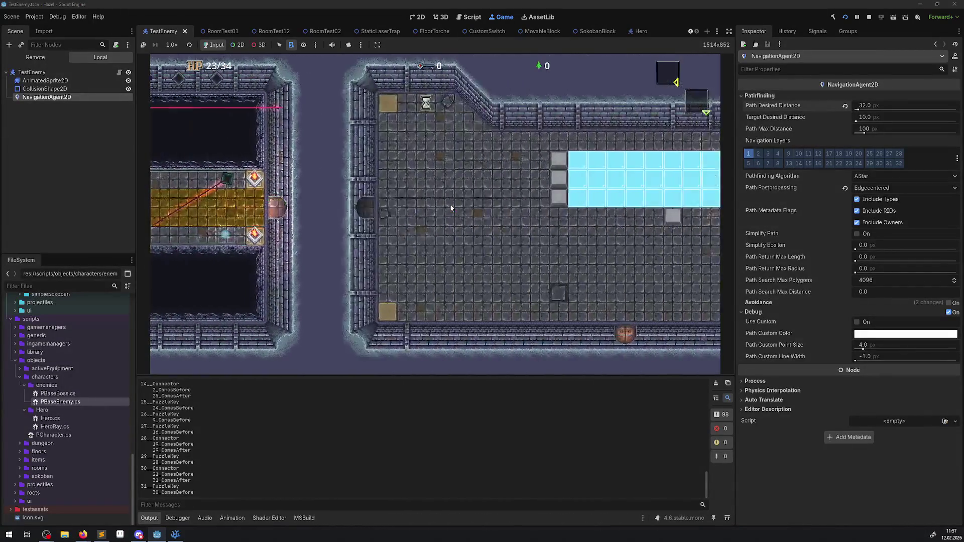
key(Right)
key(Right)
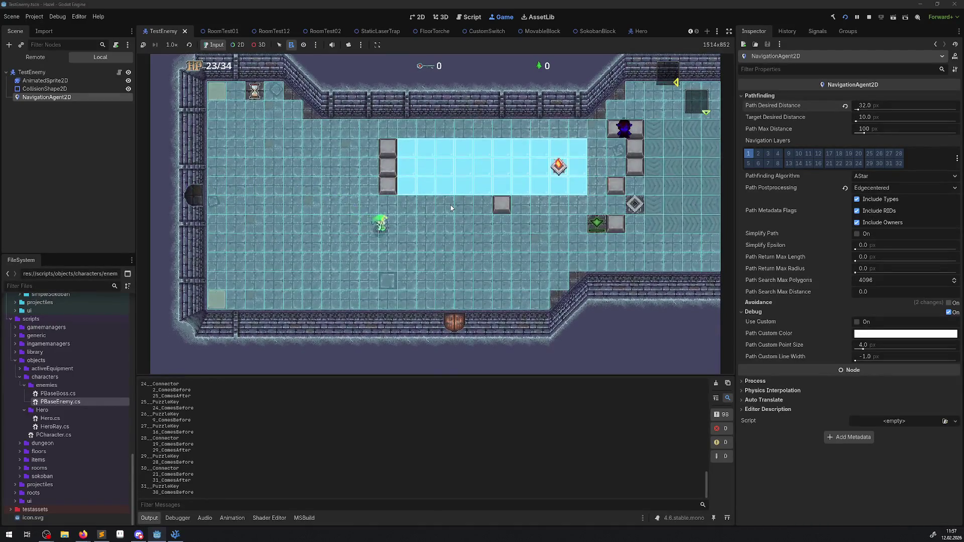
key(Right)
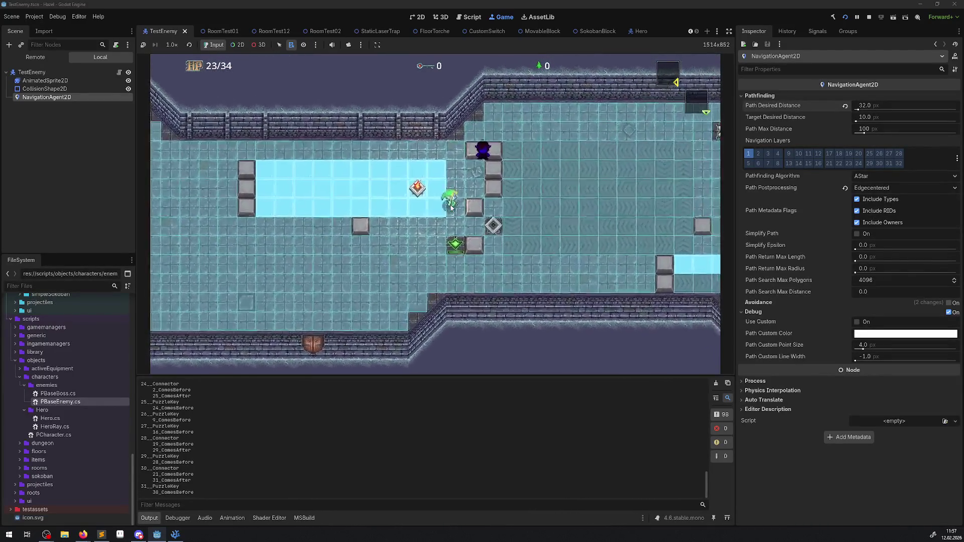
key(Left)
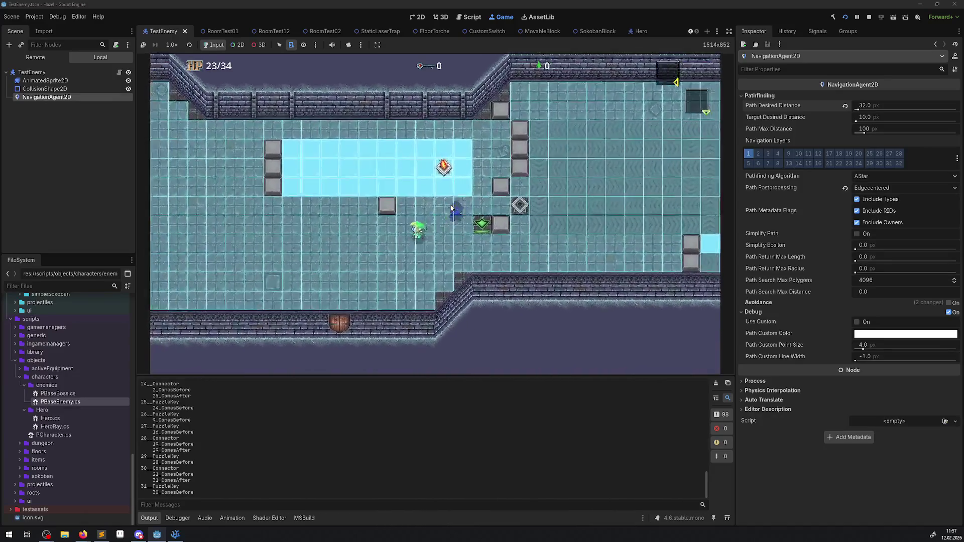
key(Up)
key(Right)
key(Down)
key(Right)
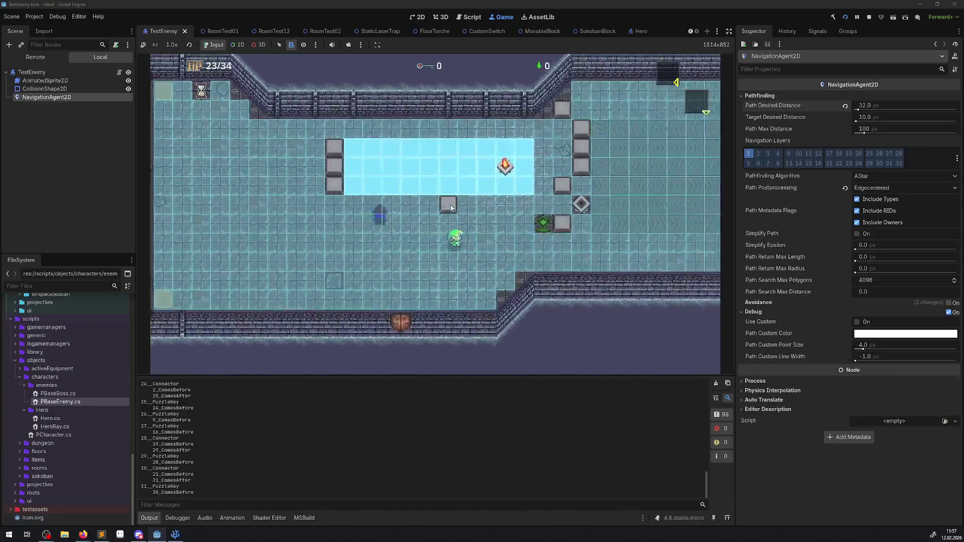
key(Up)
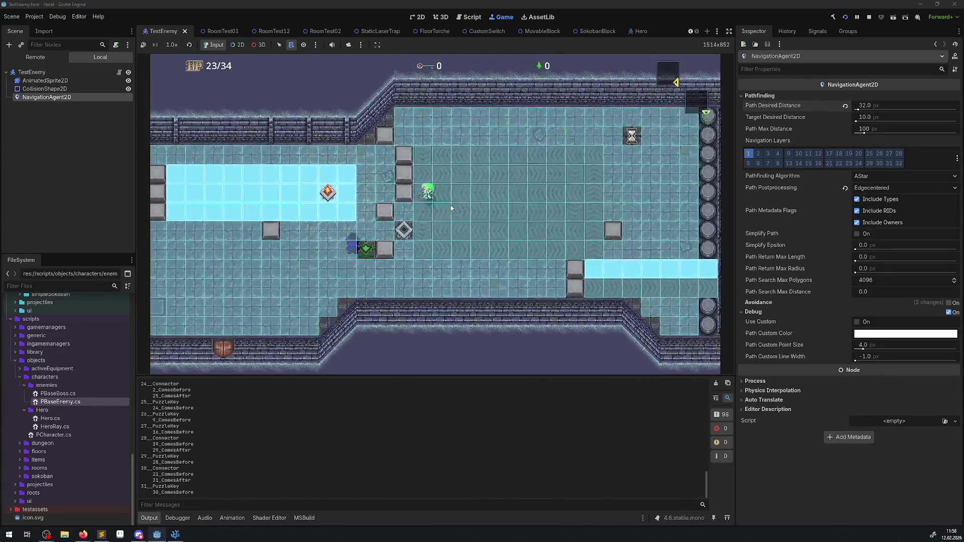
key(Left)
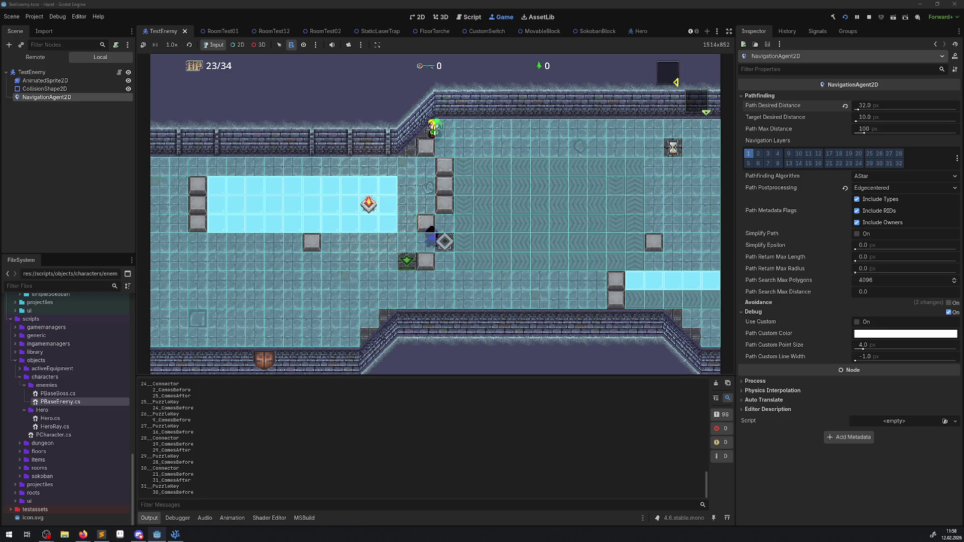
Flip the live enemy agent's postprocessing to Corridorfunnel and back to Edgecentered, then stop.
click(35, 57)
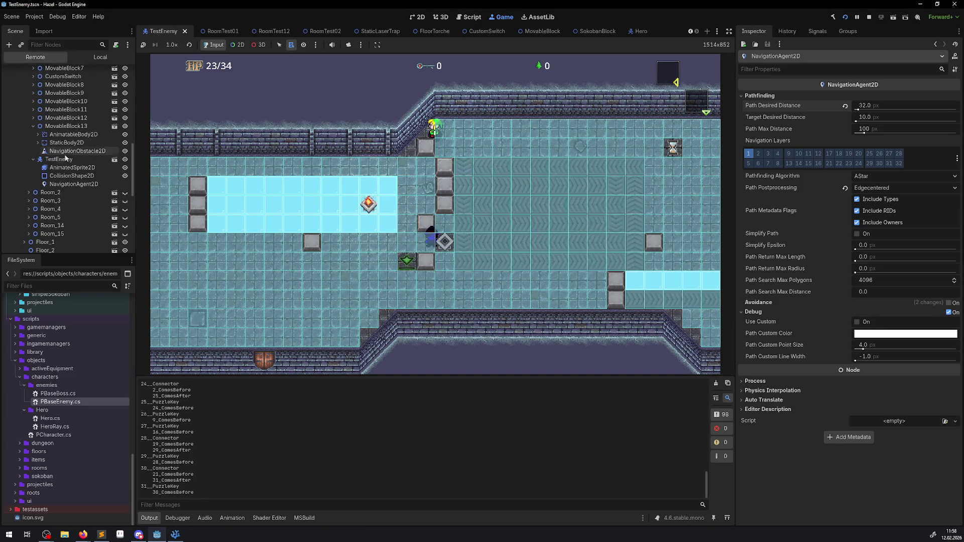
click(70, 184)
click(898, 211)
click(874, 223)
click(876, 212)
click(875, 235)
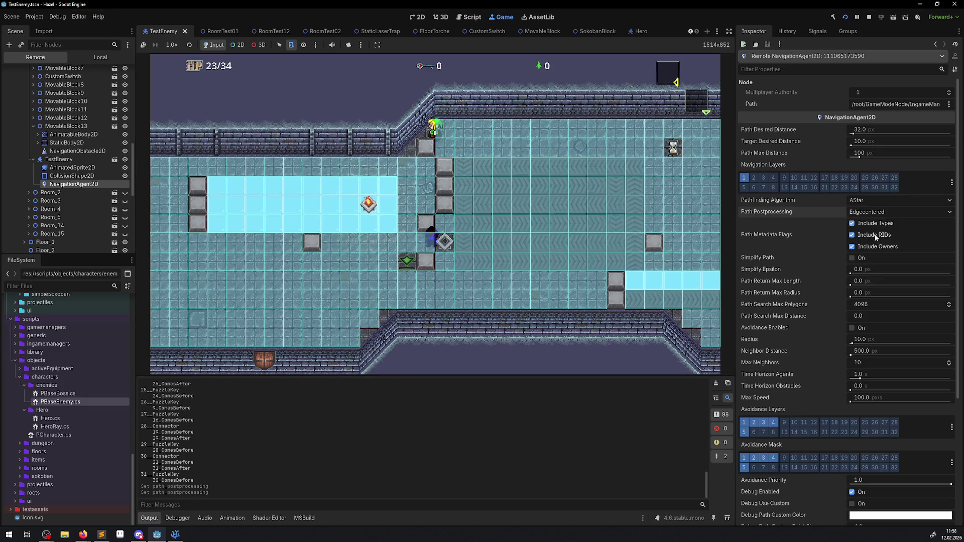
click(867, 18)
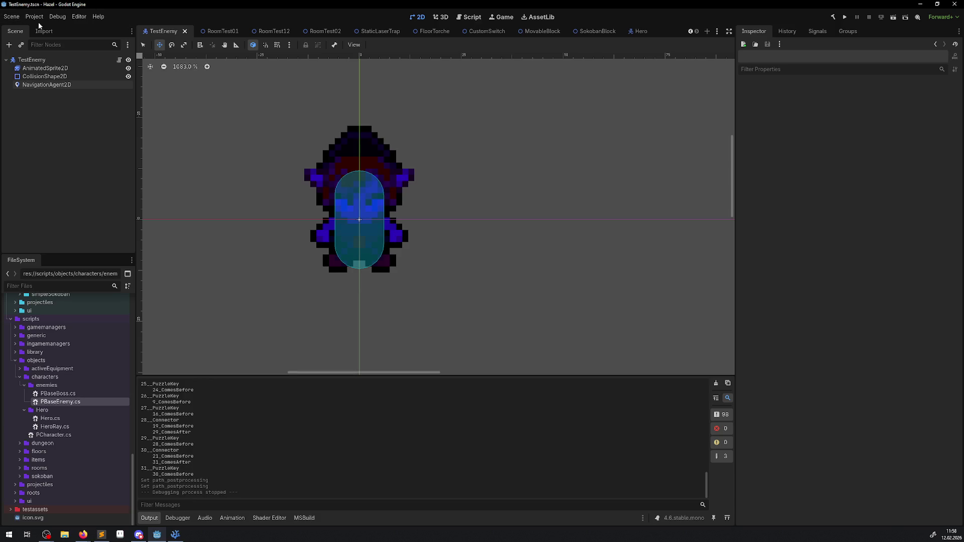
Uncheck Use Edge Connections under Navigation 2D, close Project Settings, and build and run.
click(37, 18)
click(55, 29)
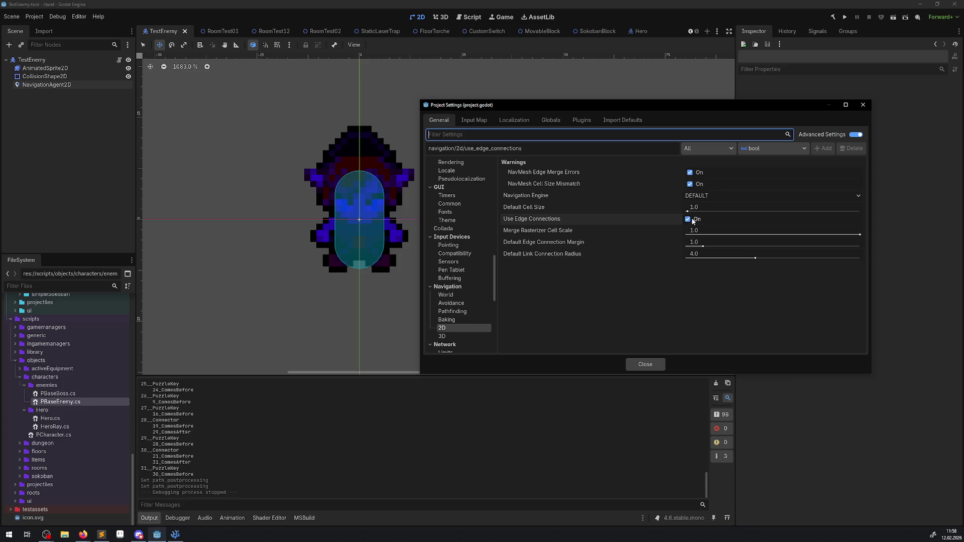
click(693, 221)
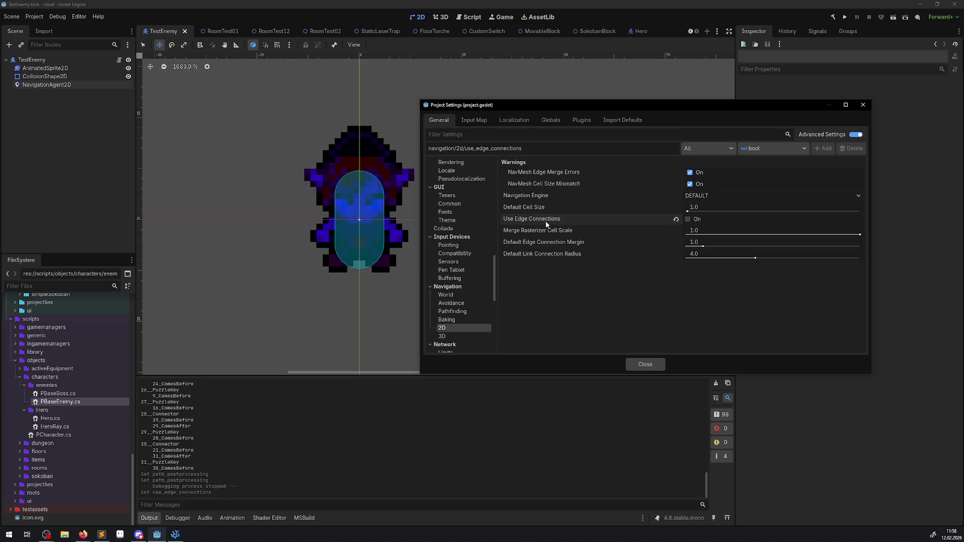
mouse_move(546, 224)
click(862, 106)
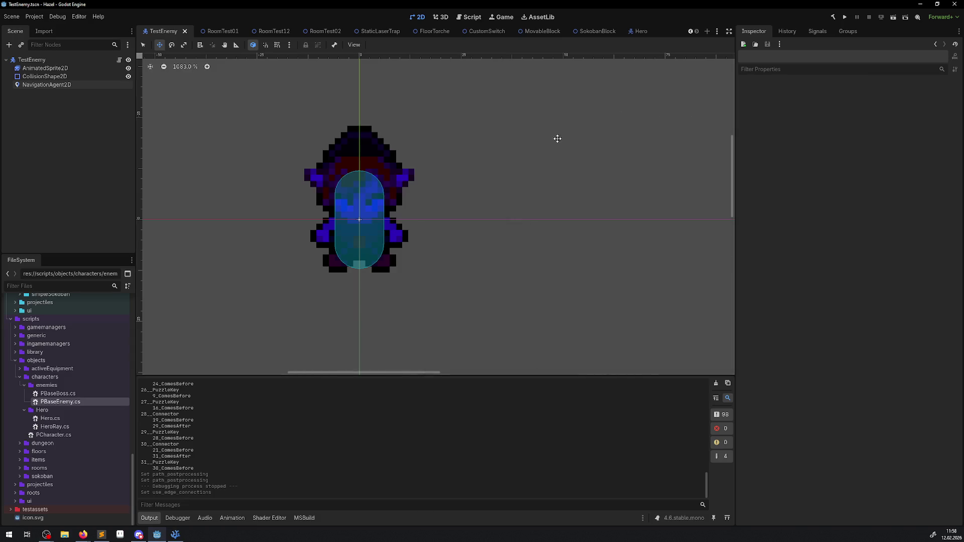
click(844, 18)
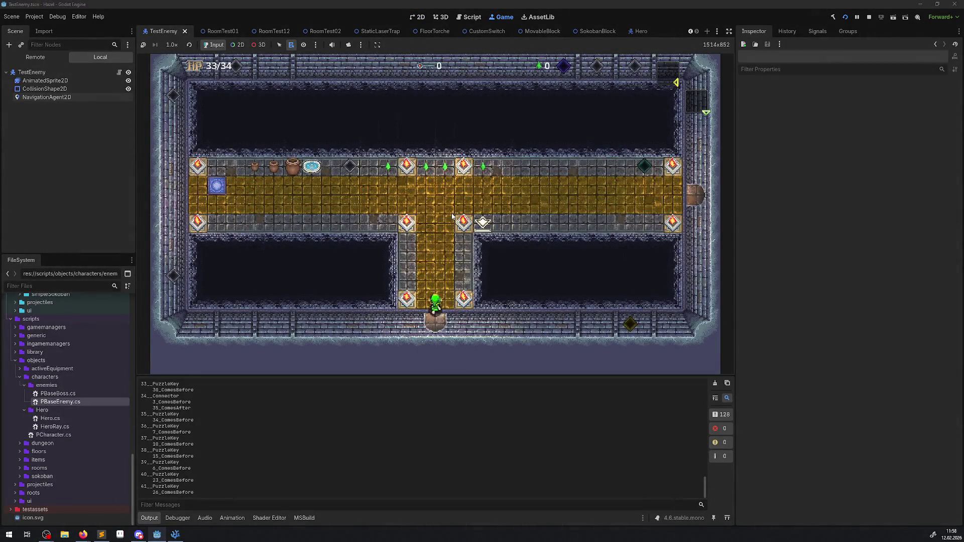
Walk the hero out of the corridor and across the ice-floor room while the enemy follows.
key(Up)
key(Right)
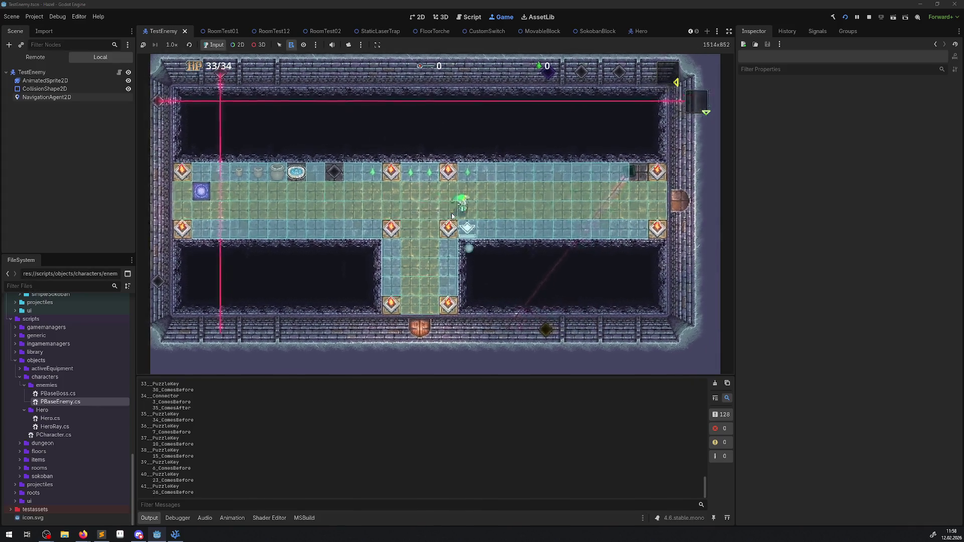
key(Right)
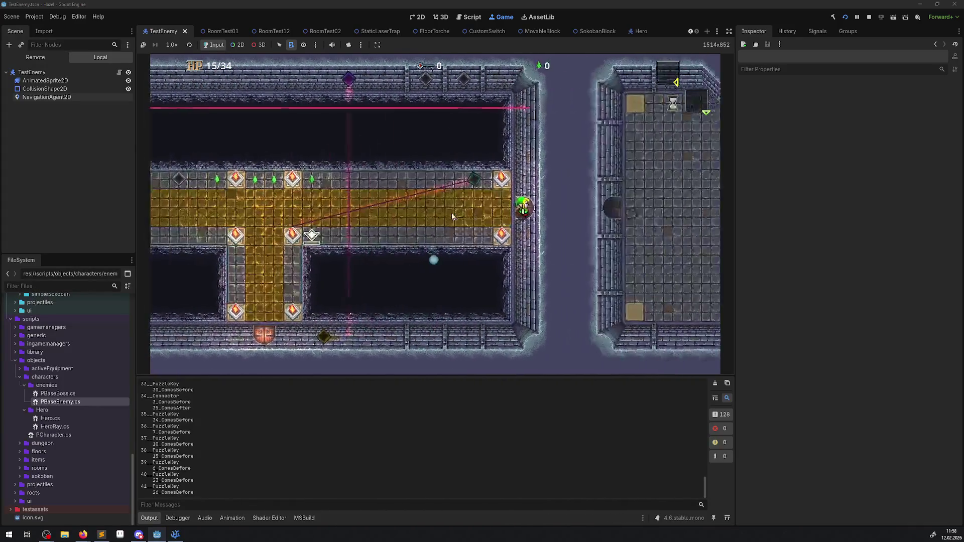
key(Right)
key(Down)
key(Up)
key(Up)
key(Right)
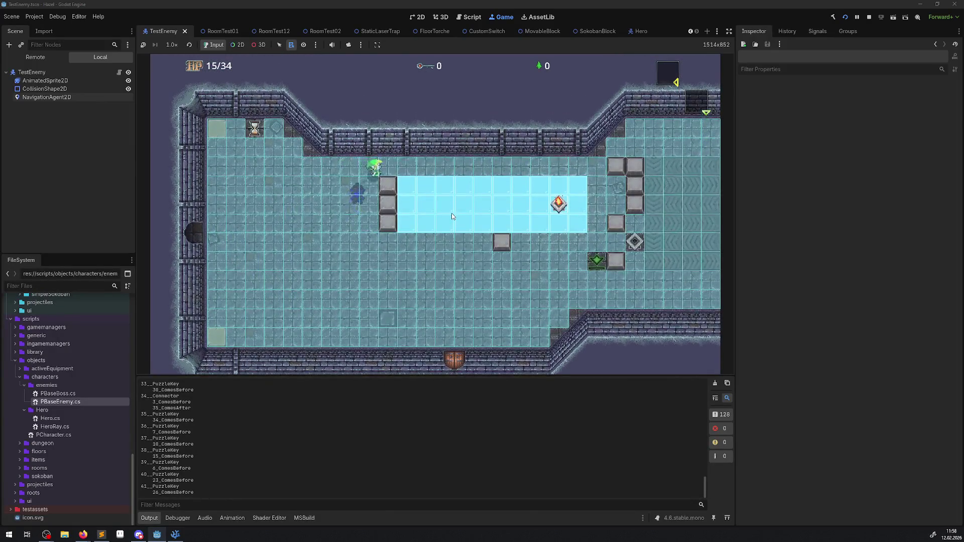
key(Down)
key(Right)
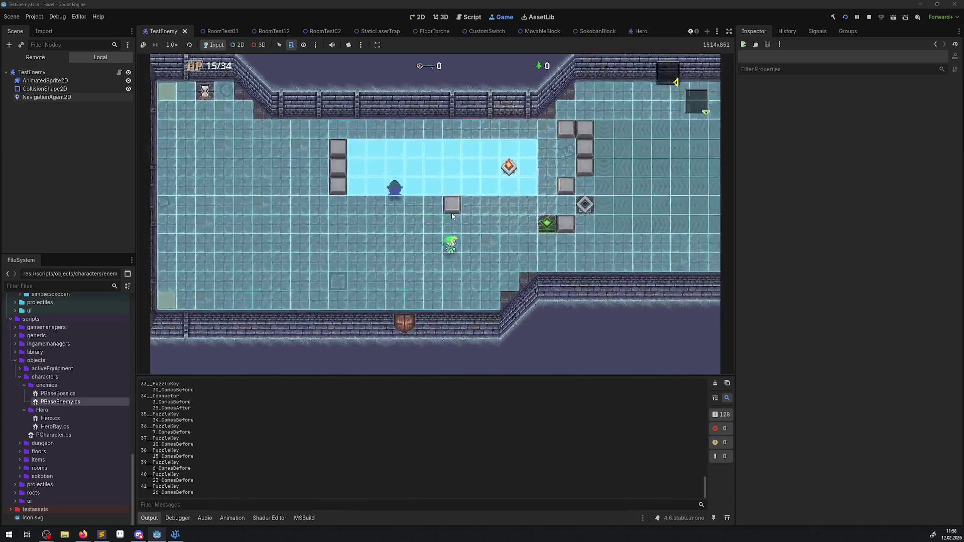
key(Right)
key(Up)
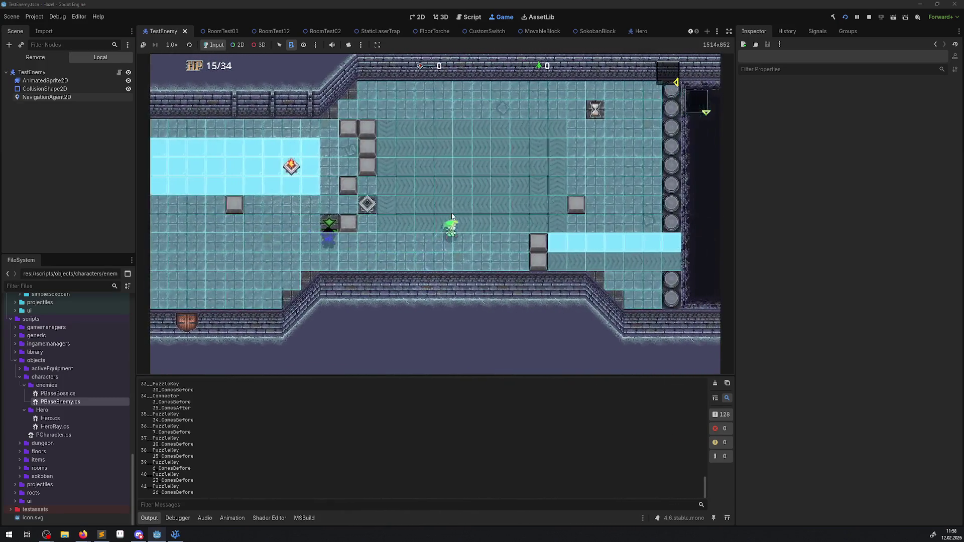
key(Left)
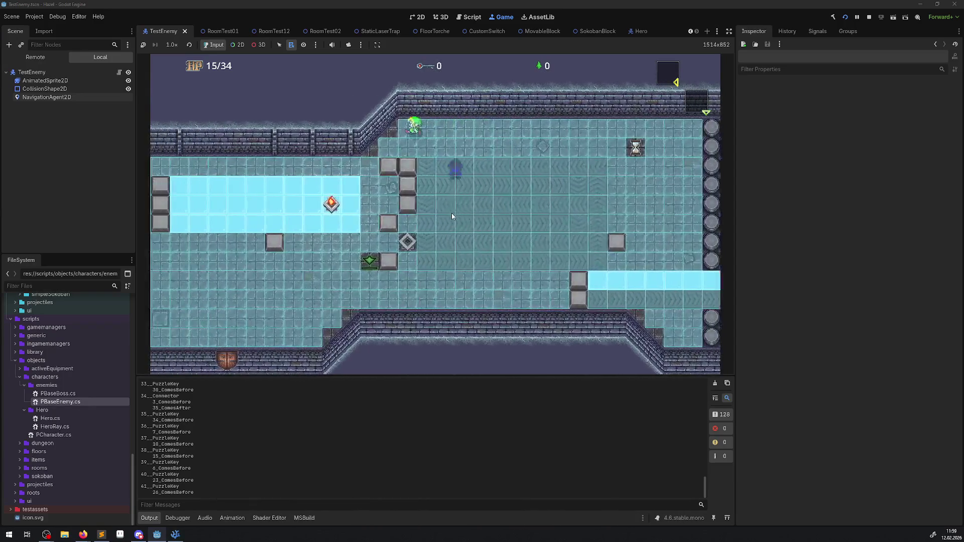
key(Down)
key(Left)
key(Down)
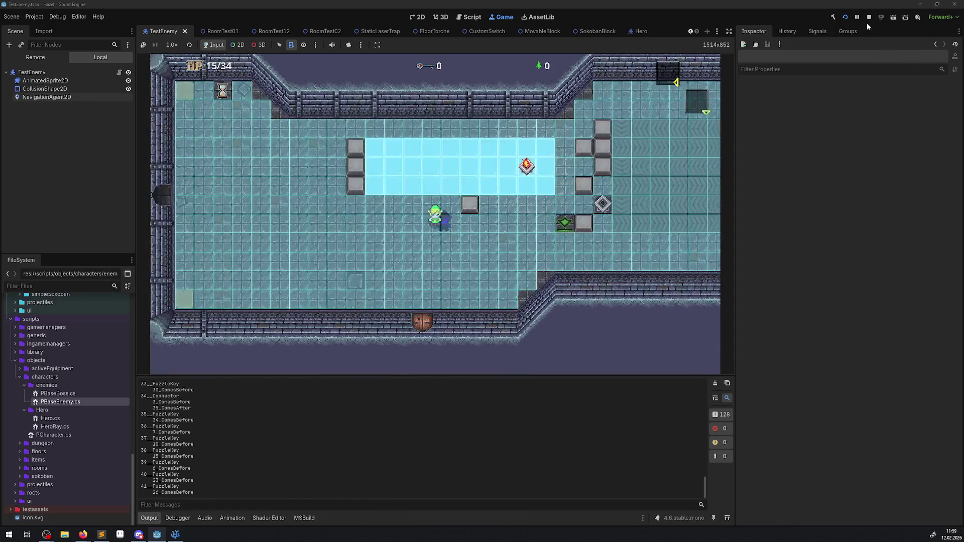
Stop the game and inspect the enemy's NavigationAgent2D and CollisionShape2D nodes.
click(869, 17)
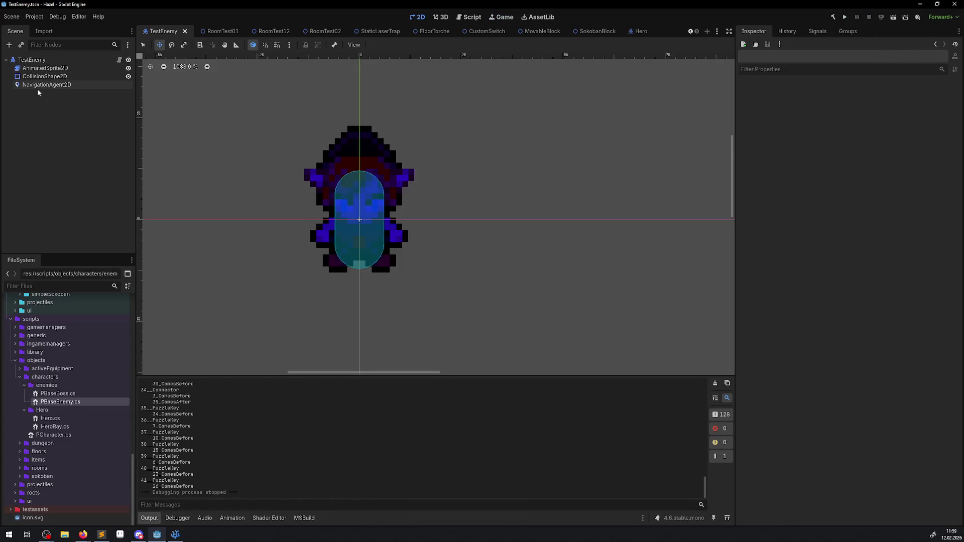
click(37, 87)
click(31, 77)
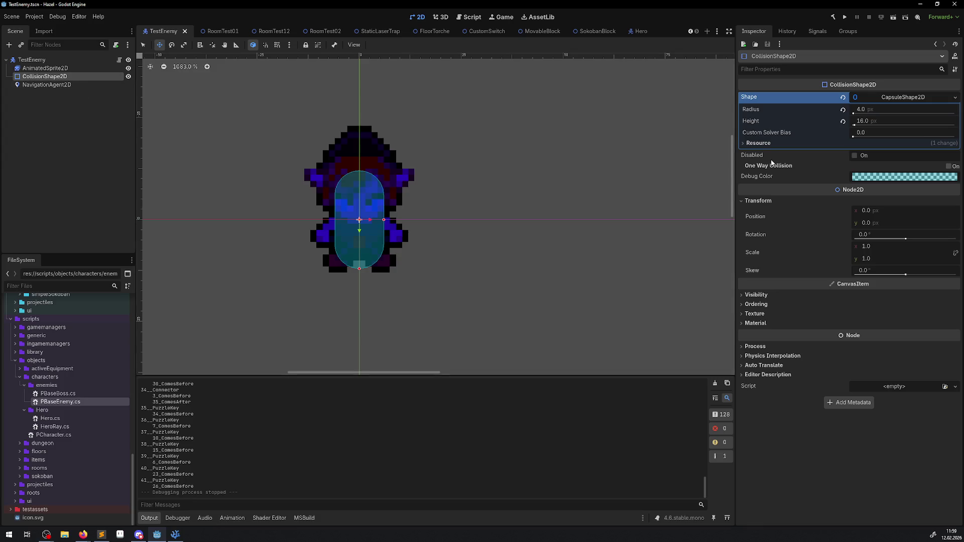
Set the enemy's capsule shape to radius 6 and height 18.
click(865, 110)
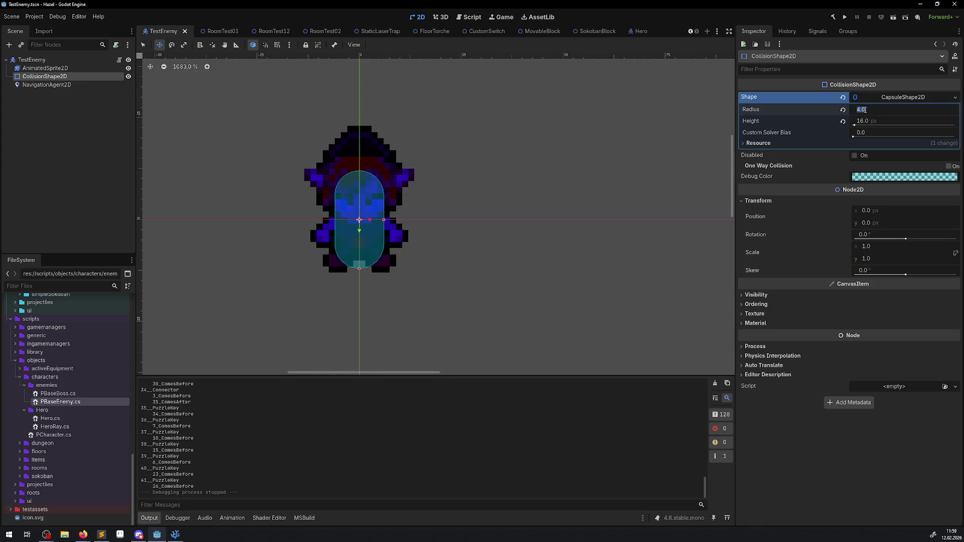
text(6)
key(Return)
click(866, 120)
text(18)
key(Return)
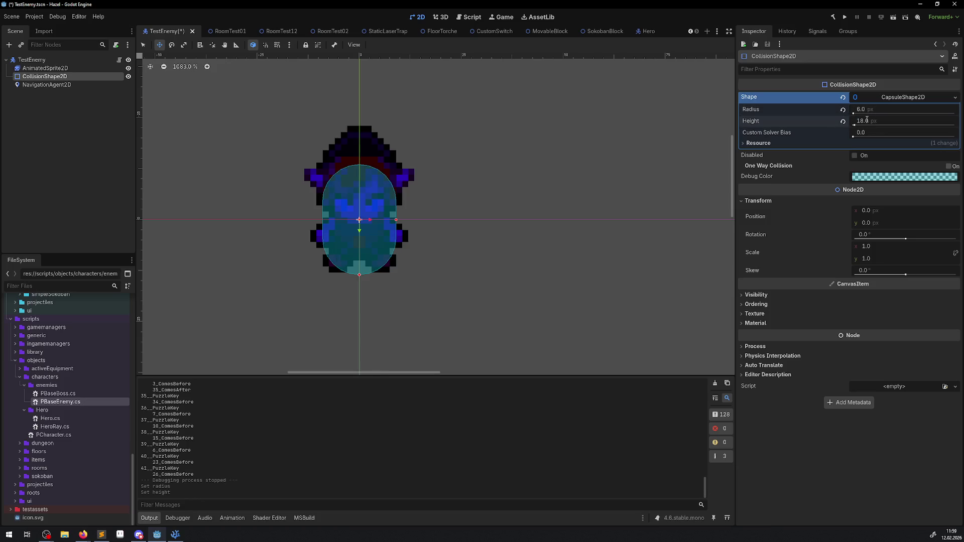
Nudge the capsule up on the enemy, save the scene, and rerun the game.
drag(344, 222, 349, 206)
key(ctrl+s)
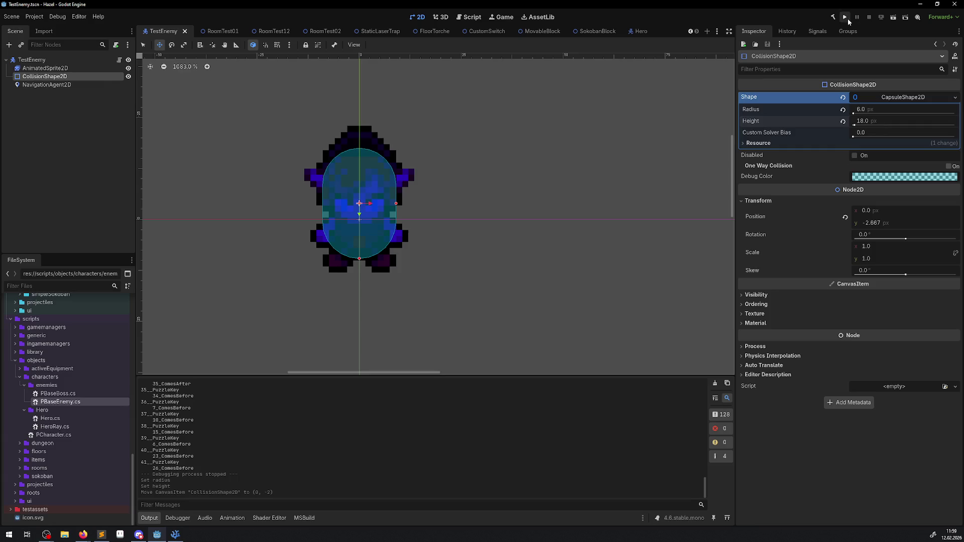
click(846, 18)
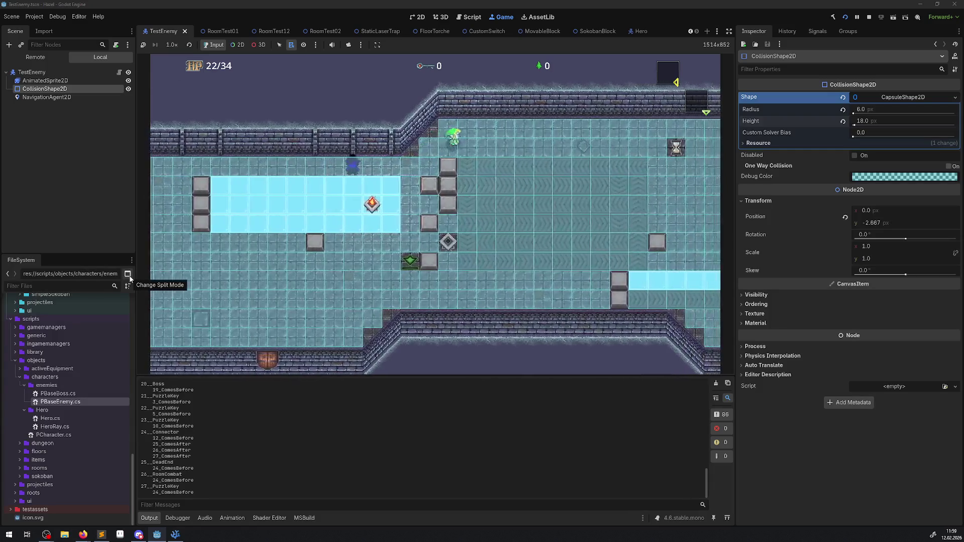
Zigzag the hero around the ice room and along the ice strip while the enemy chases.
key(Down)
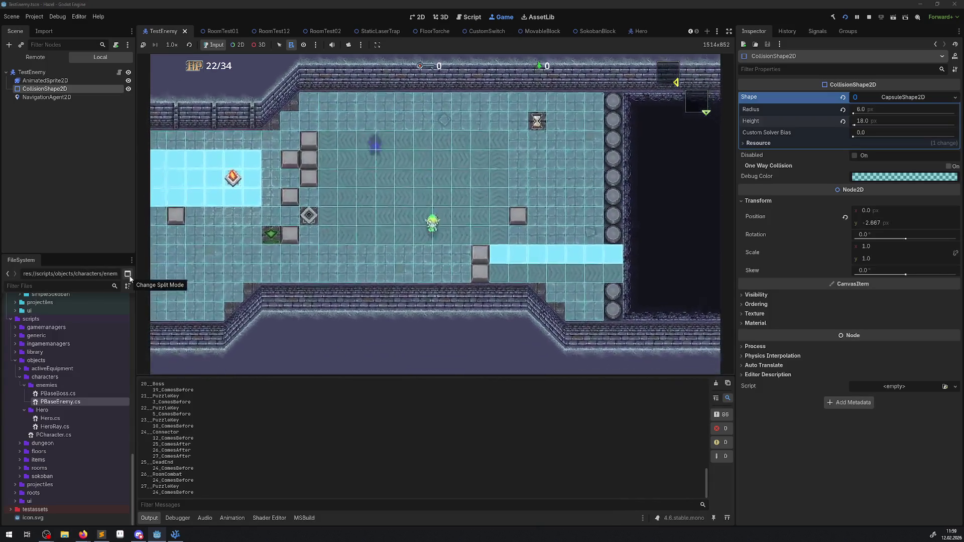
key(Left)
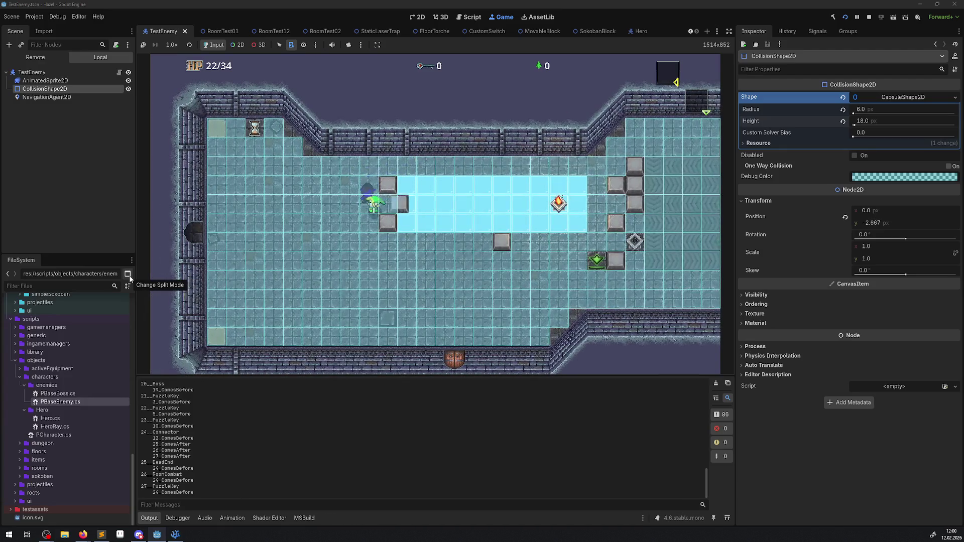
key(Right)
key(Up)
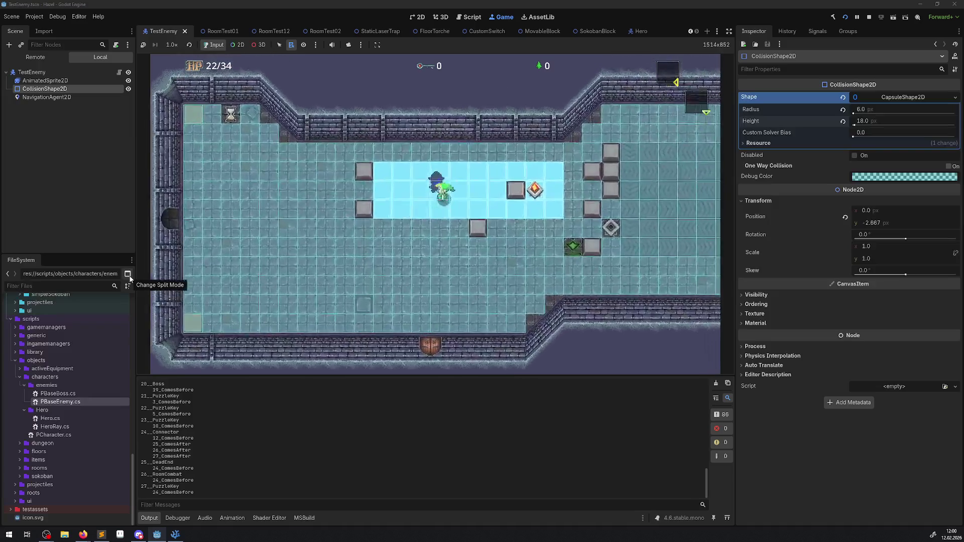
key(Down)
key(Right)
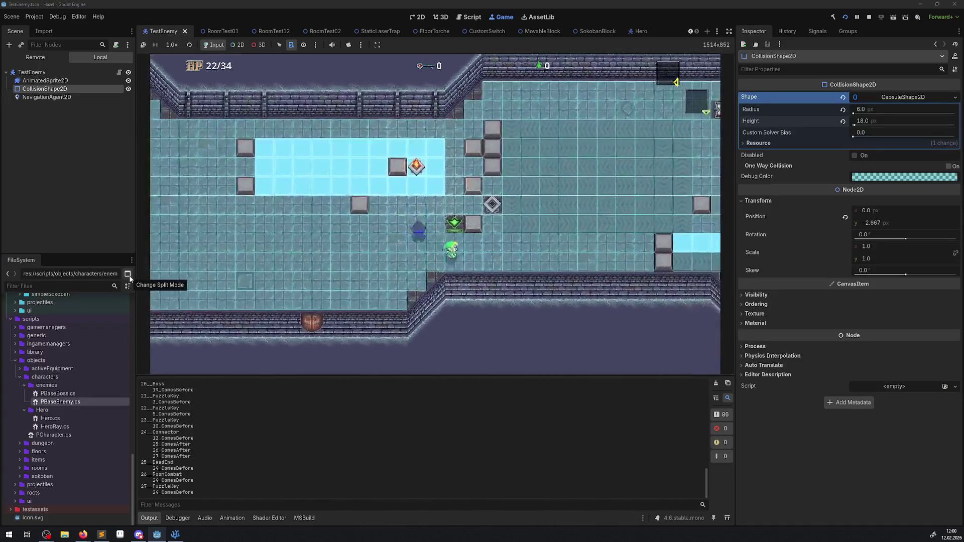
key(Up)
key(Left)
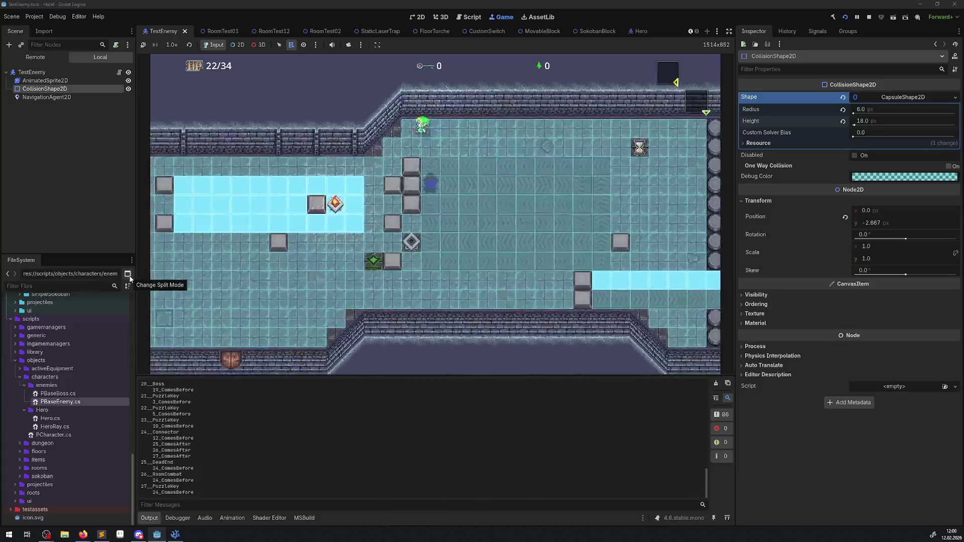
key(Down)
key(Left)
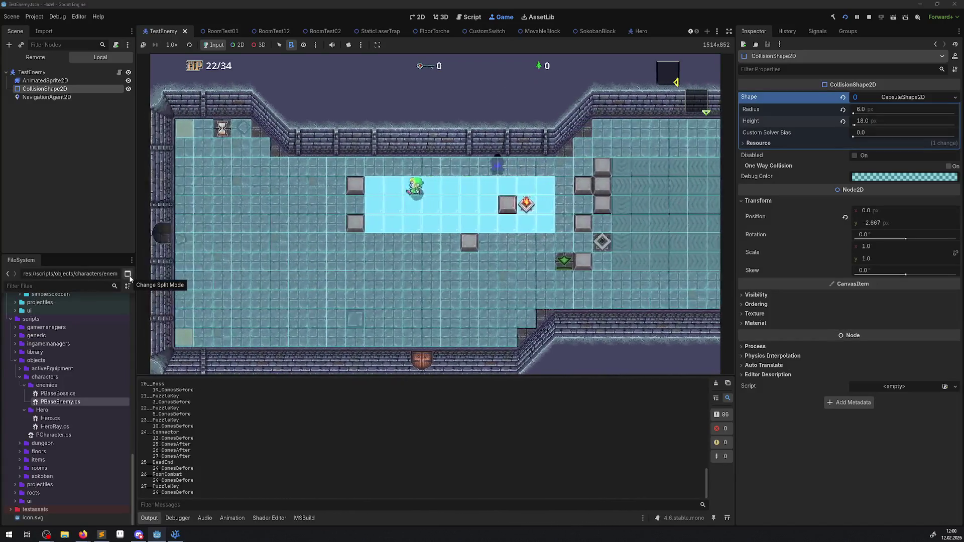
key(Left)
key(Down)
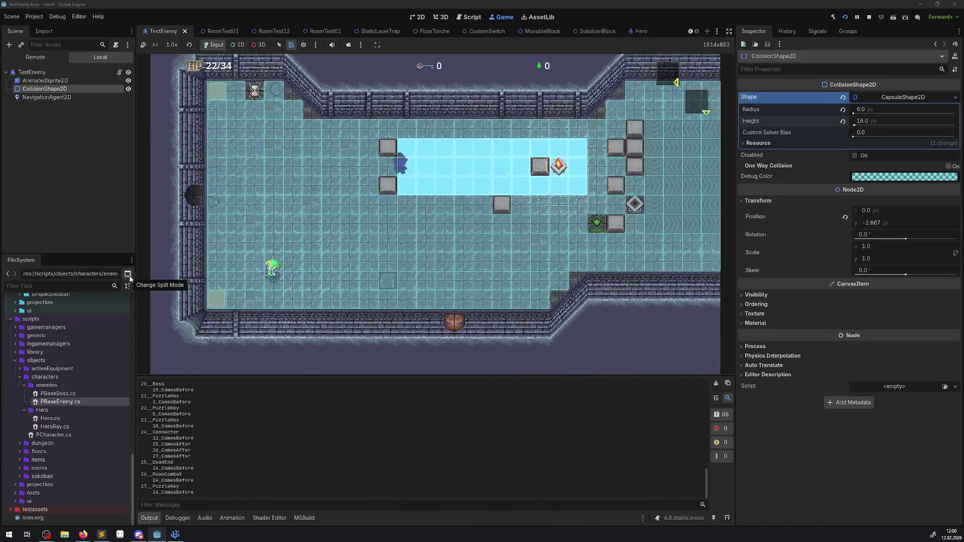
key(Right)
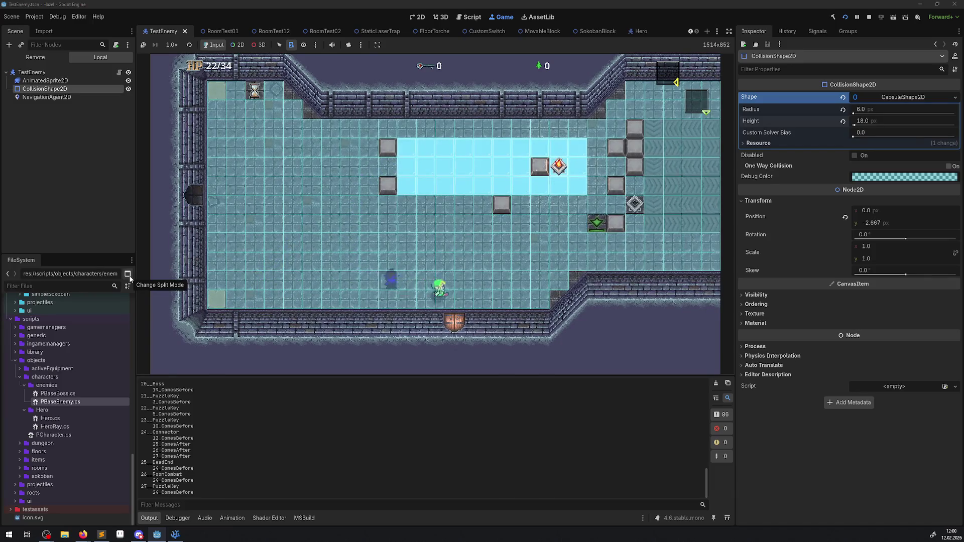
key(Up)
key(Right)
key(Down)
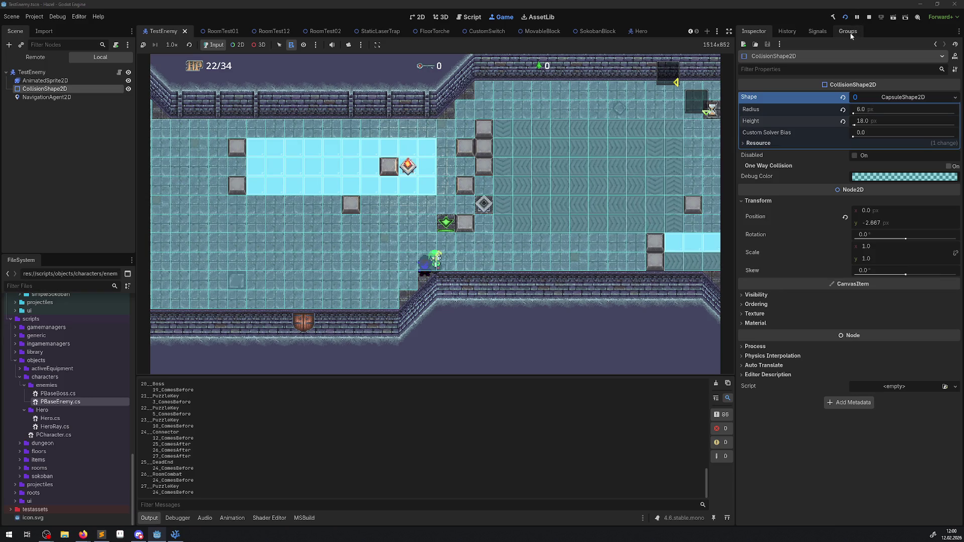
Stop the game and reset the capsule's vertical position to 0.
click(868, 18)
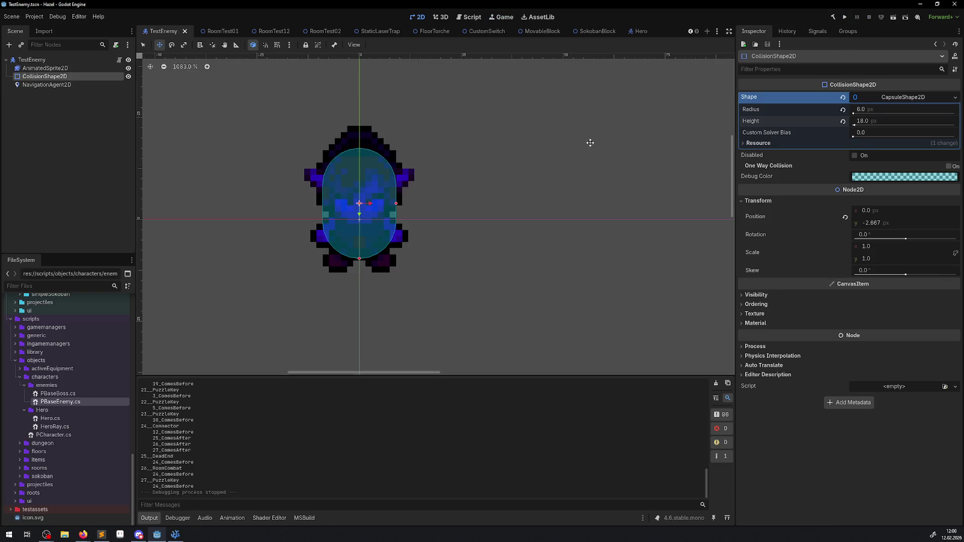
click(873, 223)
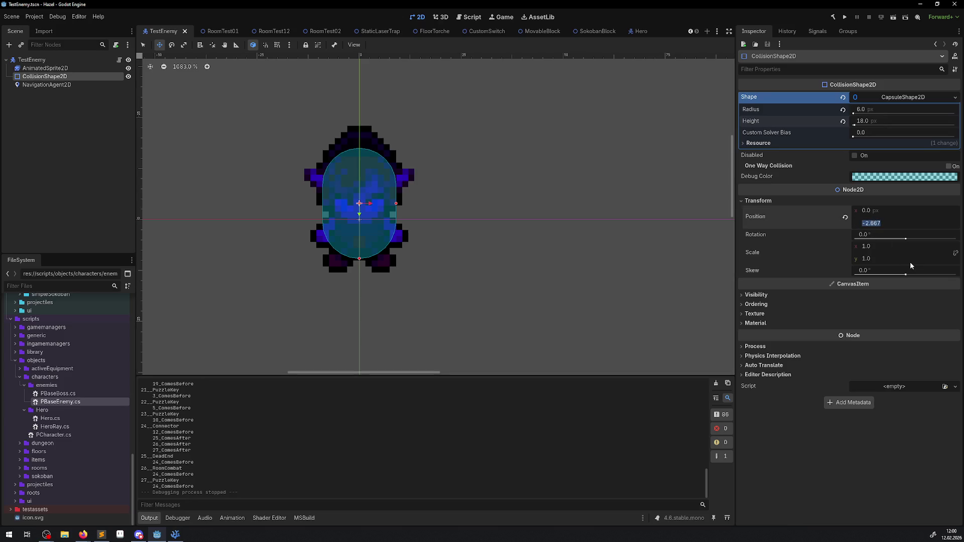
text(0)
key(Return)
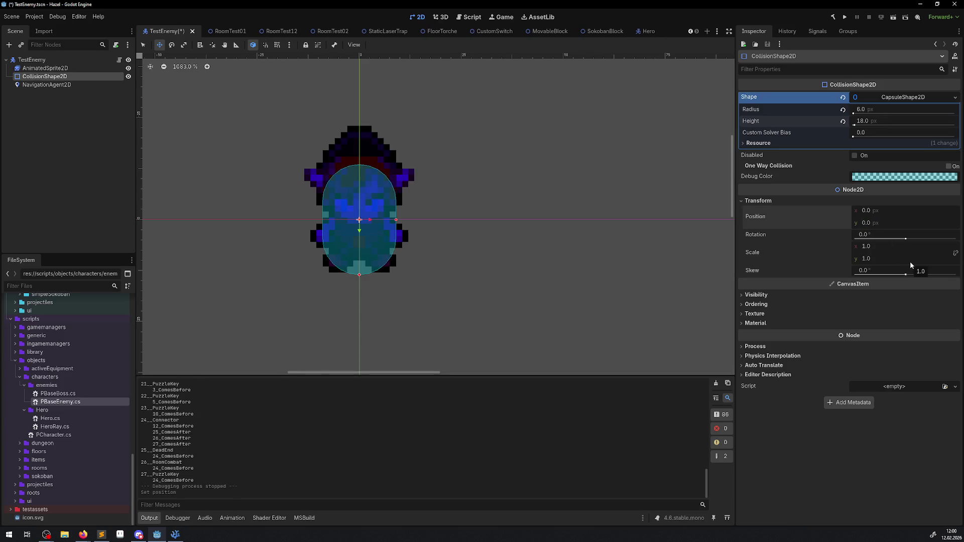
Try radius 4, restore radius 6, set height 16, and relaunch the game.
click(868, 111)
text(4)
key(Return)
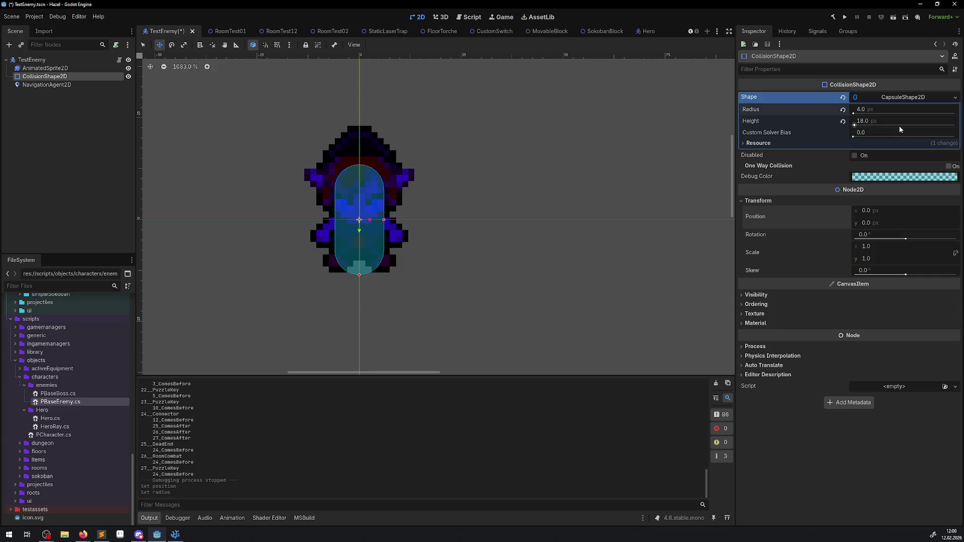
click(861, 110)
text(6)
key(Return)
click(872, 121)
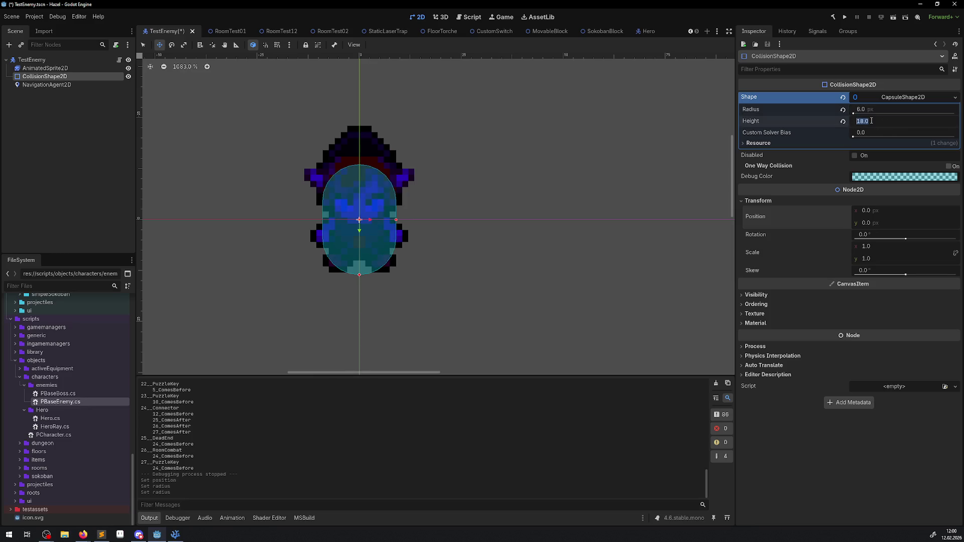
text(16)
key(Return)
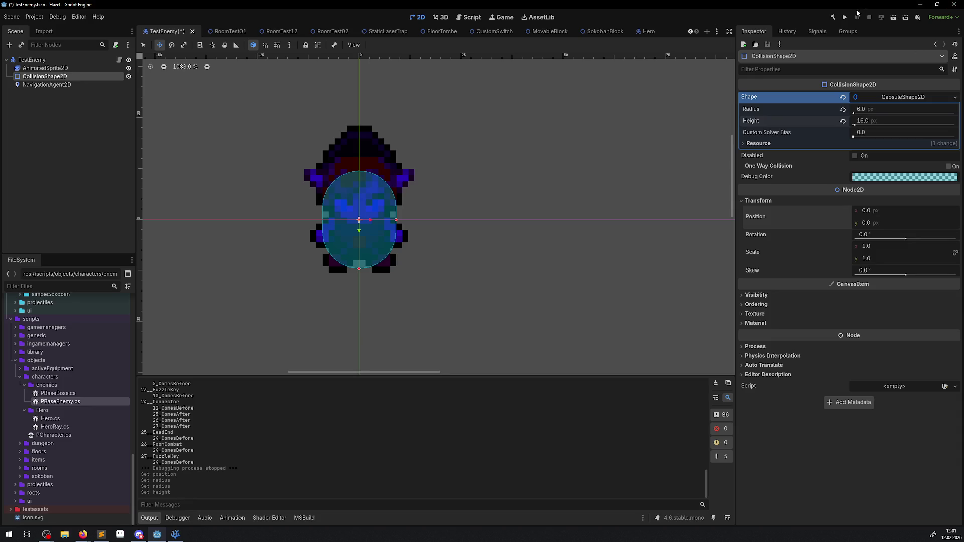
click(846, 17)
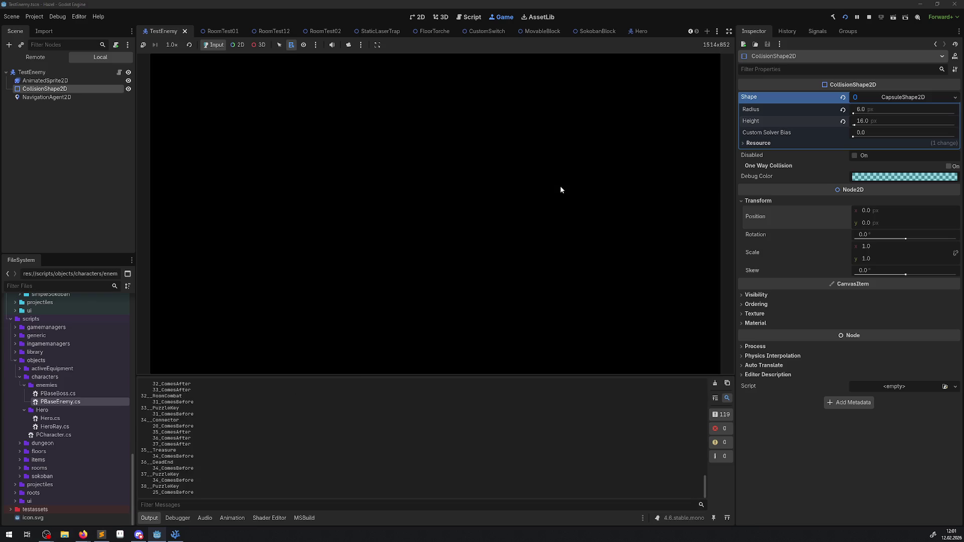
Walk the hero up the T corridor, through the east door into the ice room.
key(Up)
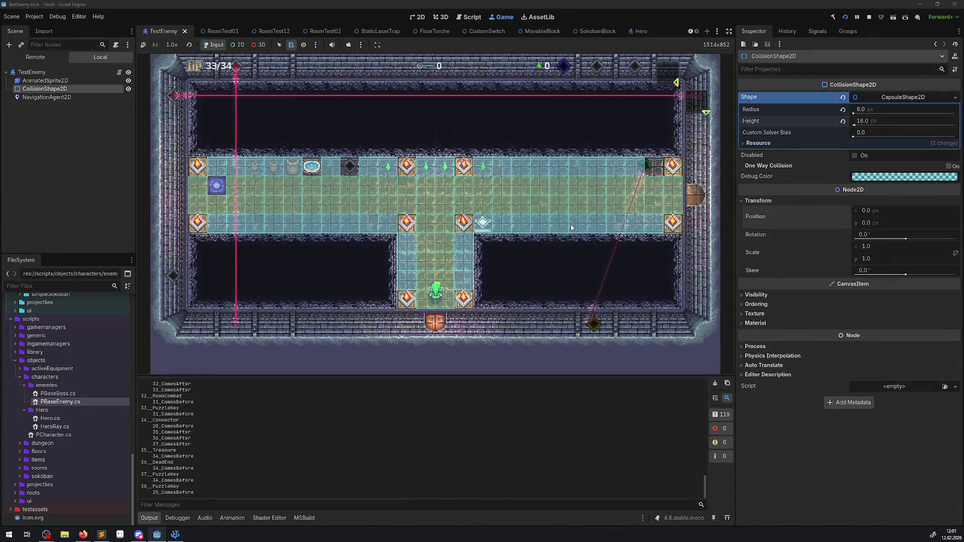
key(Right)
key(Right)
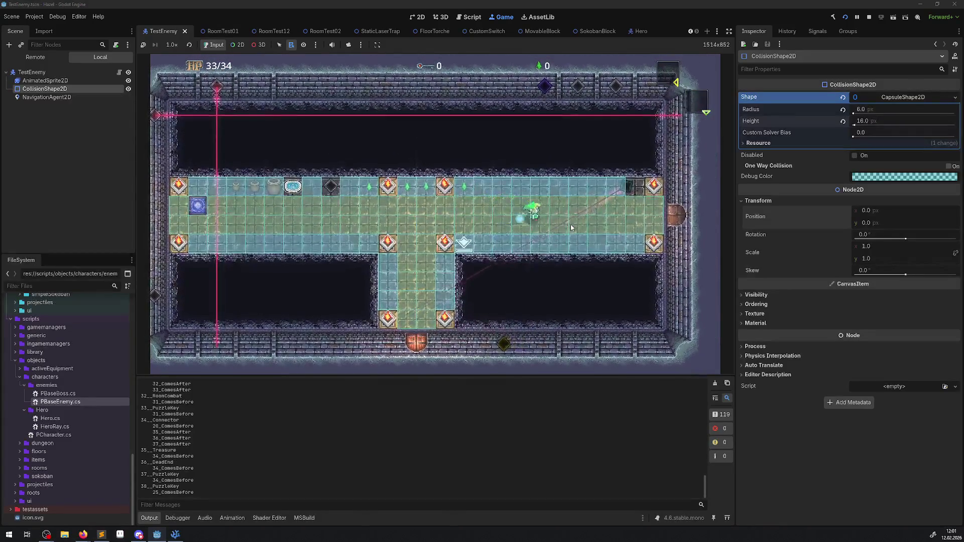
key(Right)
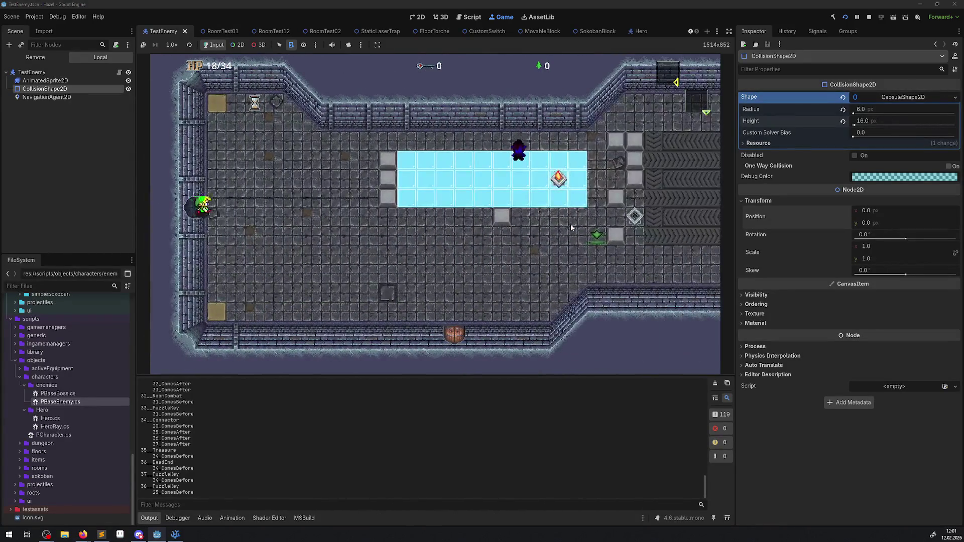
key(Right)
key(Up)
key(Right)
key(Right)
key(Down)
key(Right)
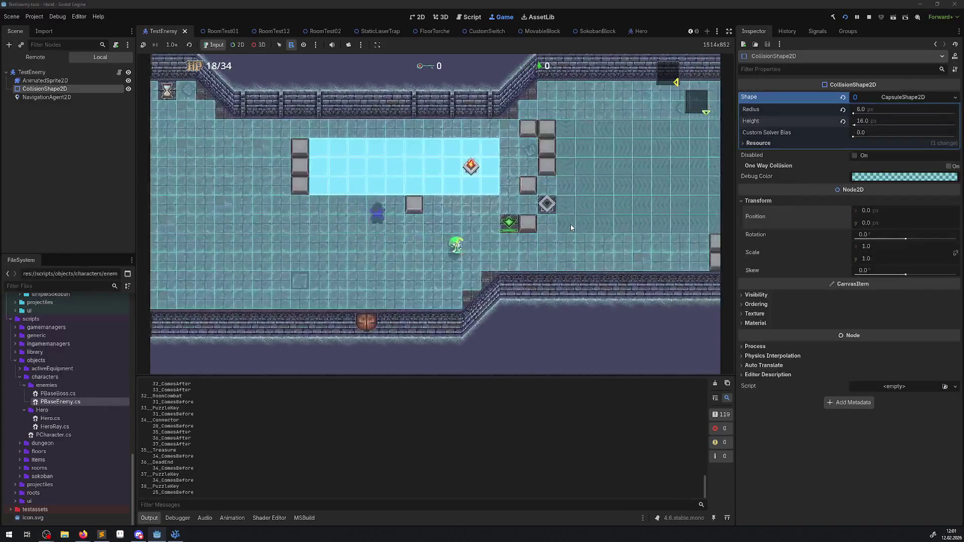
Circle the hero around the ice room with the enemy trailing, then show the live scene tree.
key(Left)
key(Up)
key(Left)
key(Left)
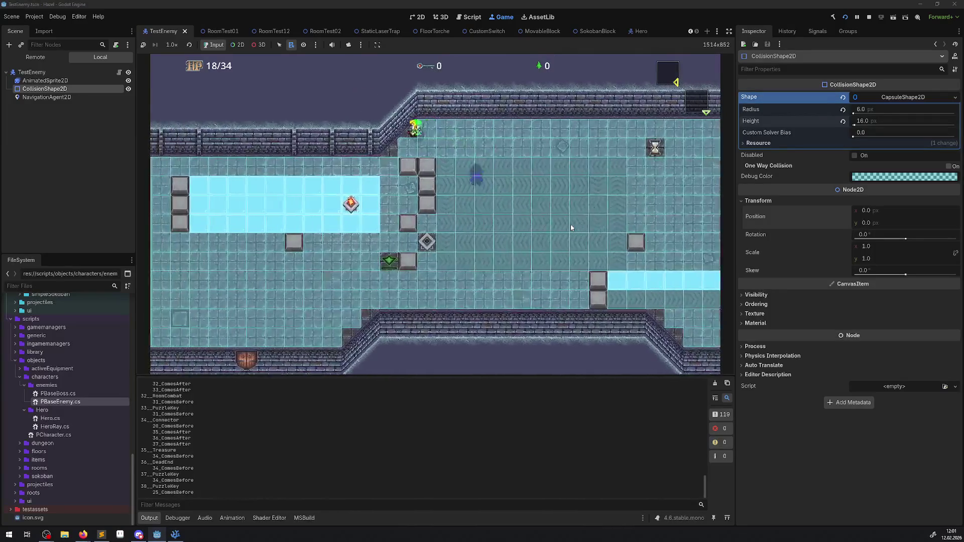
key(Down)
key(Down)
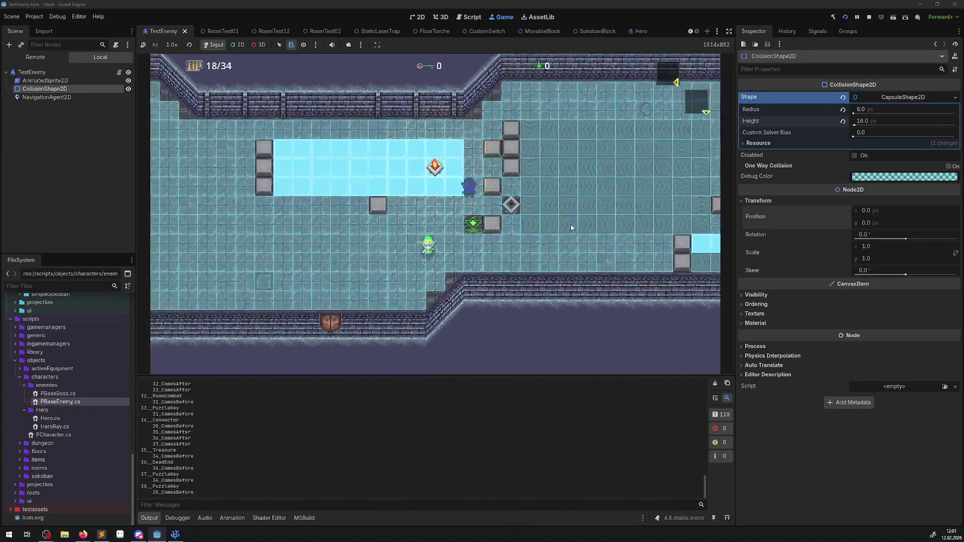
key(Left)
key(Up)
key(Left)
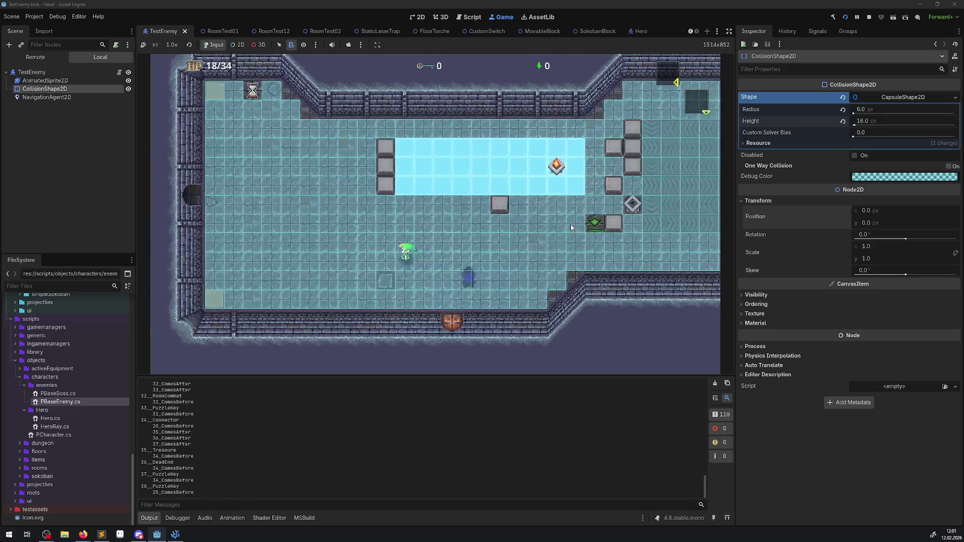
key(Right)
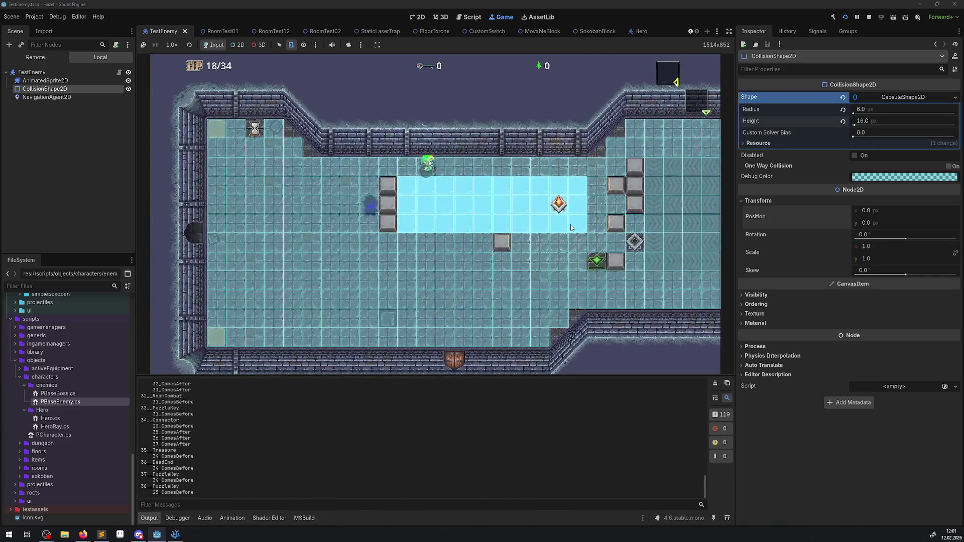
key(Down)
key(Right)
key(Right)
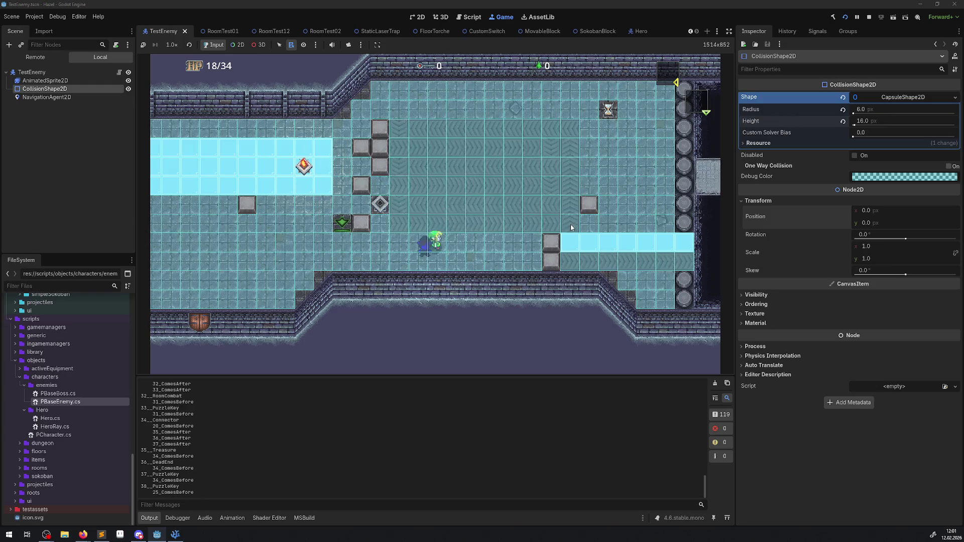
key(Up)
key(Left)
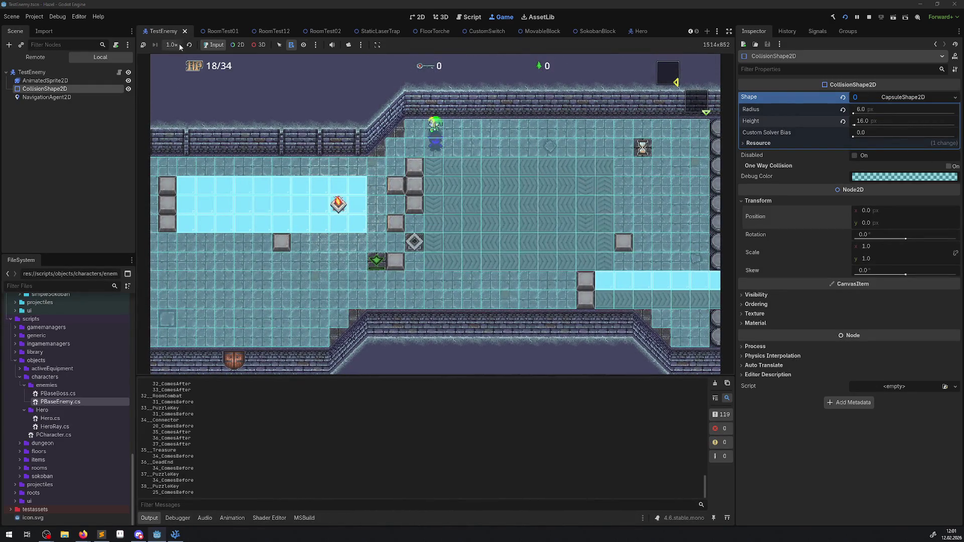
click(35, 56)
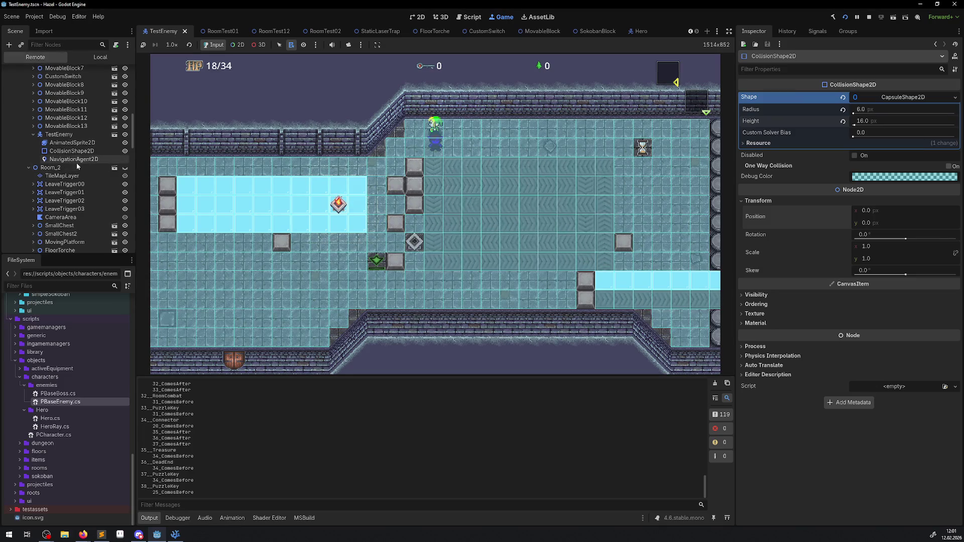
Change the live enemy capsule to radius 4 and height 12 in the remote Inspector.
click(72, 150)
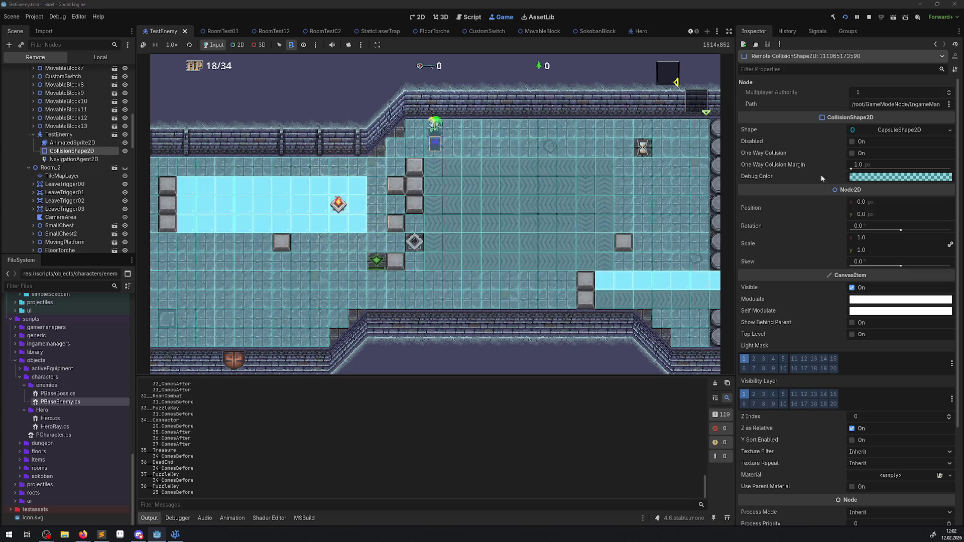
click(915, 129)
click(859, 141)
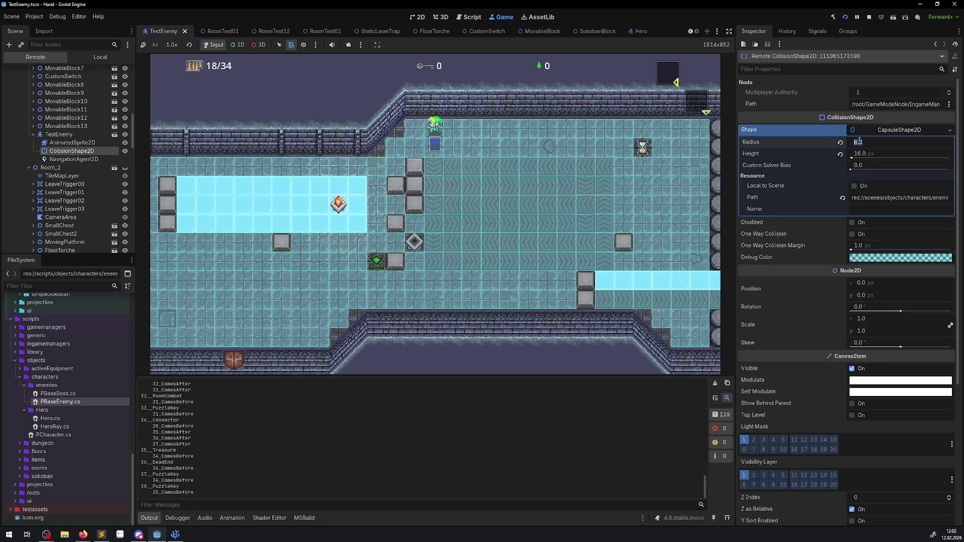
text(4)
click(867, 154)
text(12)
key(Return)
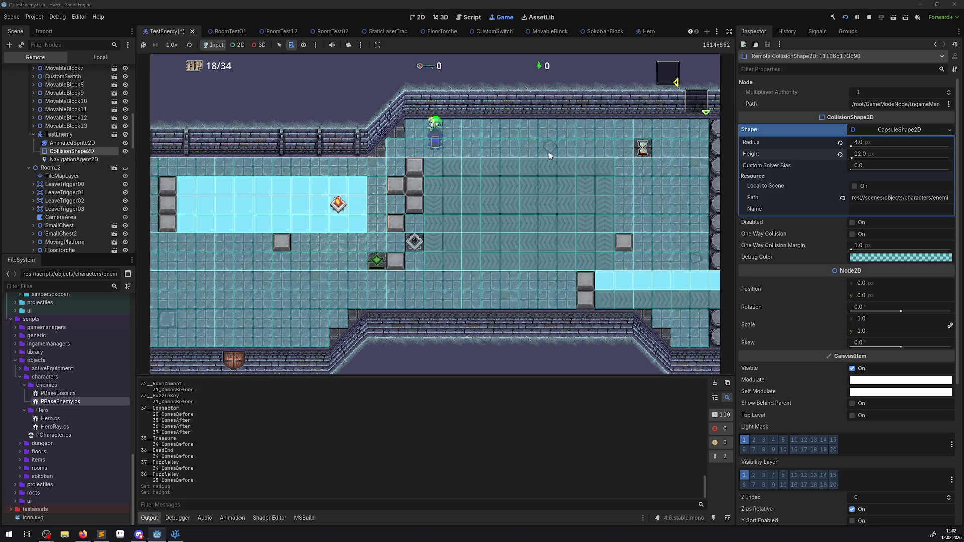
Lead the hero back and forth across the ice room to the top-left doorway as the enemy chases.
key(Left)
key(Down)
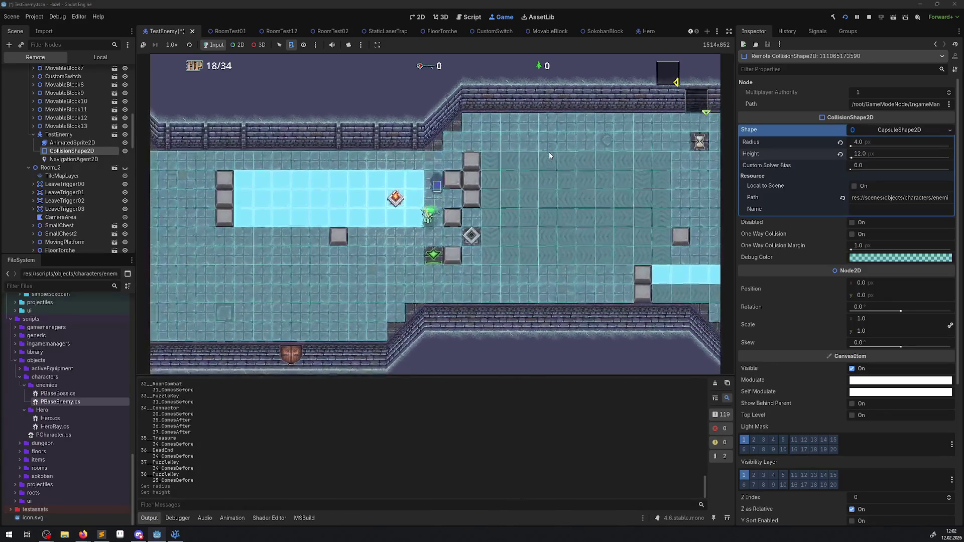
key(Left)
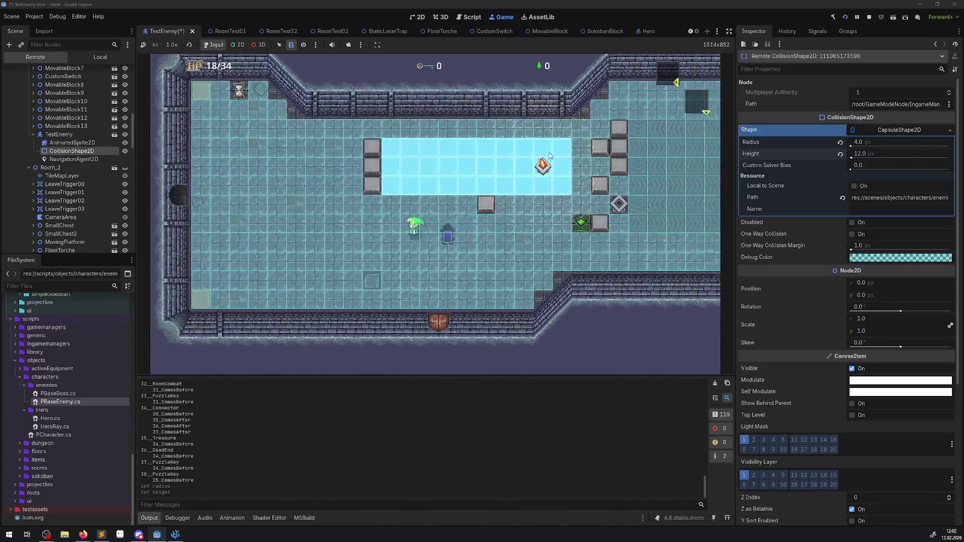
key(Right)
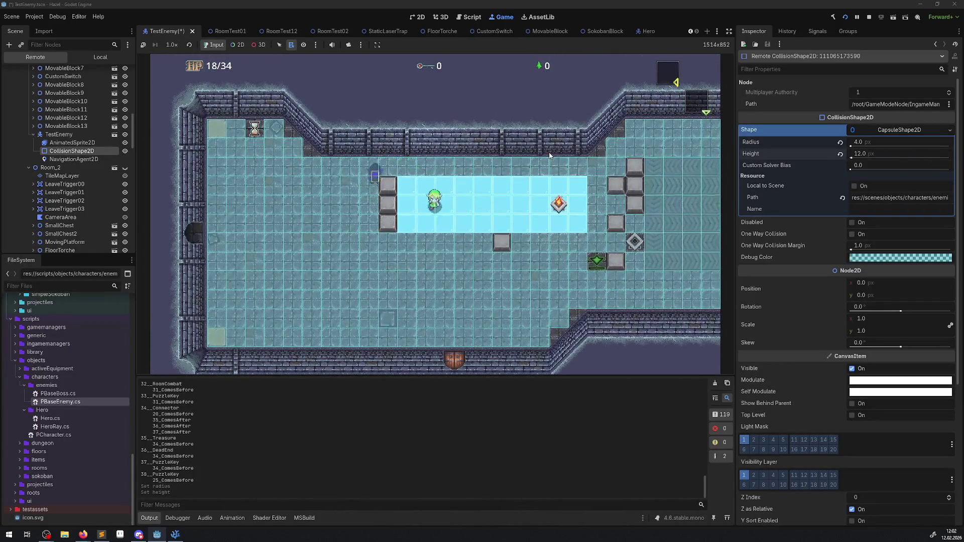
key(Right)
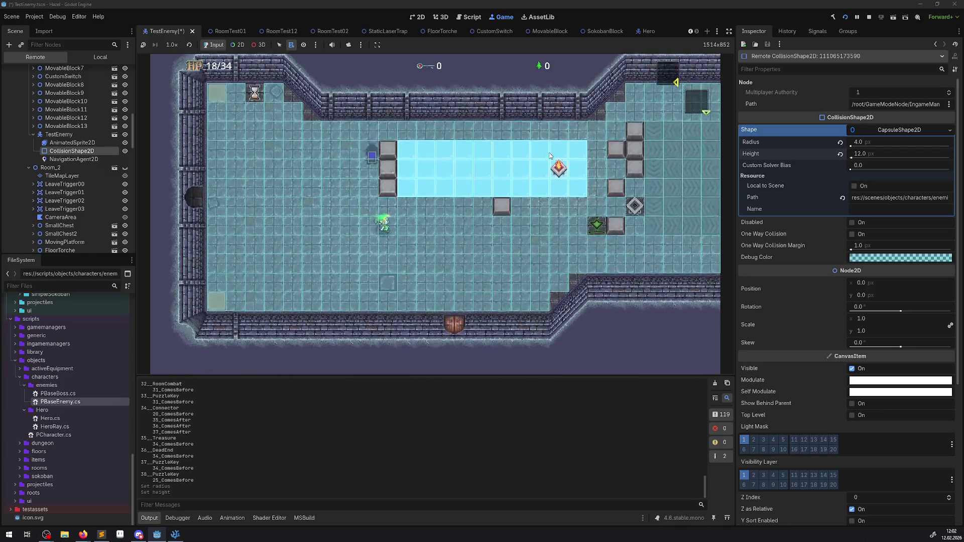
key(Right)
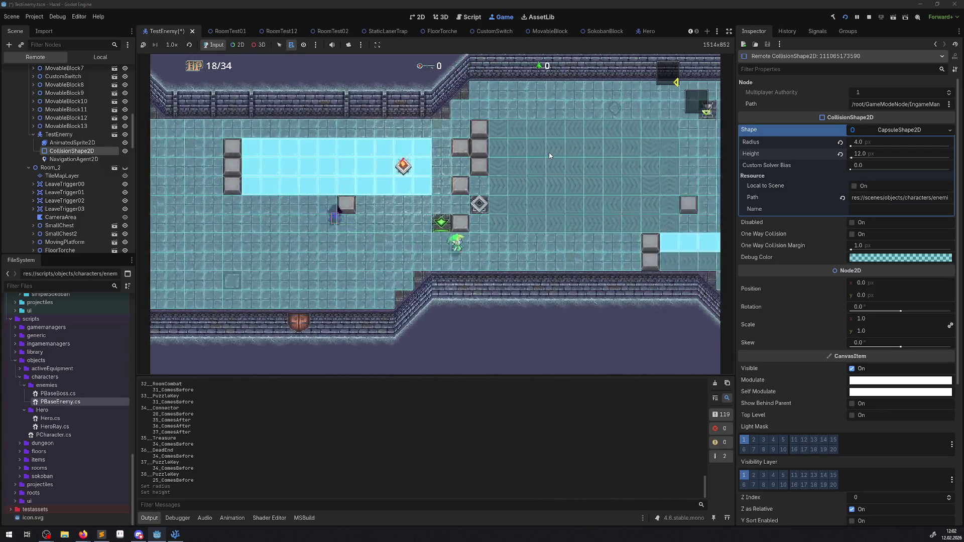
key(Up)
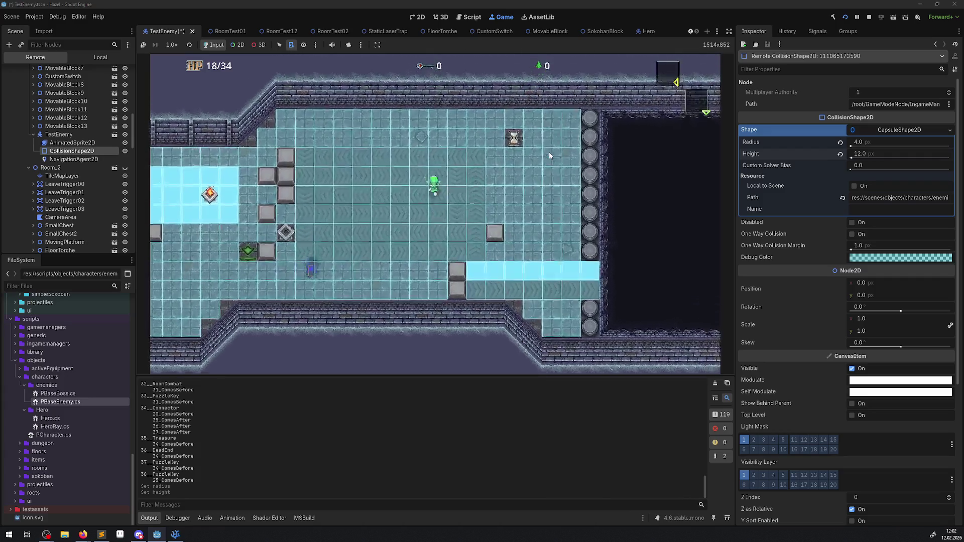
key(Left)
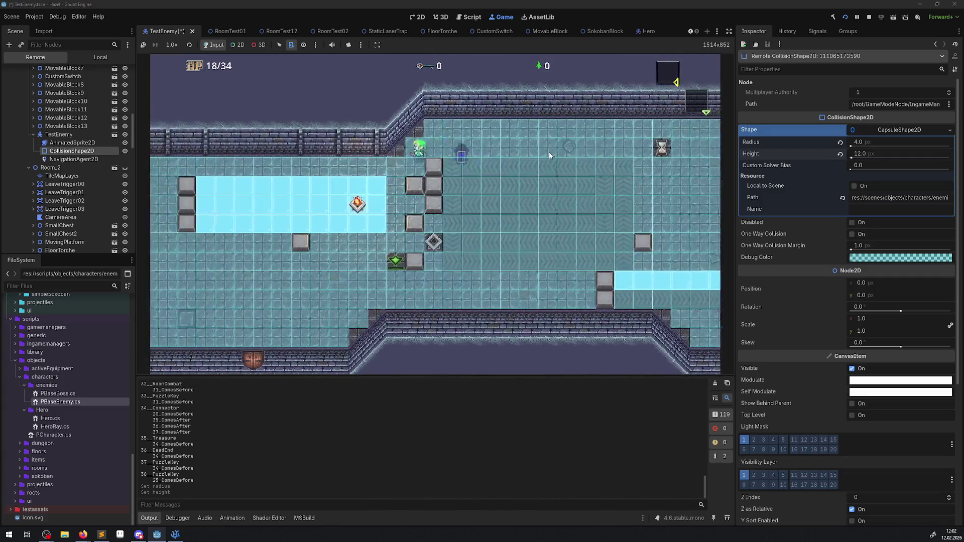
key(Down)
key(Left)
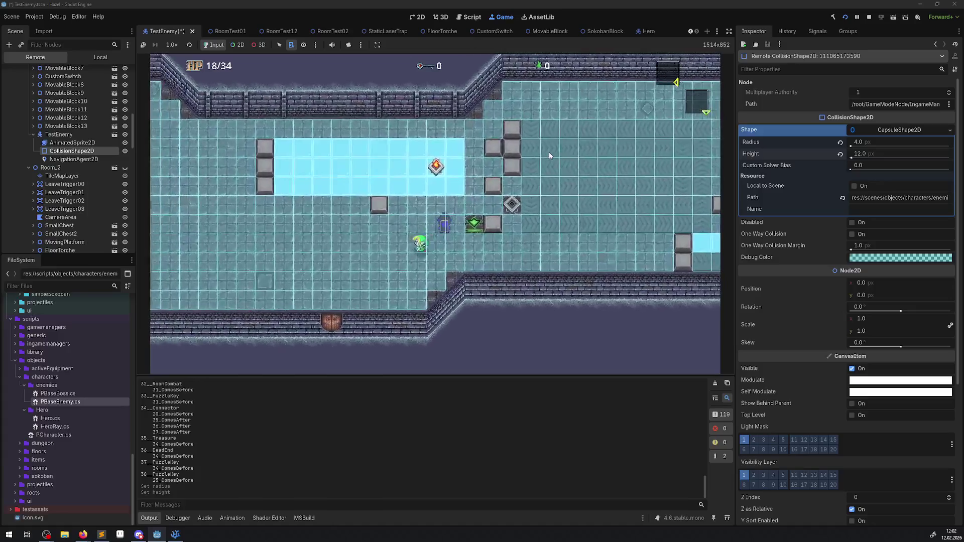
key(Left)
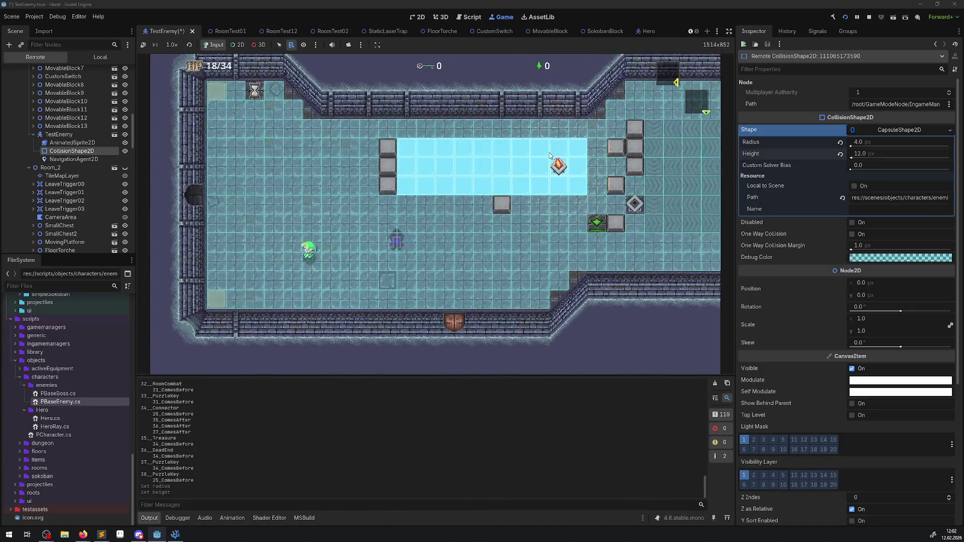
key(Up)
key(Right)
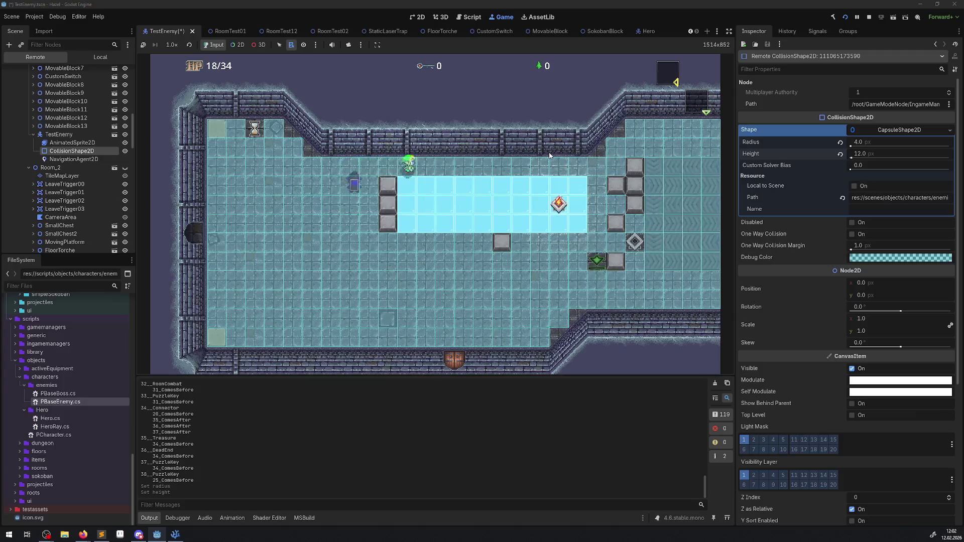
key(Right)
key(Up)
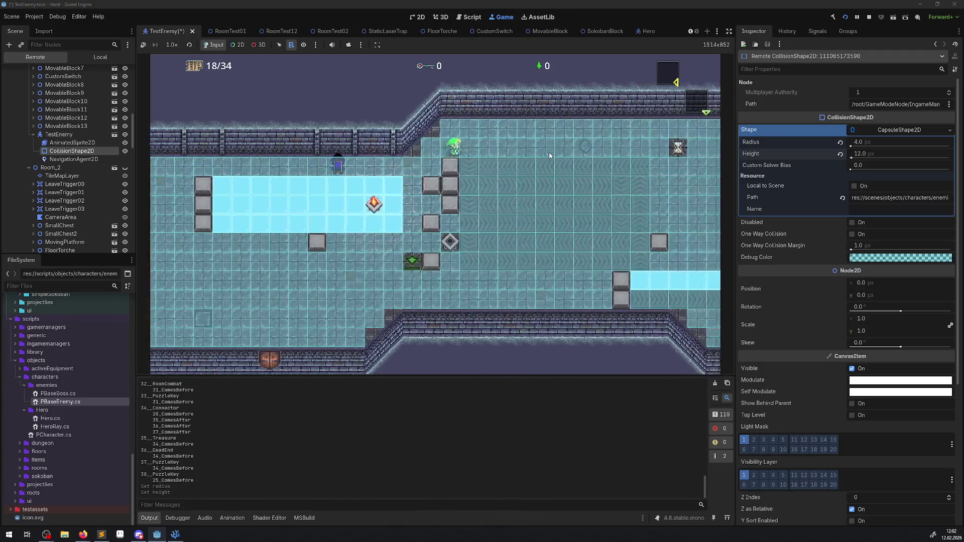
key(Down)
key(Left)
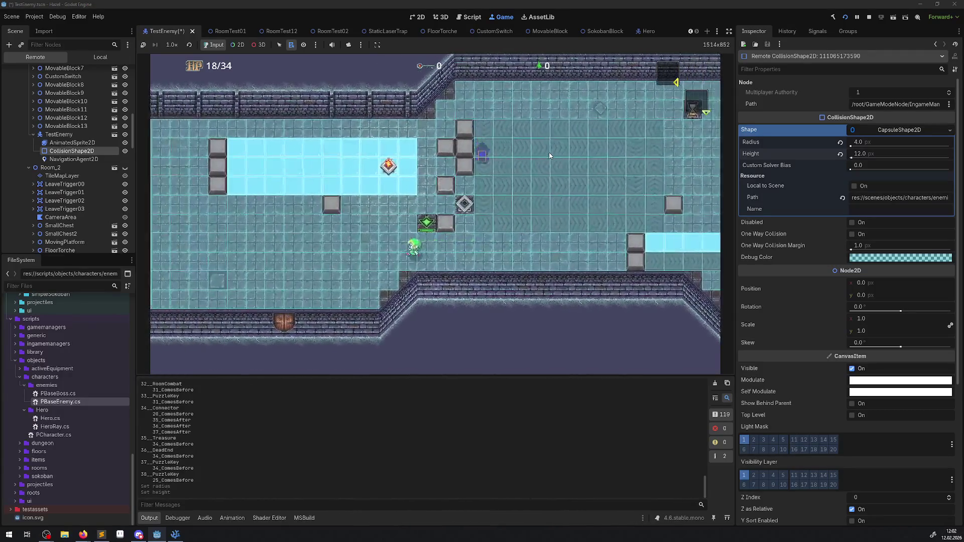
key(Left)
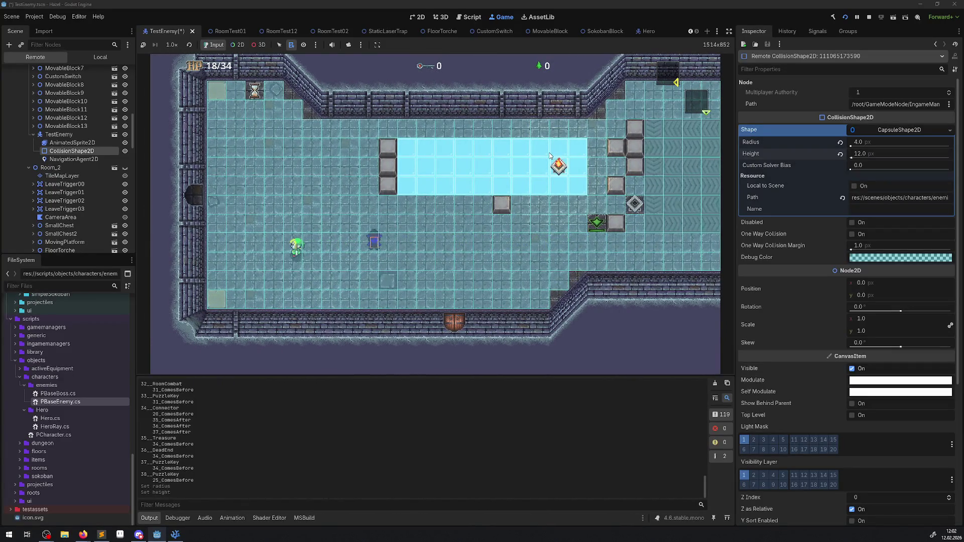
key(Up)
key(Right)
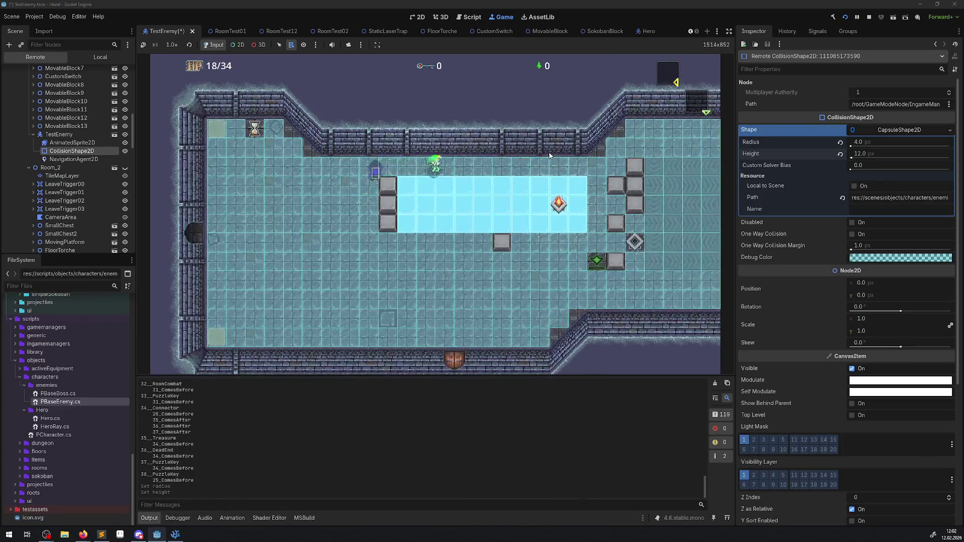
key(Down)
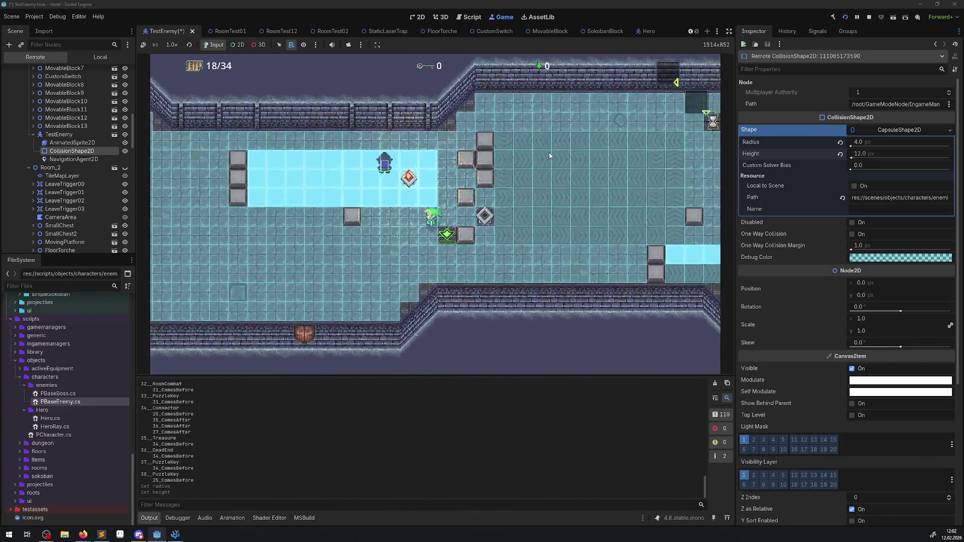
key(Left)
key(Right)
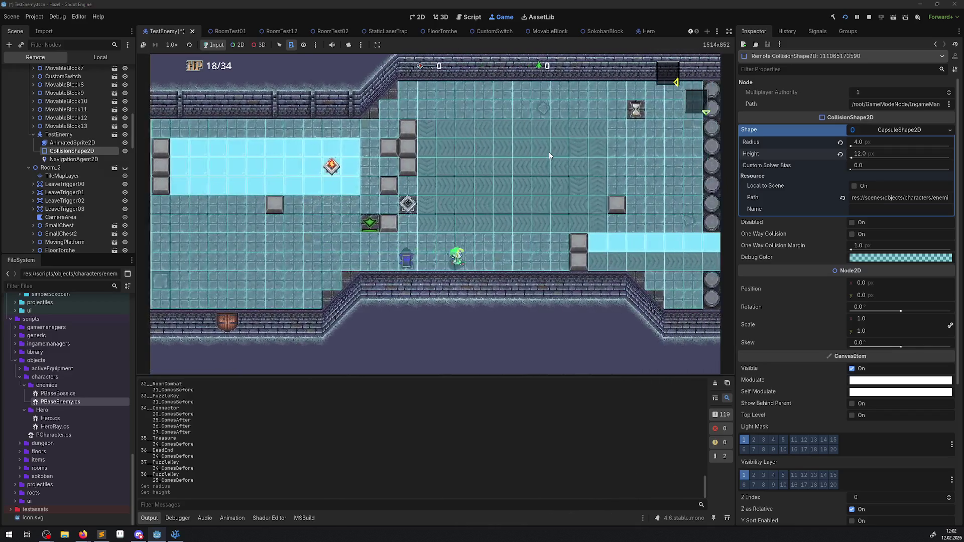
key(Up)
key(Up)
key(Left)
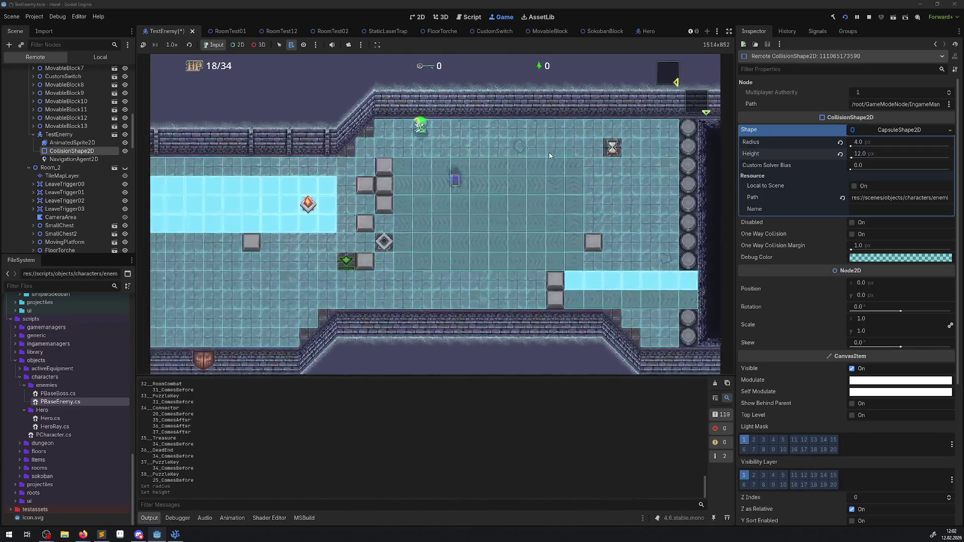
Zigzag the hero down, left, and up past the ice with the enemy in pursuit.
key(Down)
key(Left)
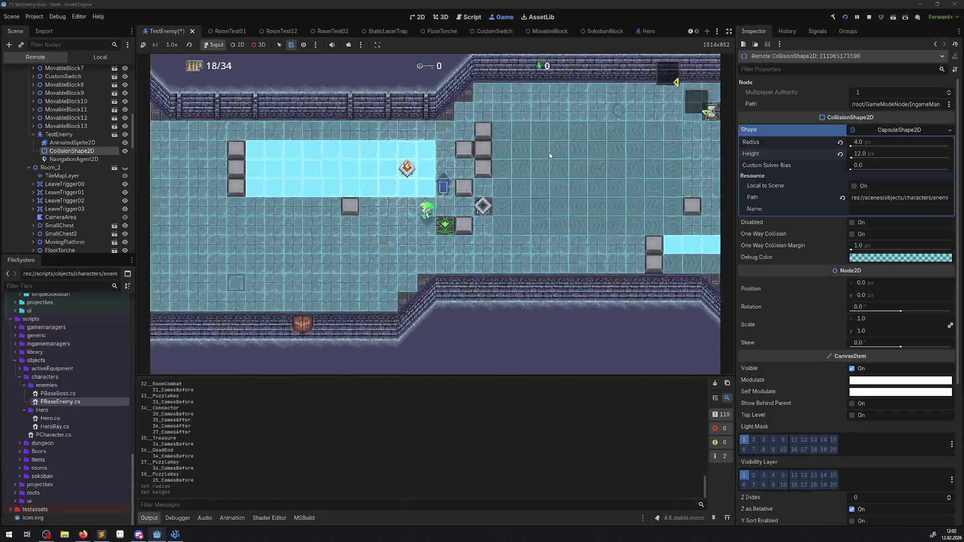
key(Down)
key(Left)
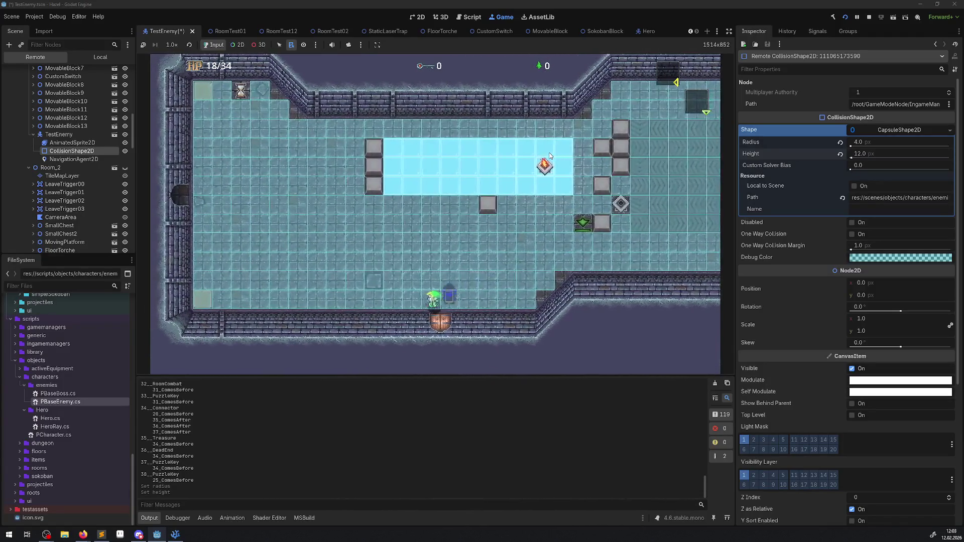
key(Up)
key(Left)
key(Up)
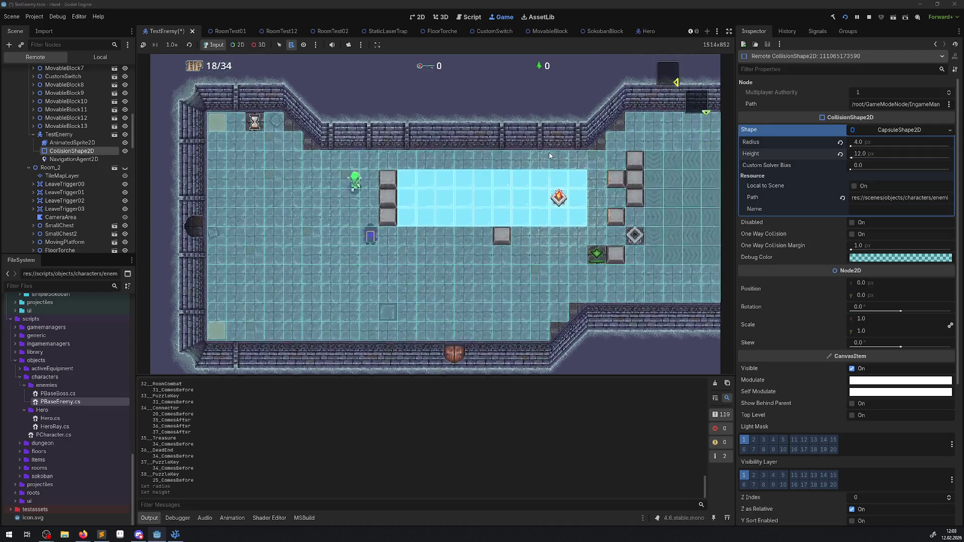
key(Right)
key(Right)
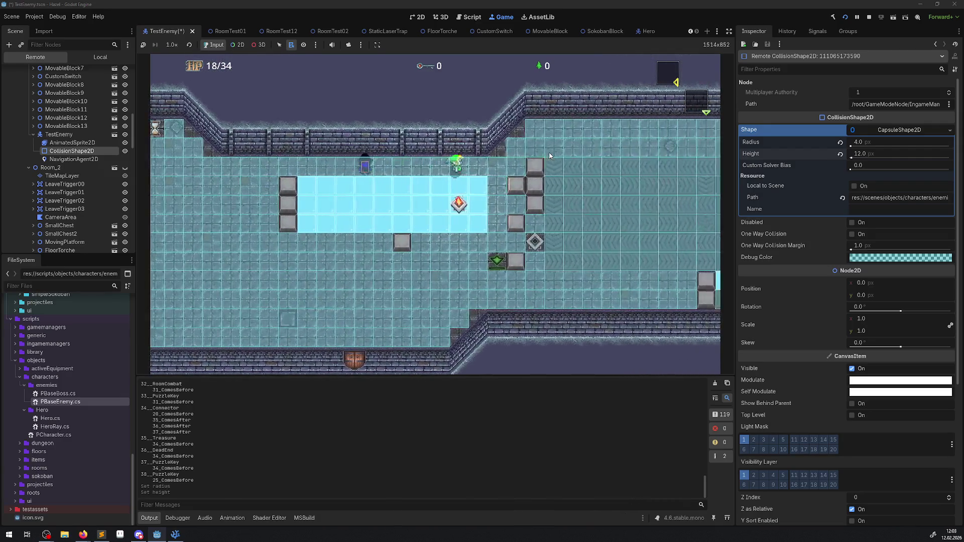
key(Down)
key(Right)
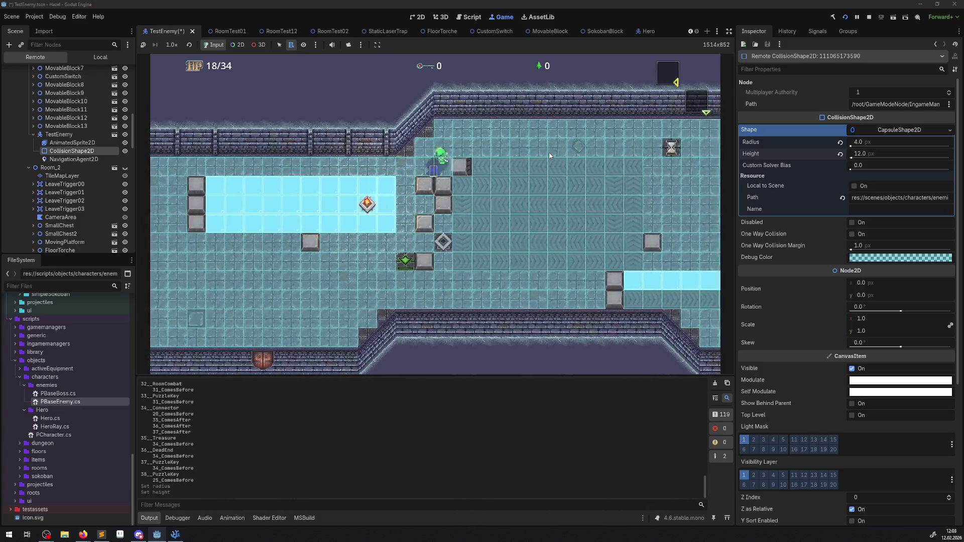
key(Down)
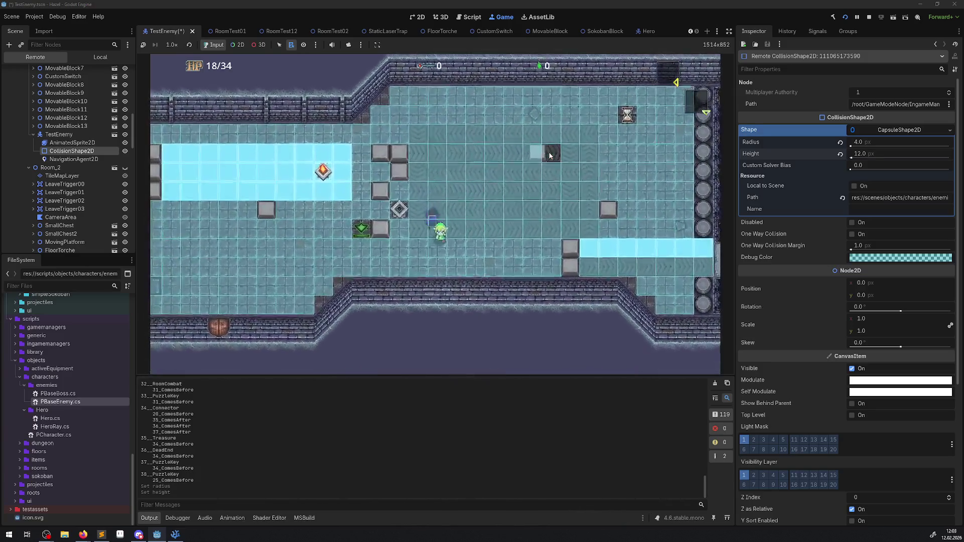
key(Up)
key(Right)
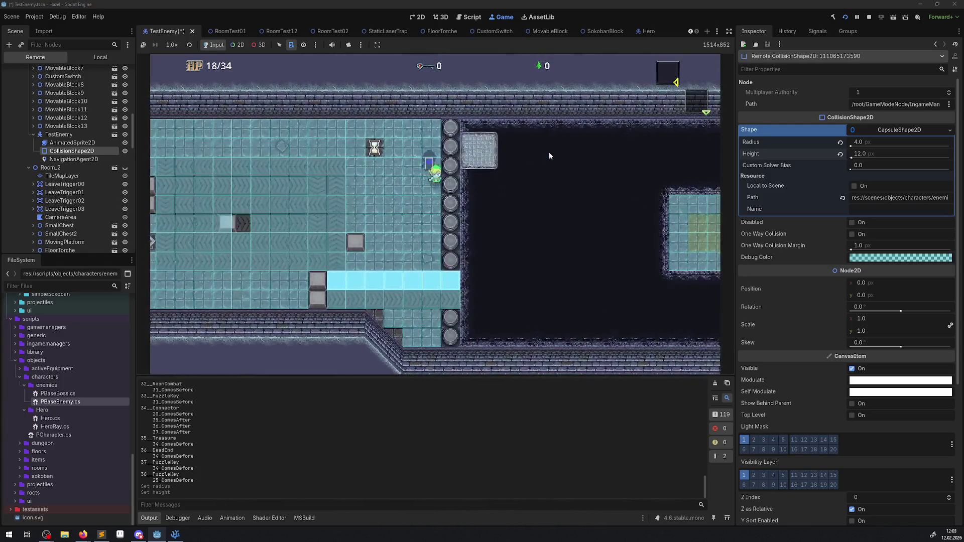
key(Down)
key(Up)
key(Right)
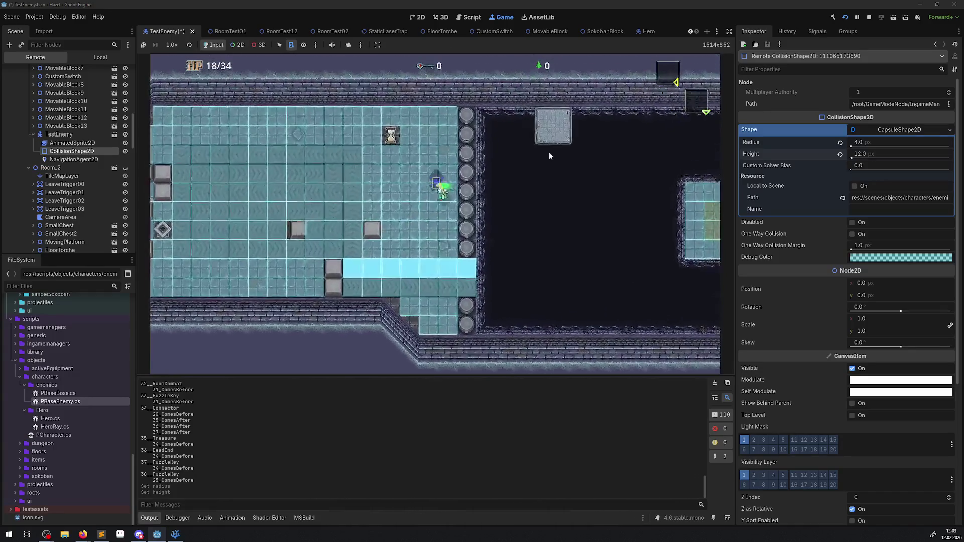
Walk the hero past the blocks and hourglass, through the gate, then out the left gate.
key(Right)
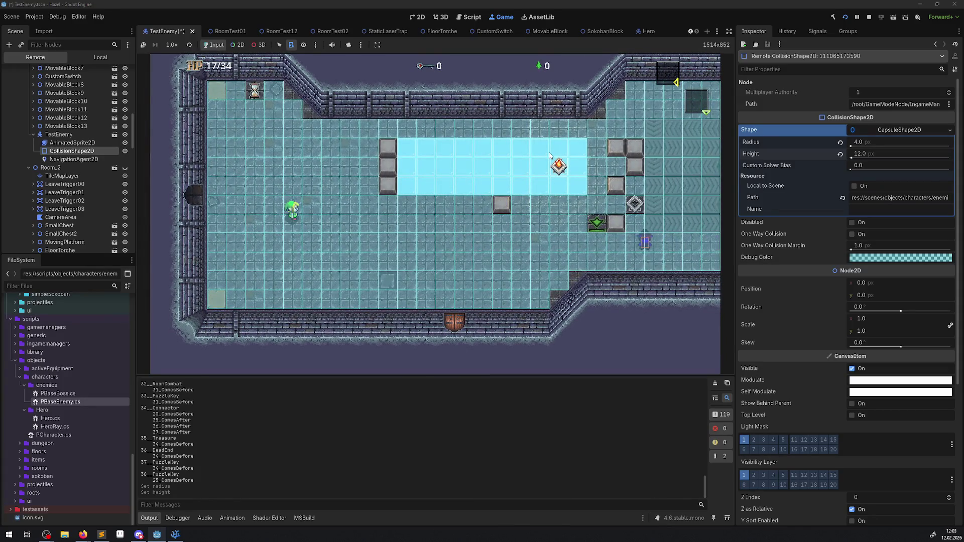
key(Right)
key(Up)
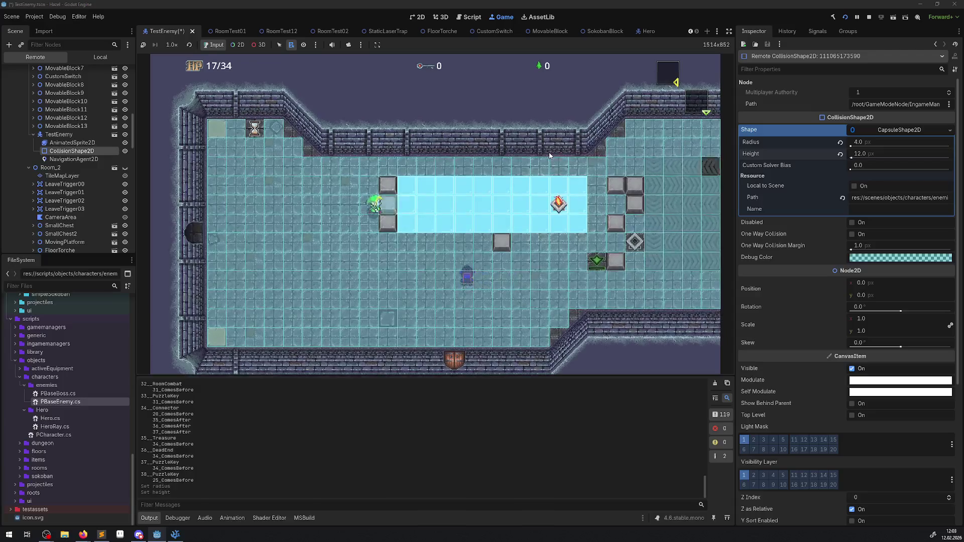
key(Down)
key(Right)
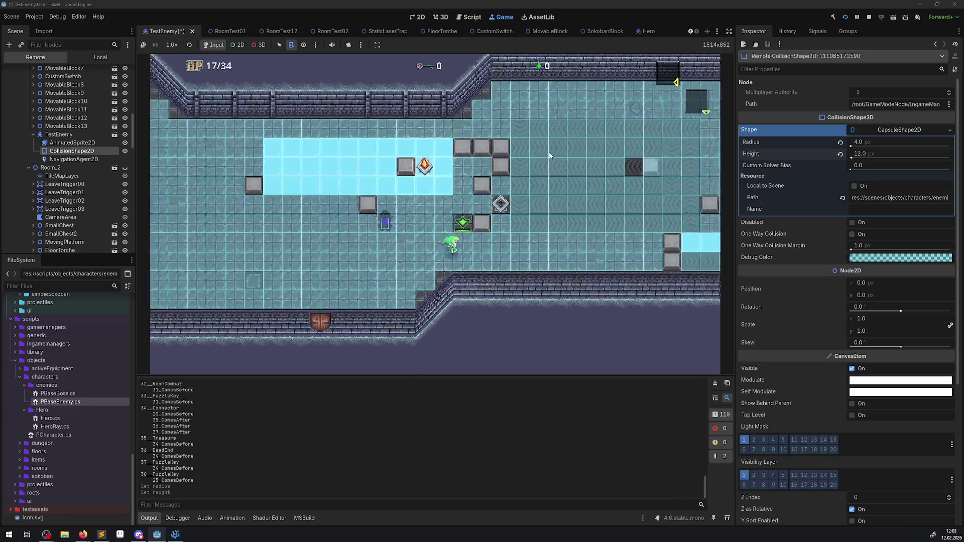
key(Up)
key(Right)
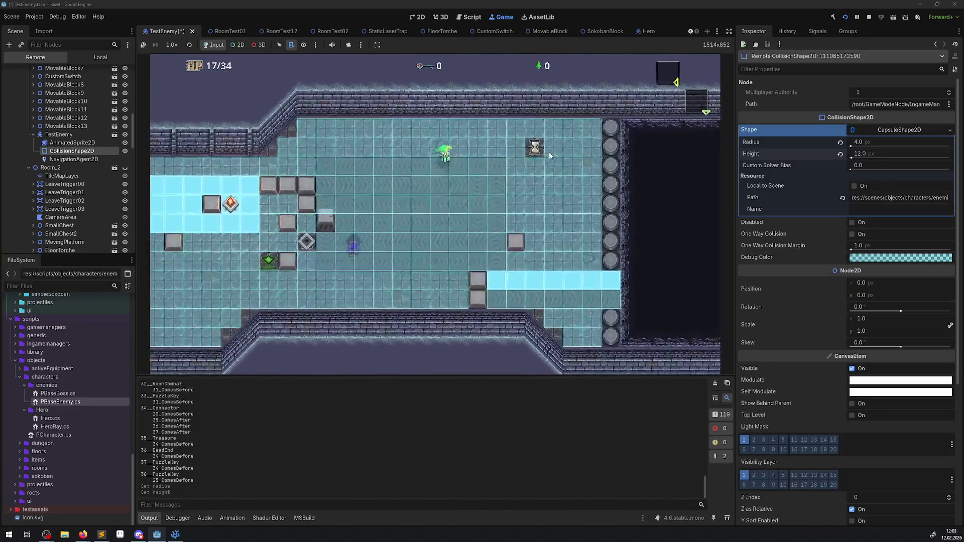
key(Right)
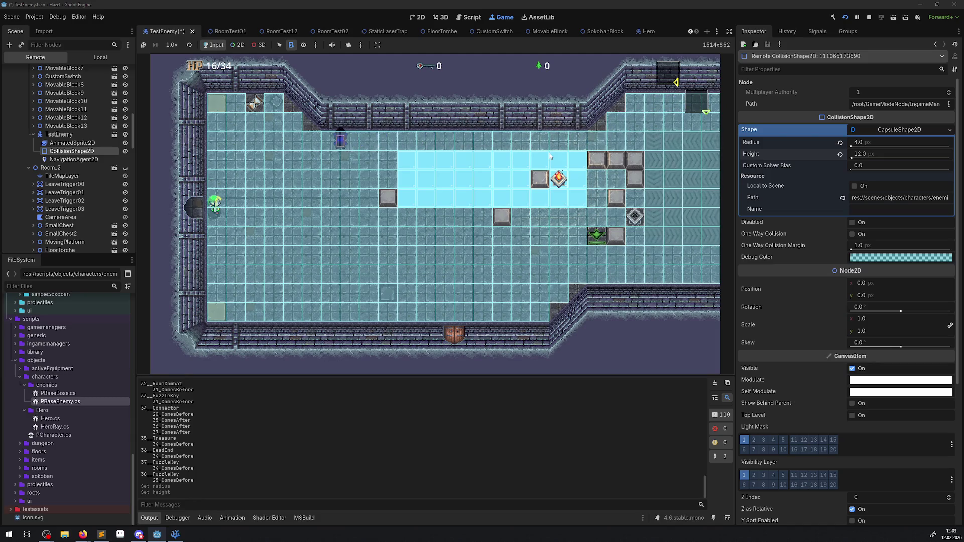
key(Left)
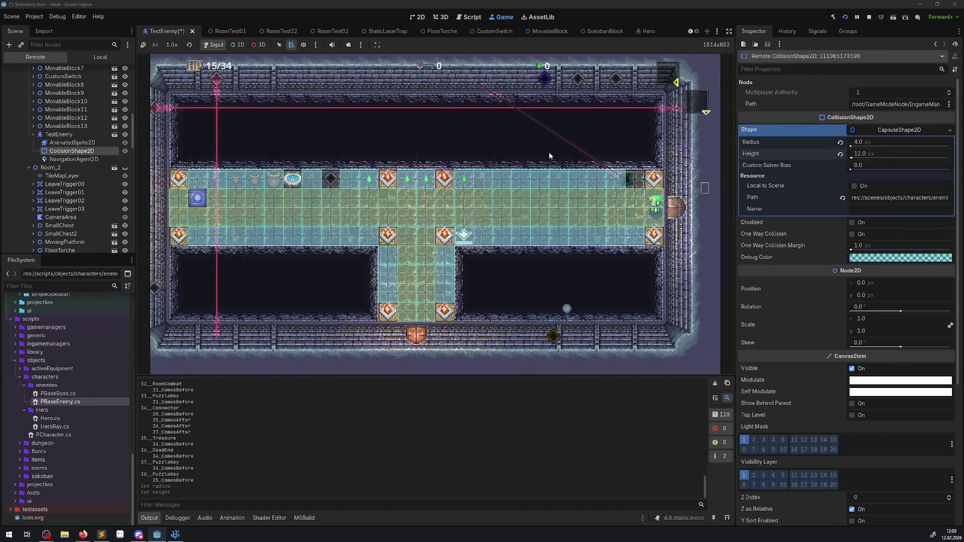
Walk the hero back into the ice-floor room and push the block further right.
key(Right)
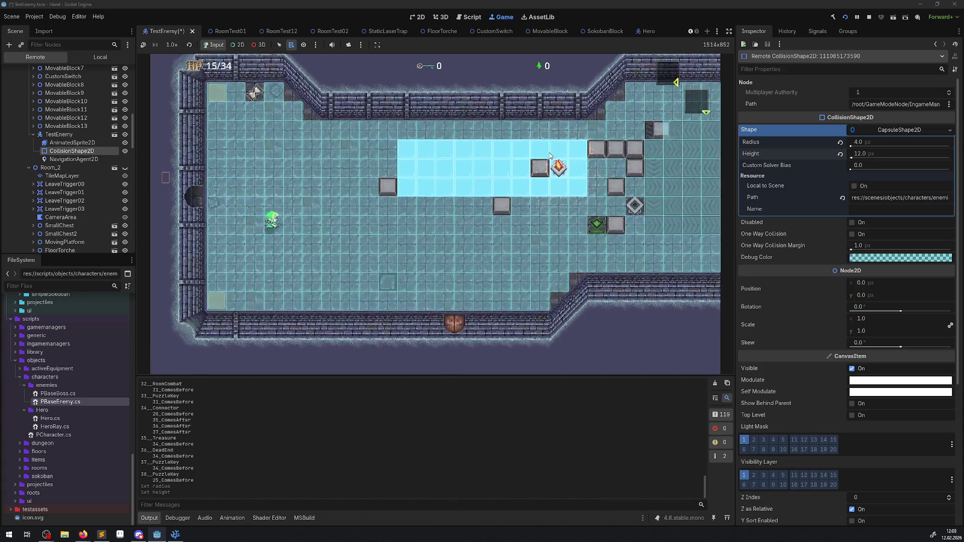
key(Right)
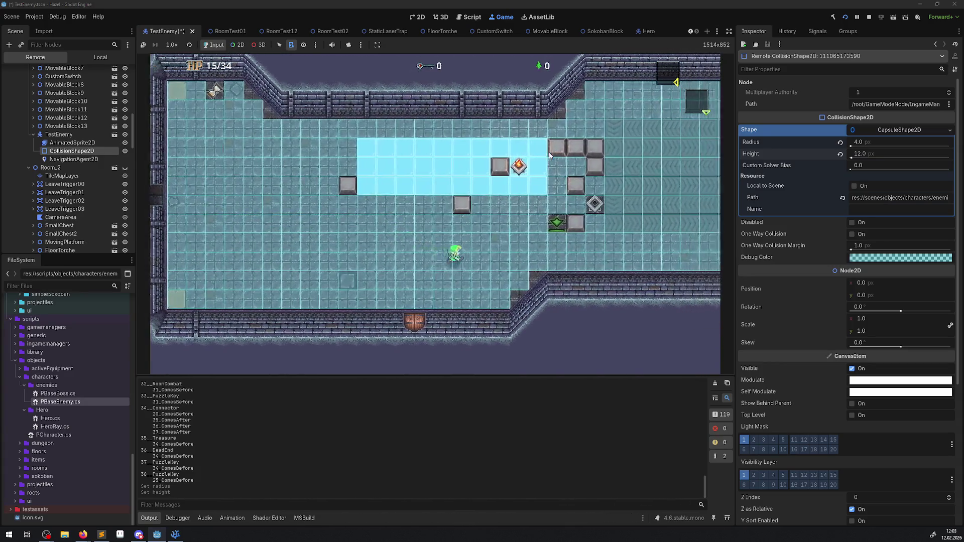
key(Right)
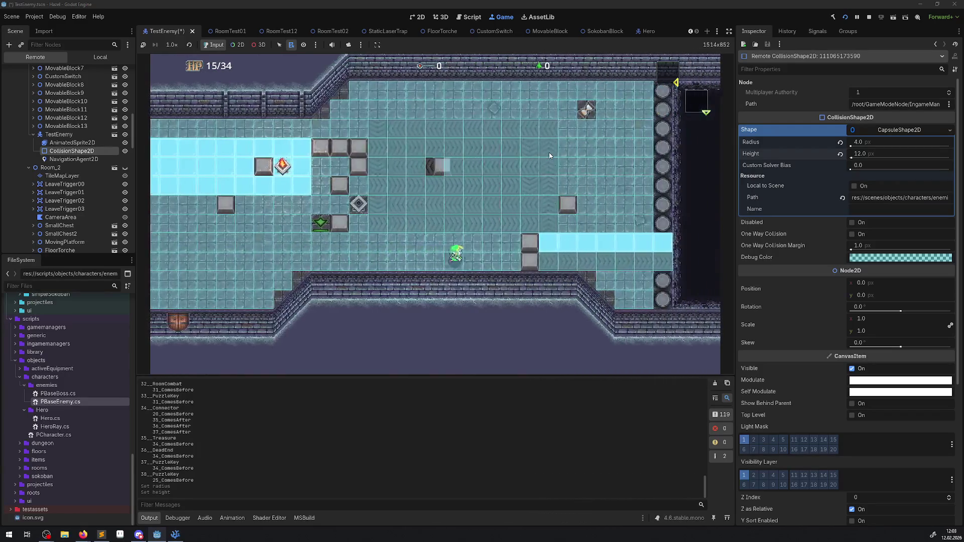
key(Right)
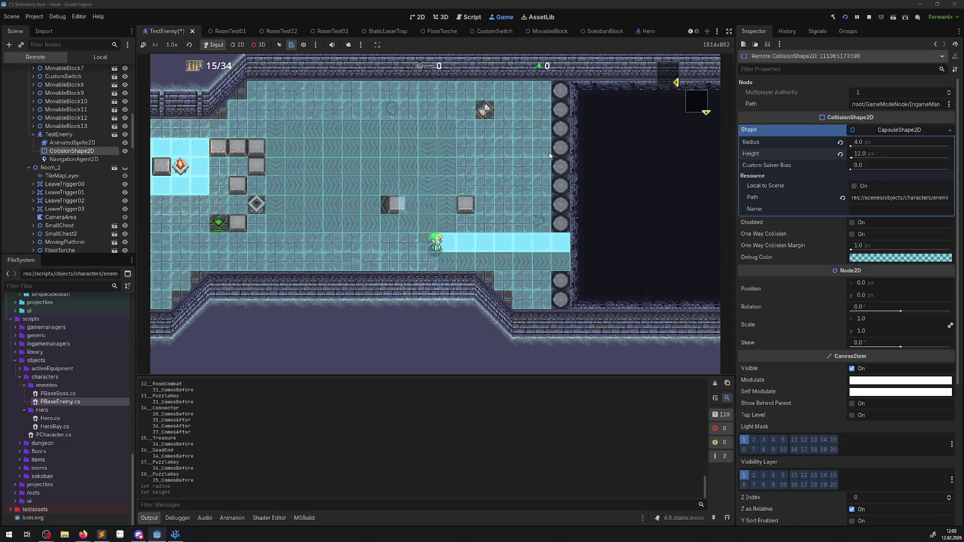
Walk the hero back west and up, with the enemy trailing behind.
key(Left)
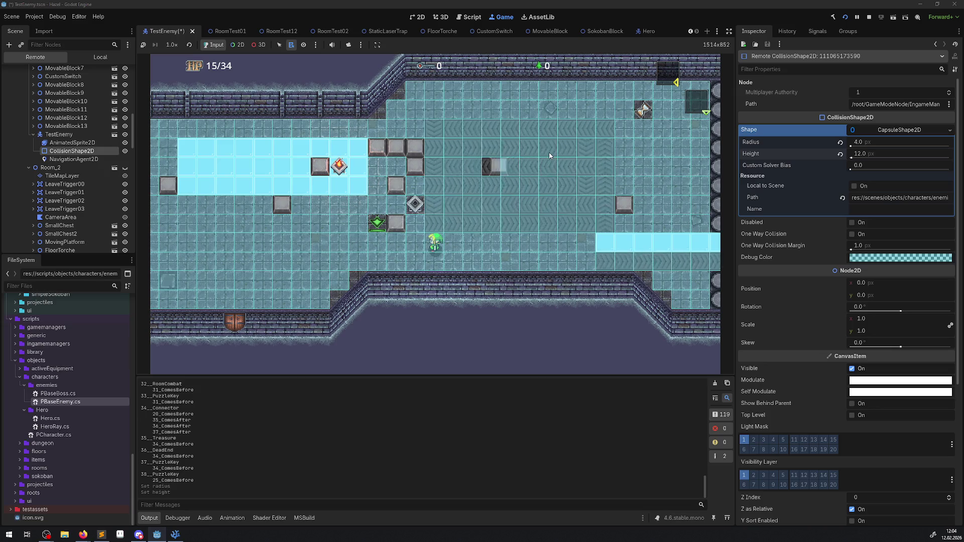
key(Left)
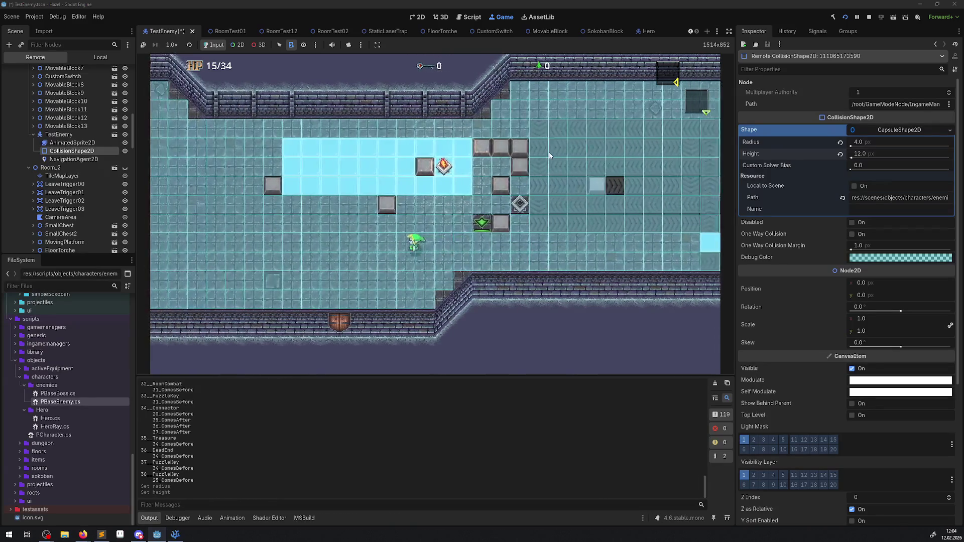
key(Left)
key(Up)
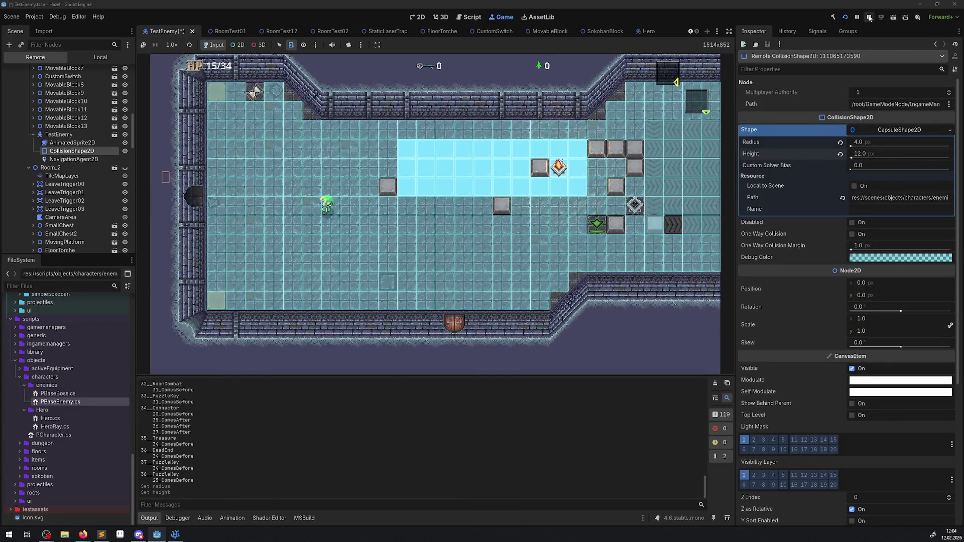
Restart the game and walk the hero through the east door toward the ice area.
click(869, 17)
click(847, 17)
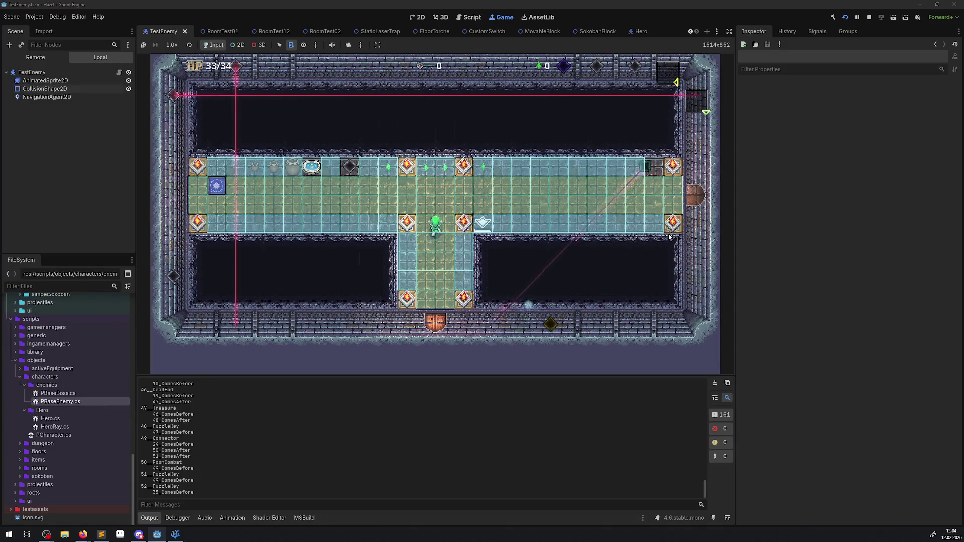
key(Right)
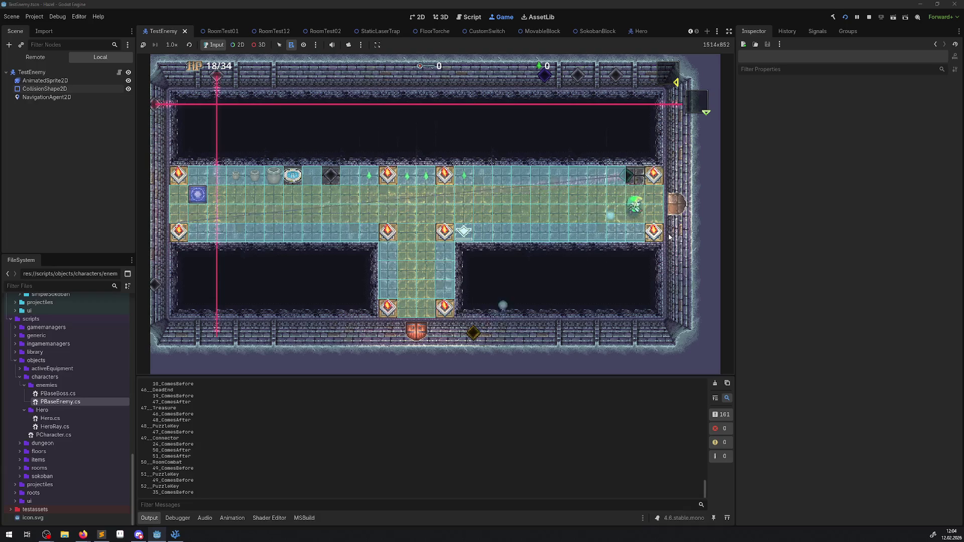
key(Right)
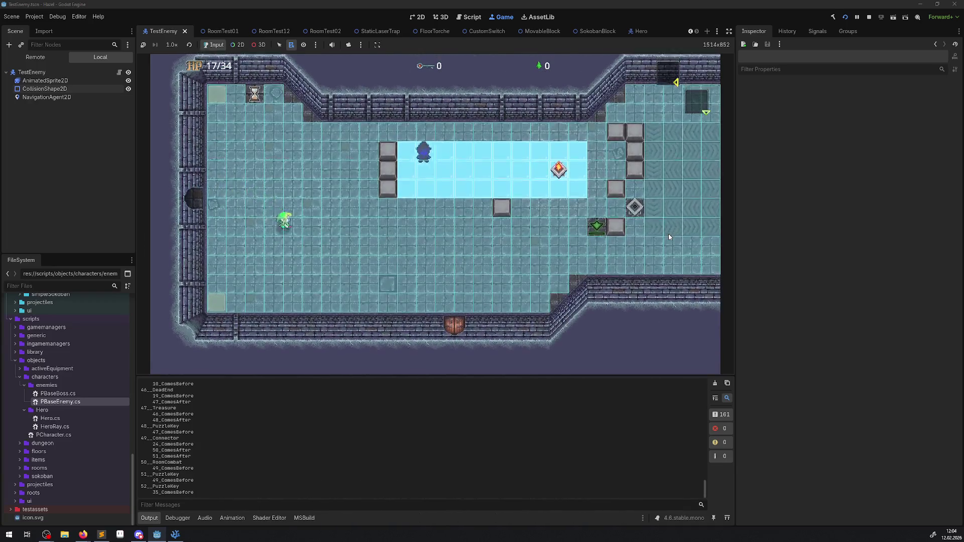
key(Up)
key(Right)
Move the hero below the ice, toward the upper-left corridor, then down-left past the ice.
key(Down)
key(Right)
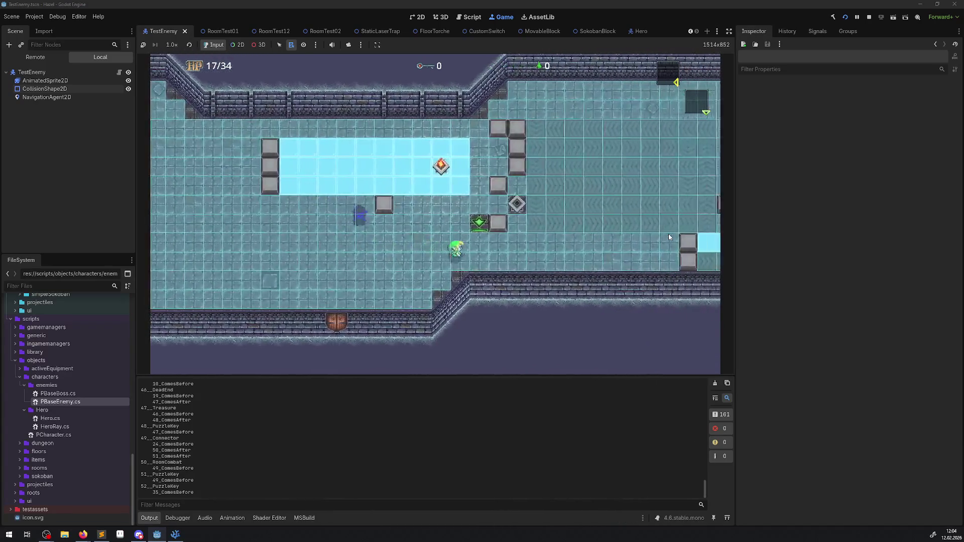
key(Right)
key(Up)
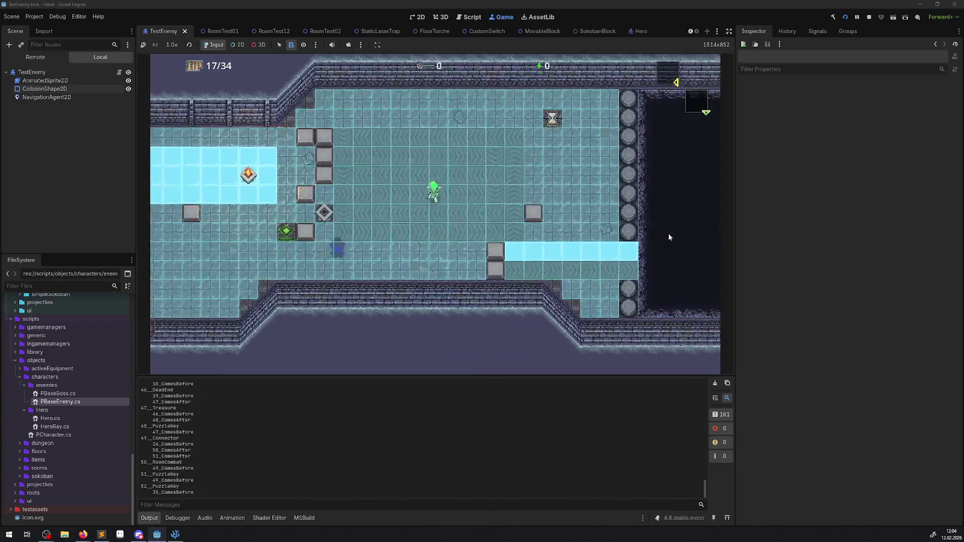
key(Up)
key(Left)
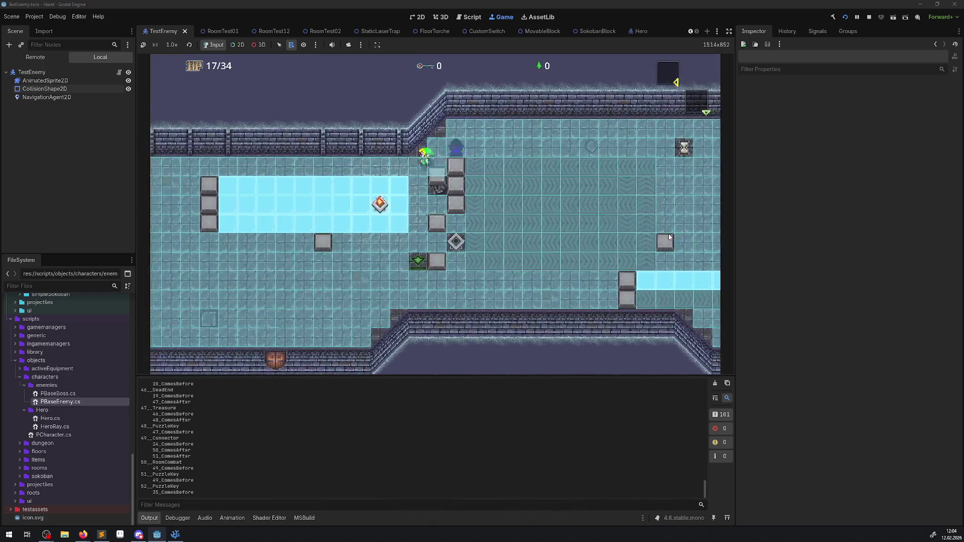
key(Down)
key(Left)
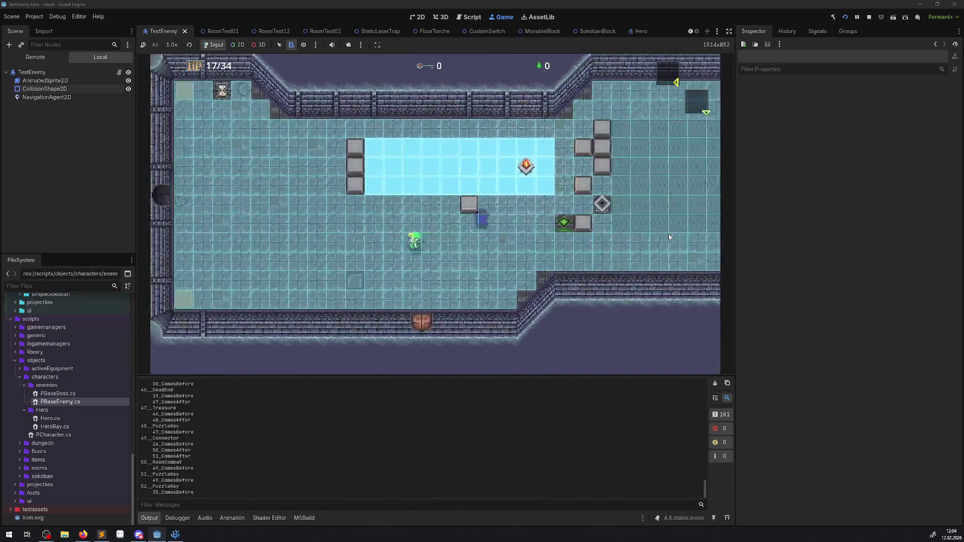
Lead the hero across the ice and room, then left along the top row.
key(Left)
key(Up)
key(Right)
key(Down)
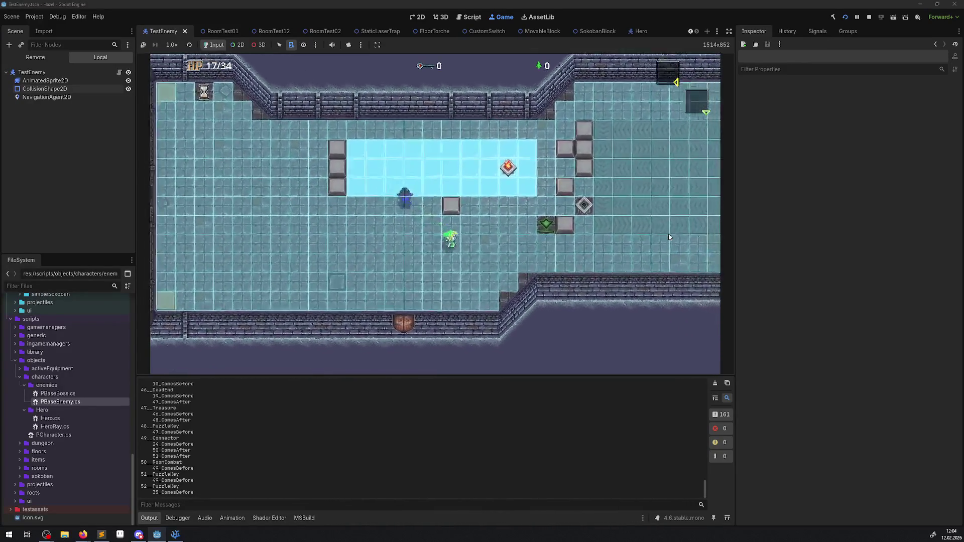
key(Right)
key(Up)
key(Left)
key(Left)
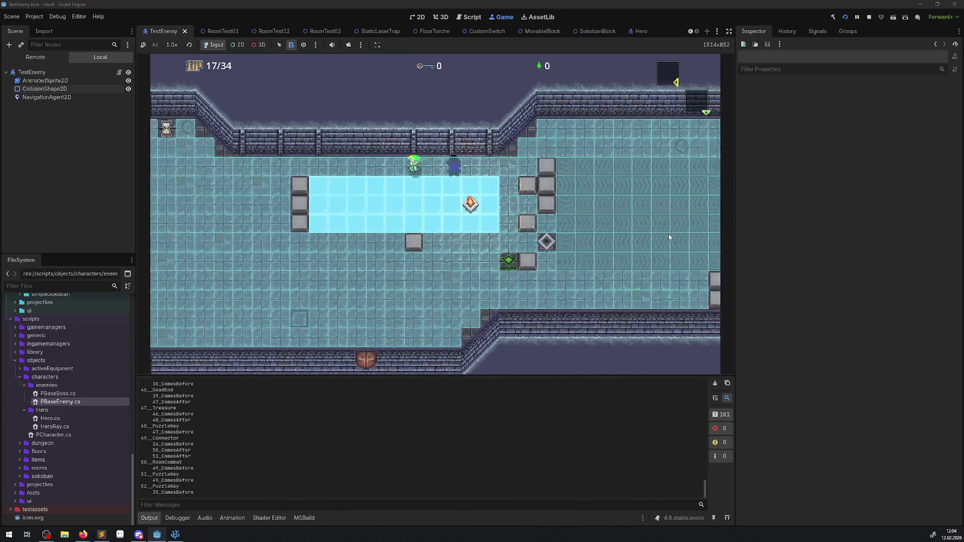
key(Left)
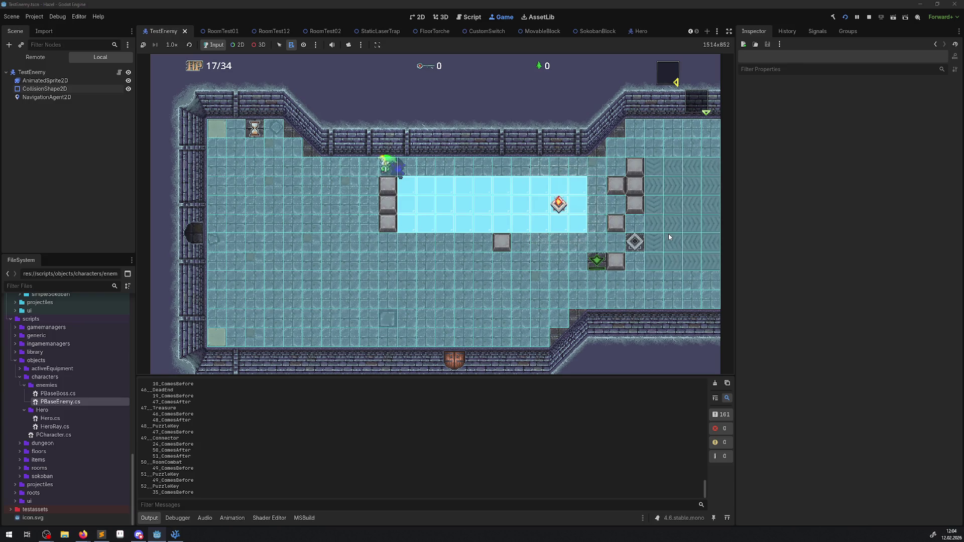
Weave the hero past the blocks toward the left wall as the enemy follows.
key(Down)
key(Right)
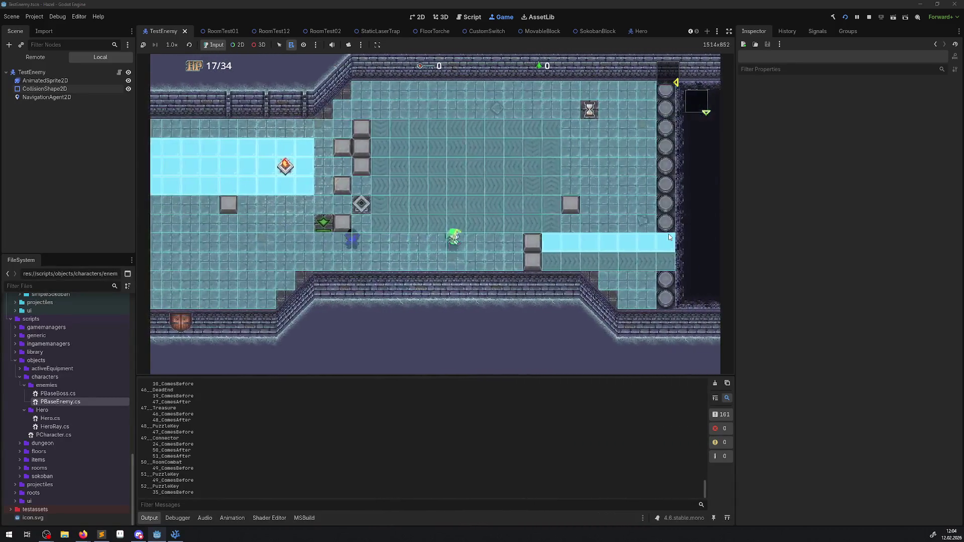
key(Up)
key(Left)
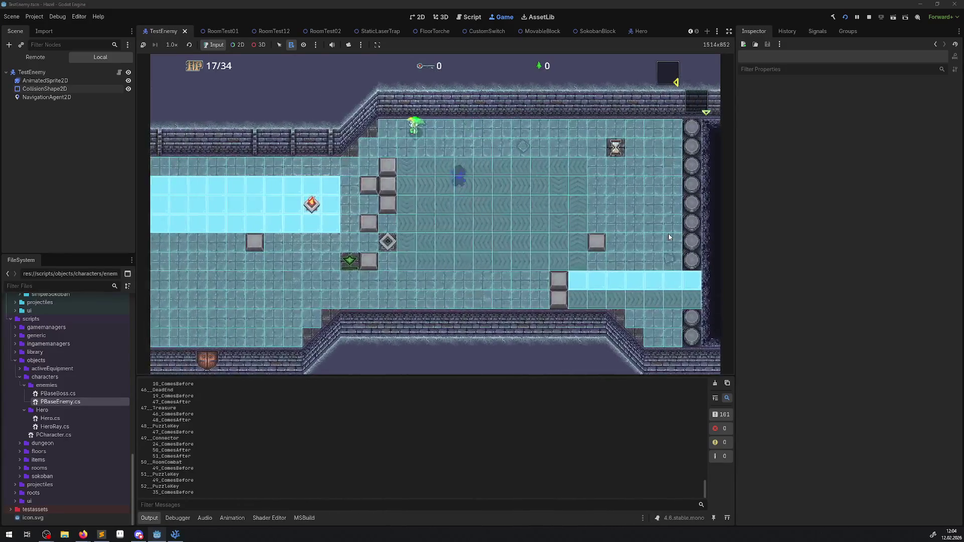
key(Down)
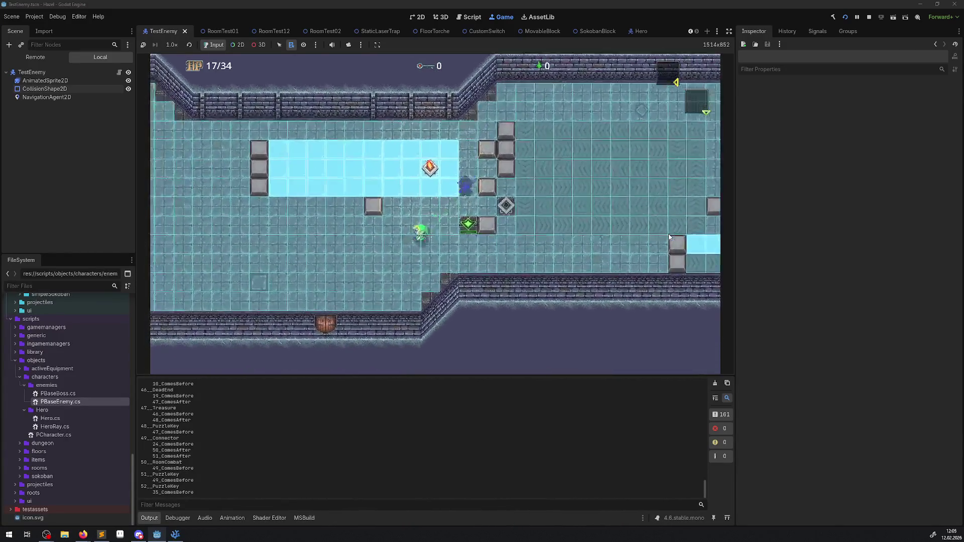
key(Left)
key(Up)
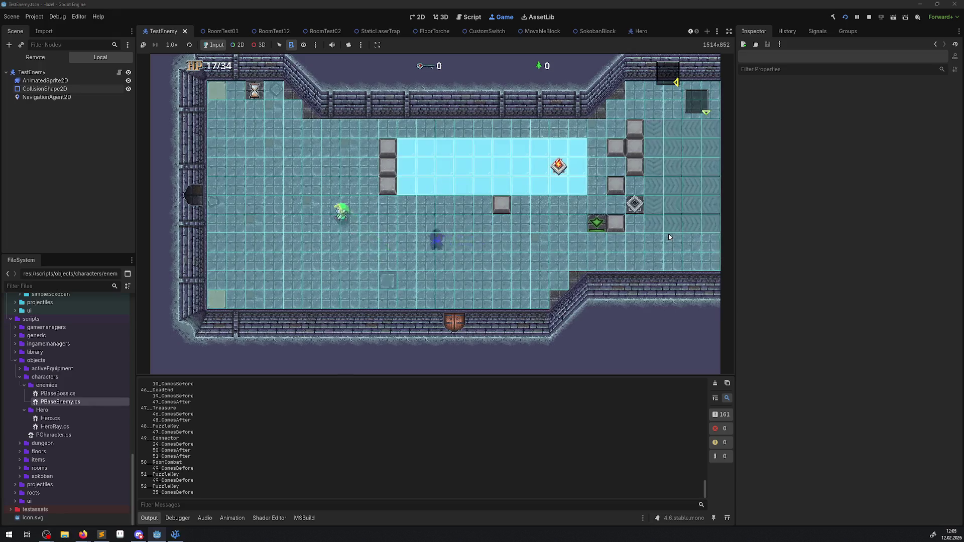
key(Right)
Run the hero far right, then a long way left until the enemy catches him.
key(Down)
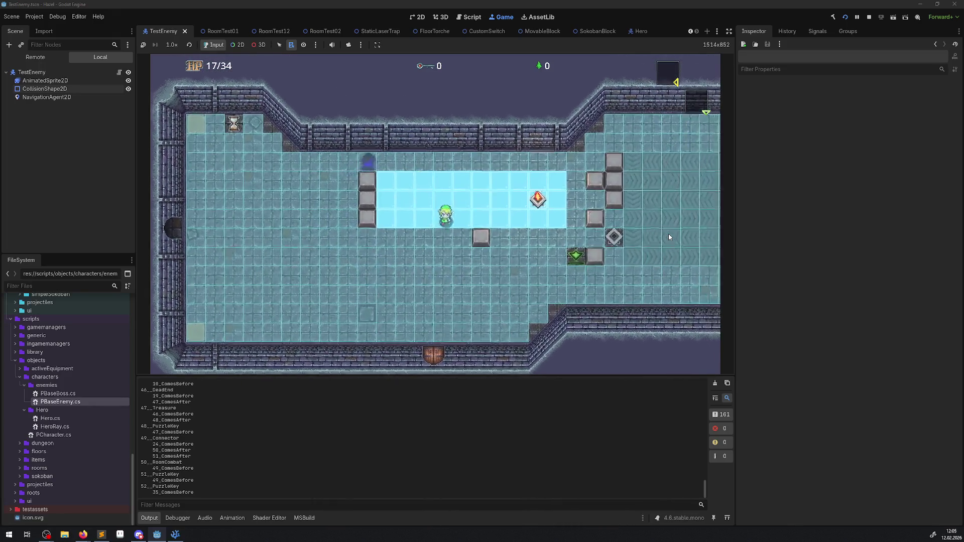
key(Right)
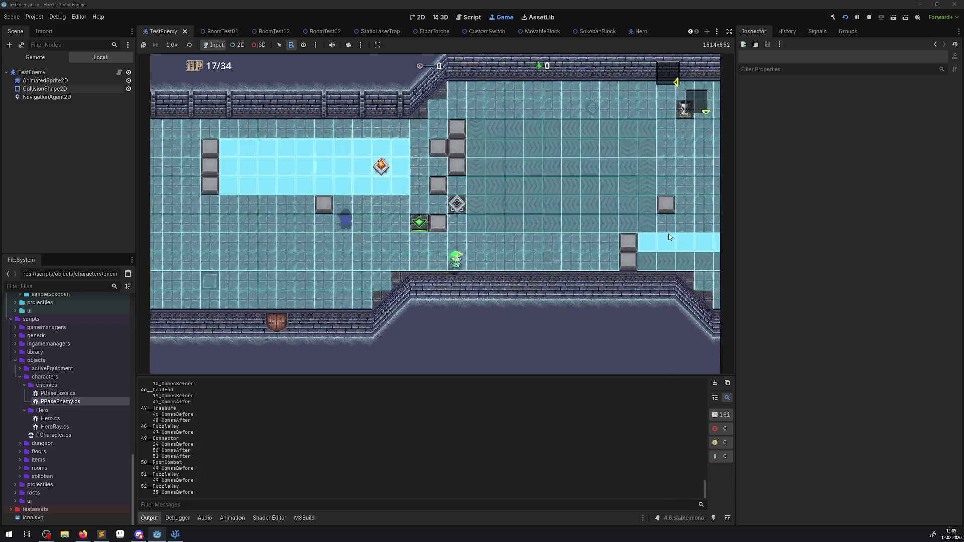
key(Up)
key(Left)
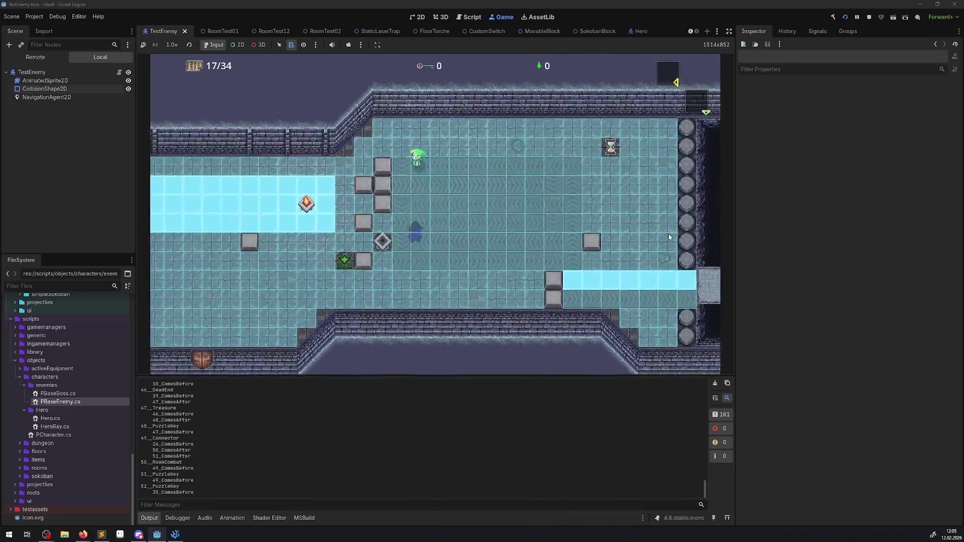
key(Down)
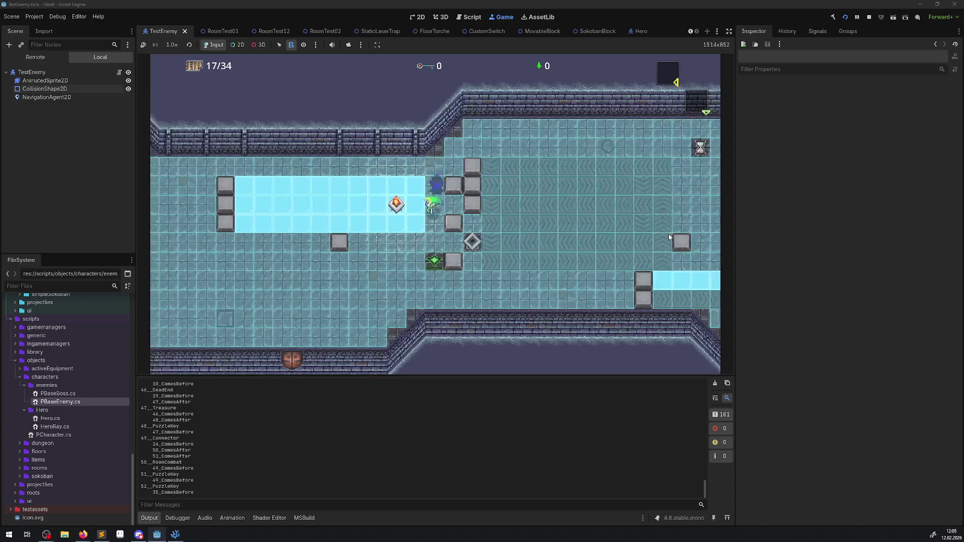
key(Left)
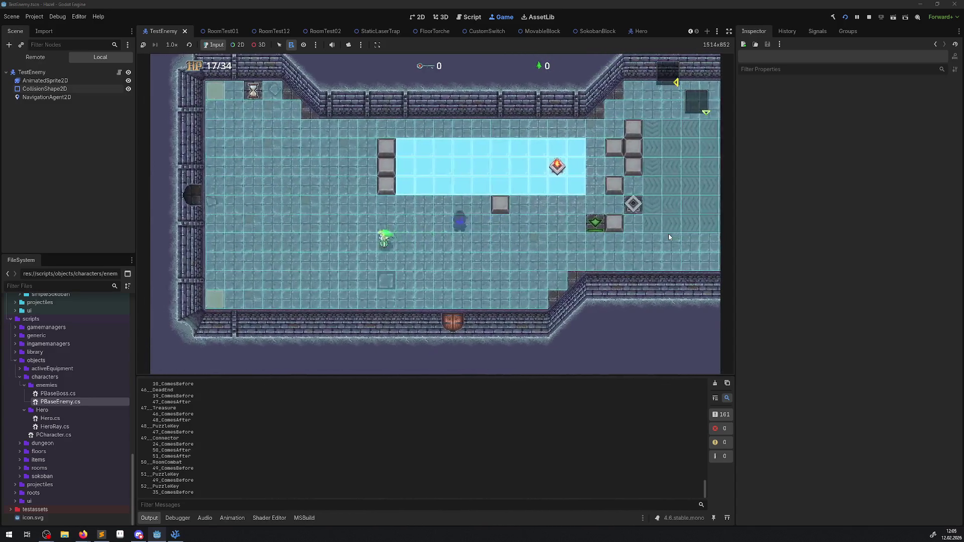
key(Up)
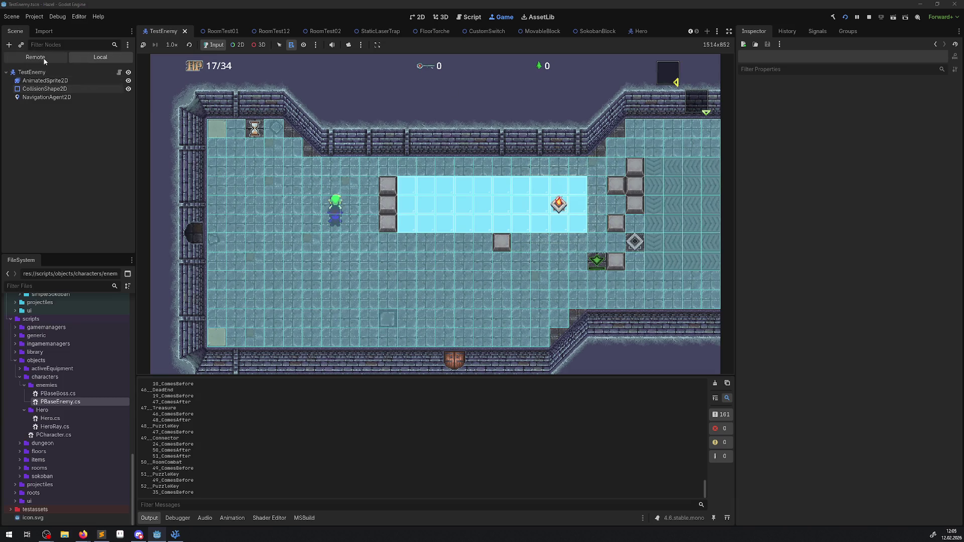
Select TestEnemy's live NavigationAgent2D and view its Pathfinding Algorithm choices (AStar current).
click(44, 59)
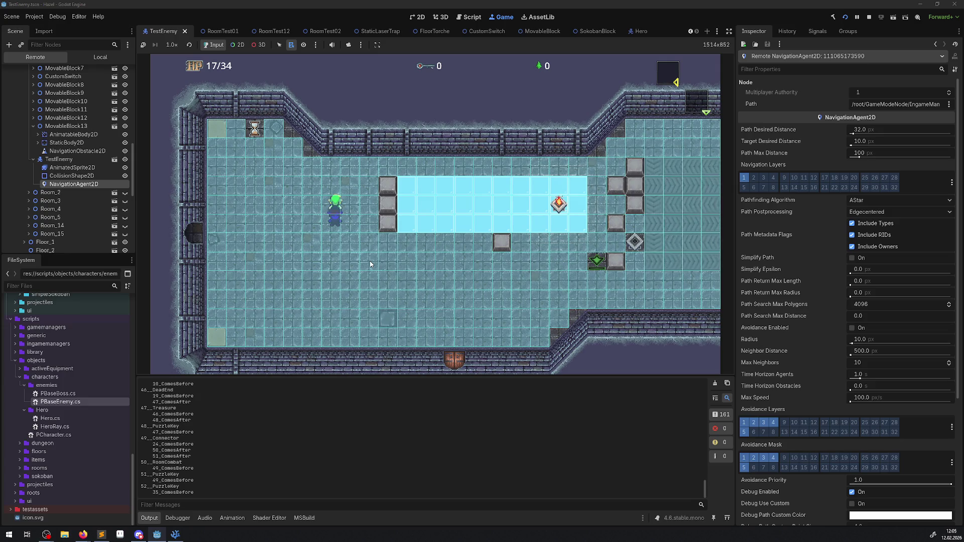
click(865, 202)
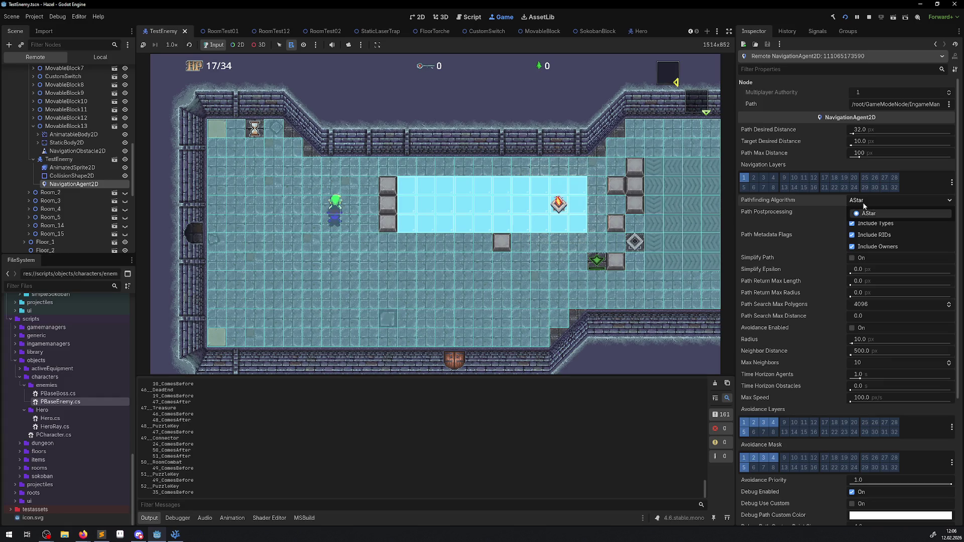
Close the algorithm list and walk the hero right, then down and left across the lower area.
click(586, 257)
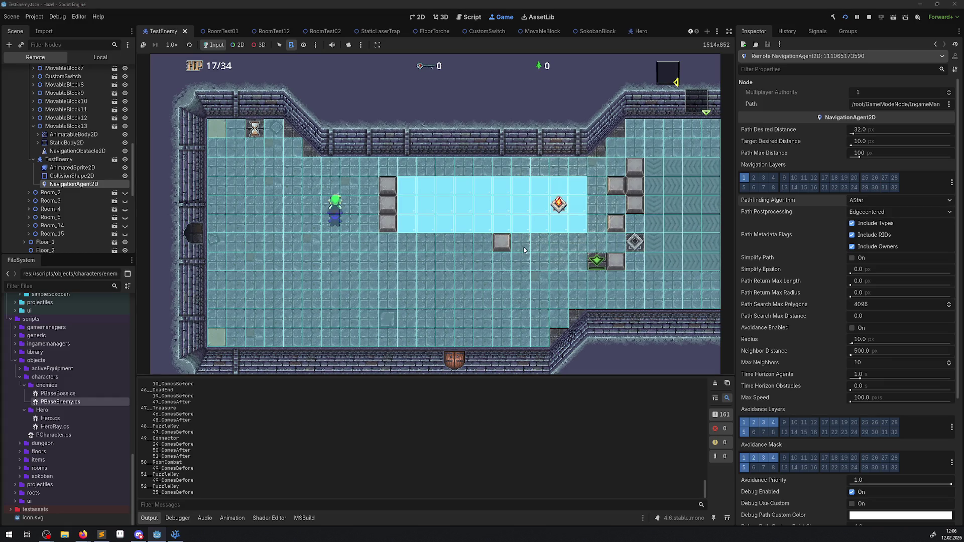
key(Right)
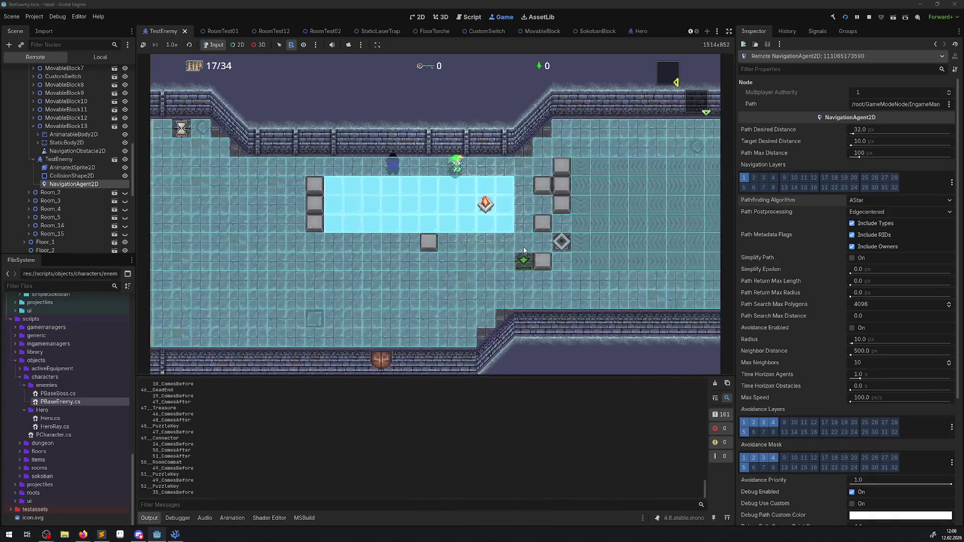
key(Down)
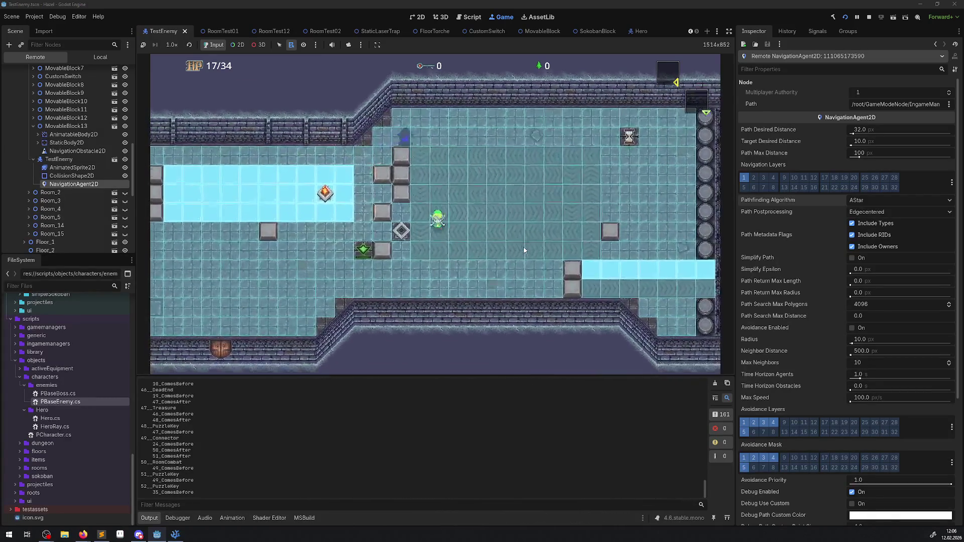
key(Left)
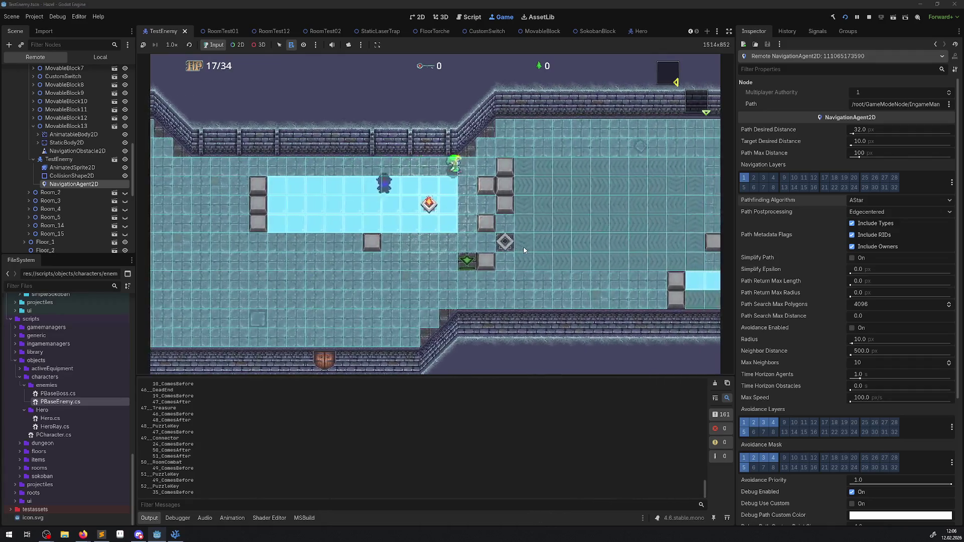
key(Down)
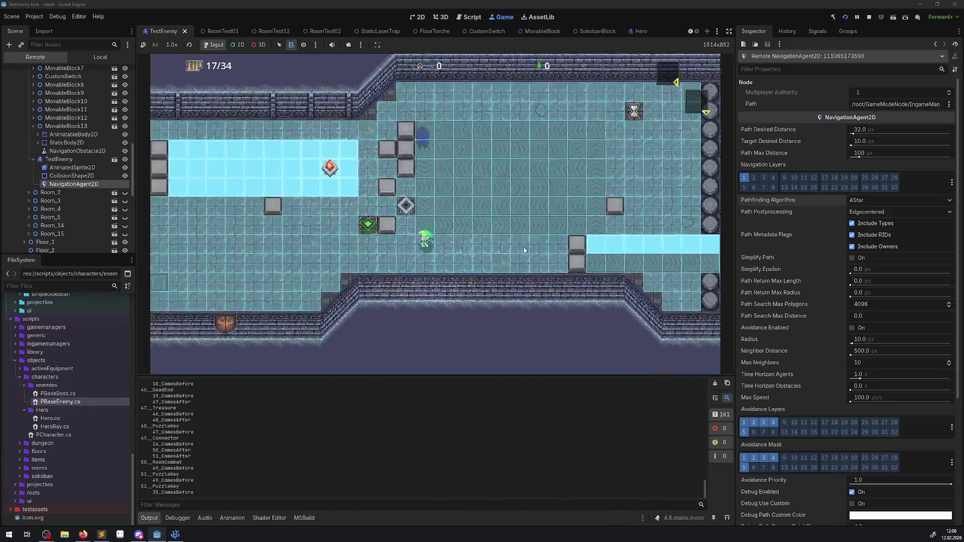
key(Left)
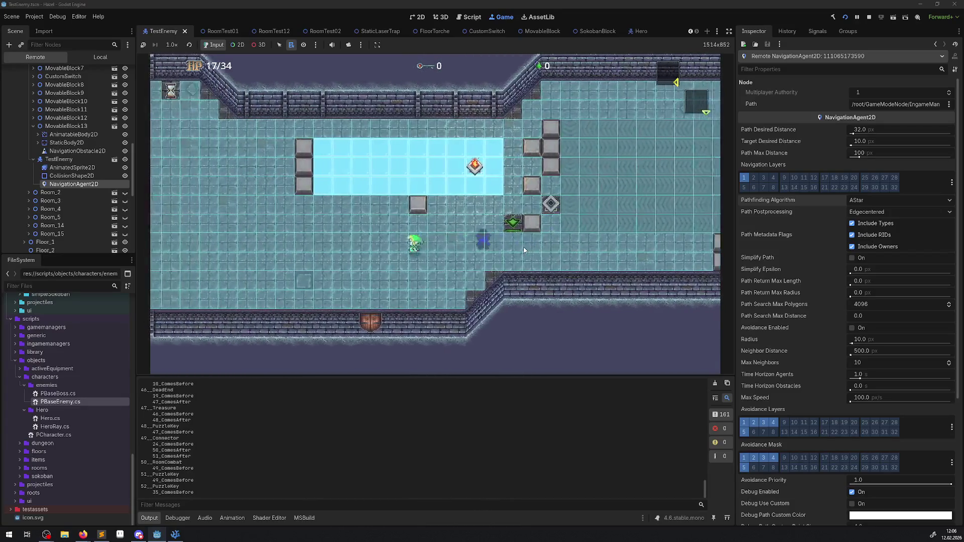
Lead the hero around the block column up to the top row and upper-right area.
key(Up)
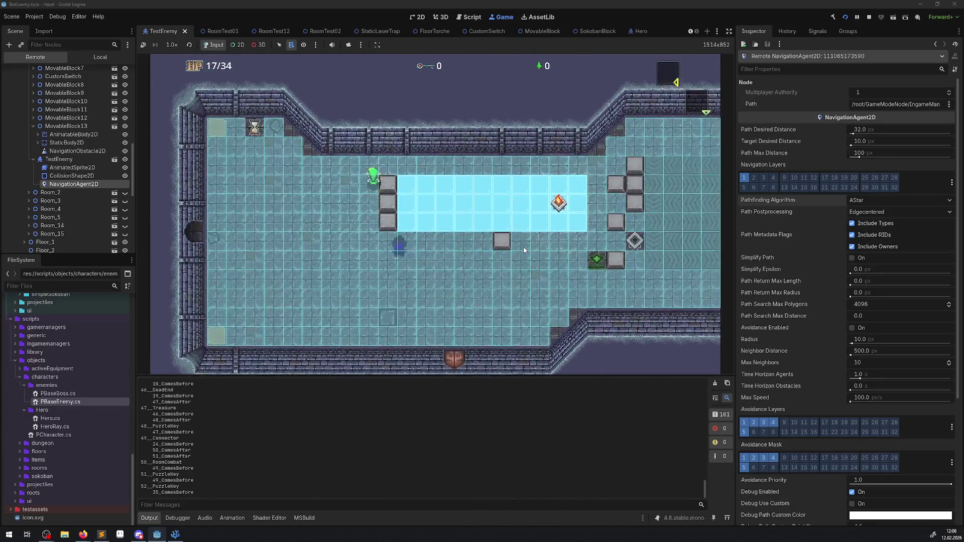
key(Left)
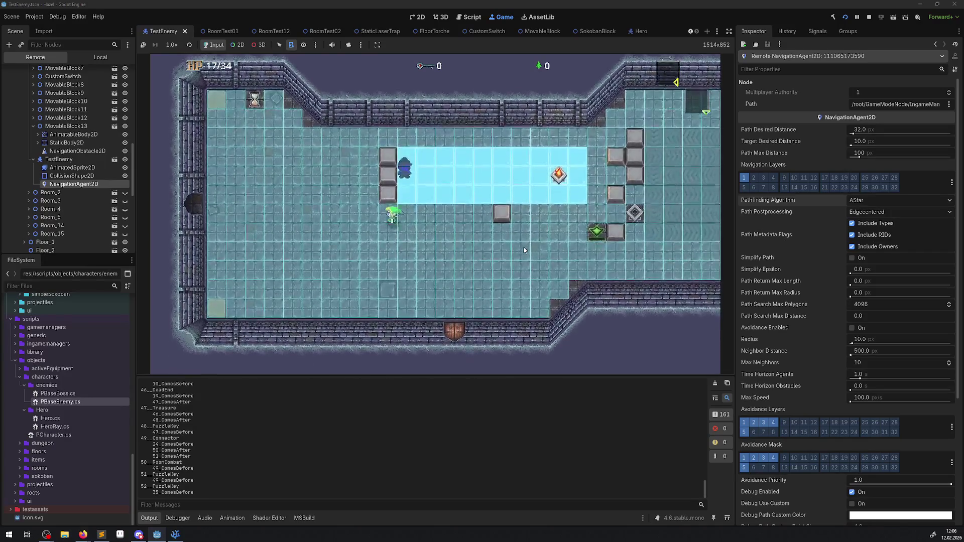
key(Up)
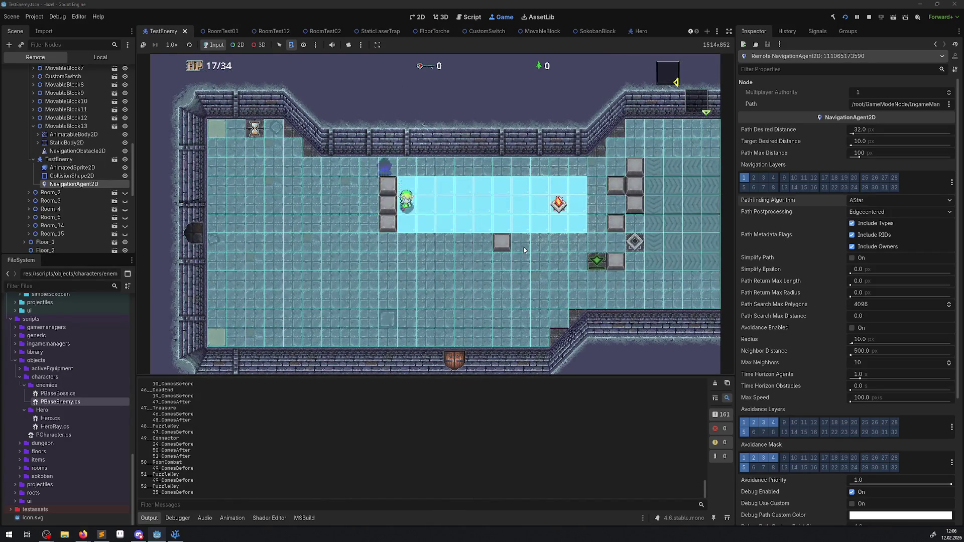
key(Left)
key(Up)
key(Right)
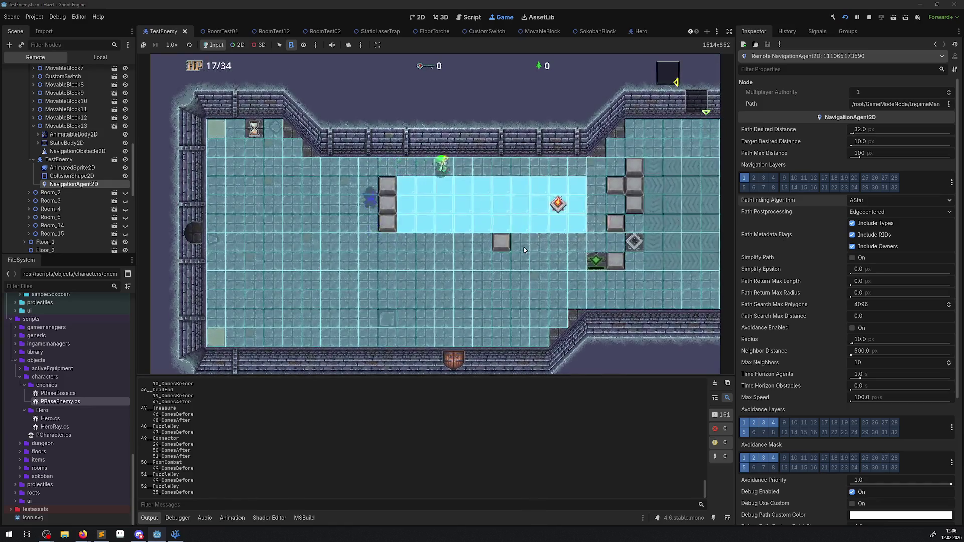
key(Up)
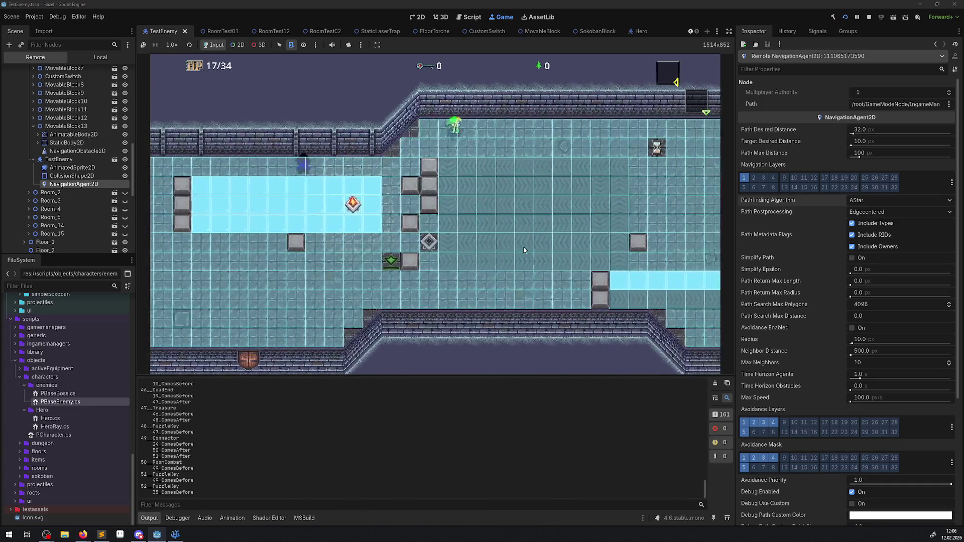
key(Right)
Push the blocks right across the ice and slide the hero to the upper corridor.
key(Down)
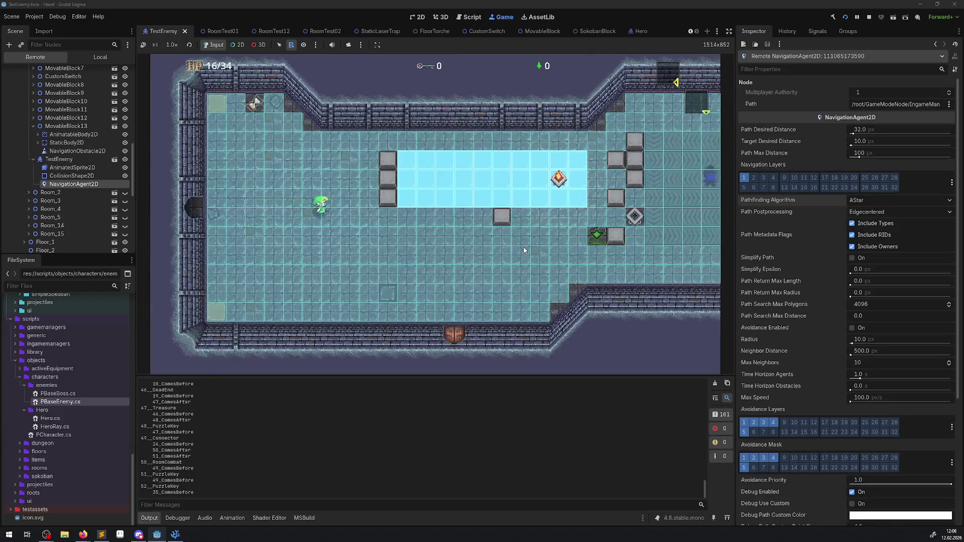
key(Right)
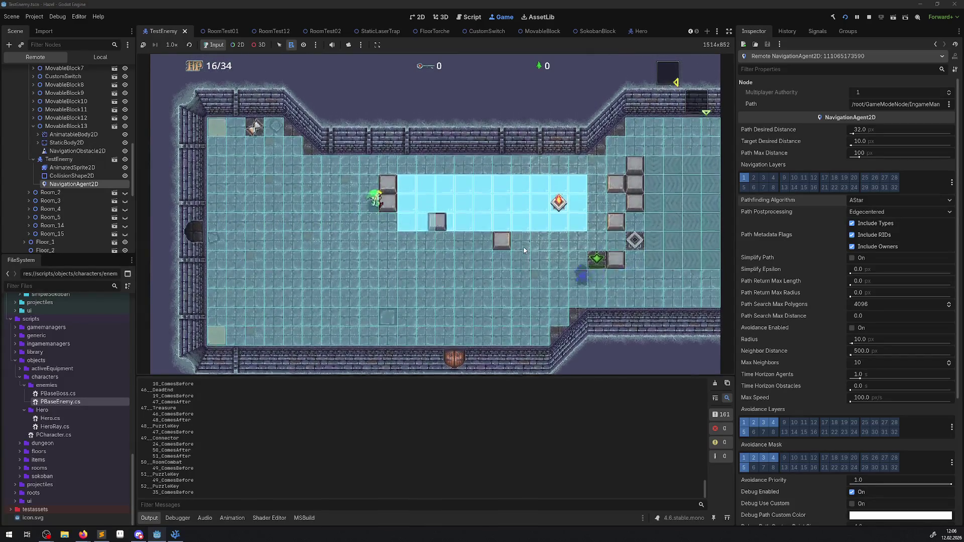
key(Up)
key(Right)
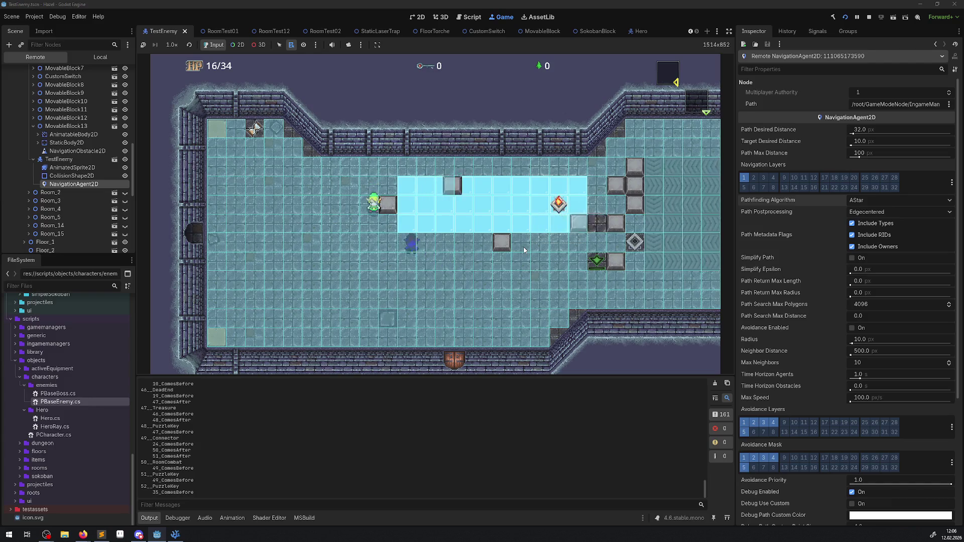
key(Right)
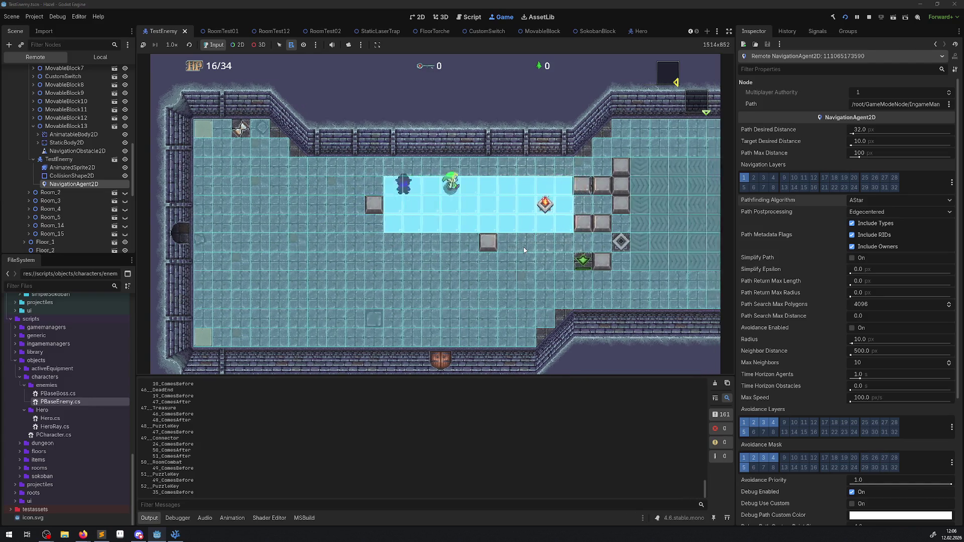
key(Up)
Walk the hero past the pillars to the ice strip, then back up past the blocks.
key(Right)
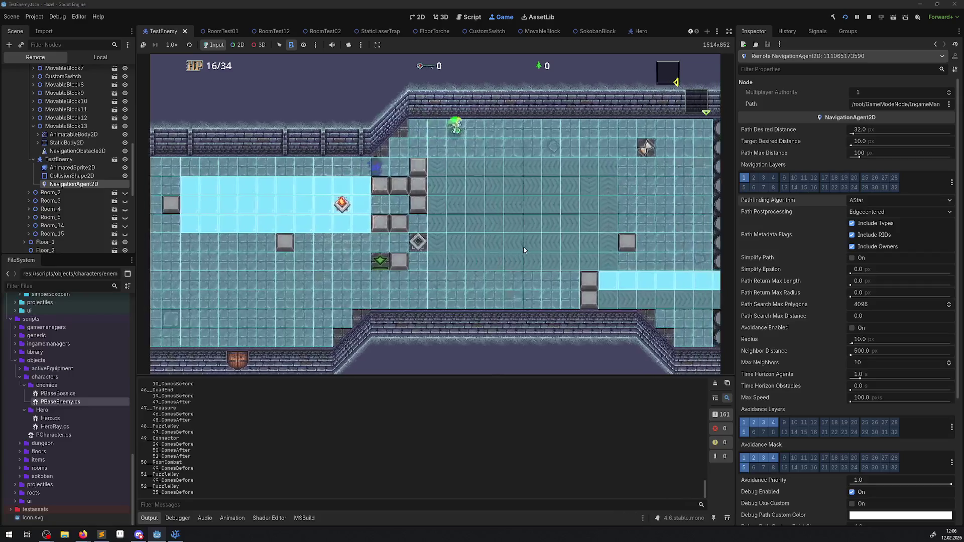
key(Down)
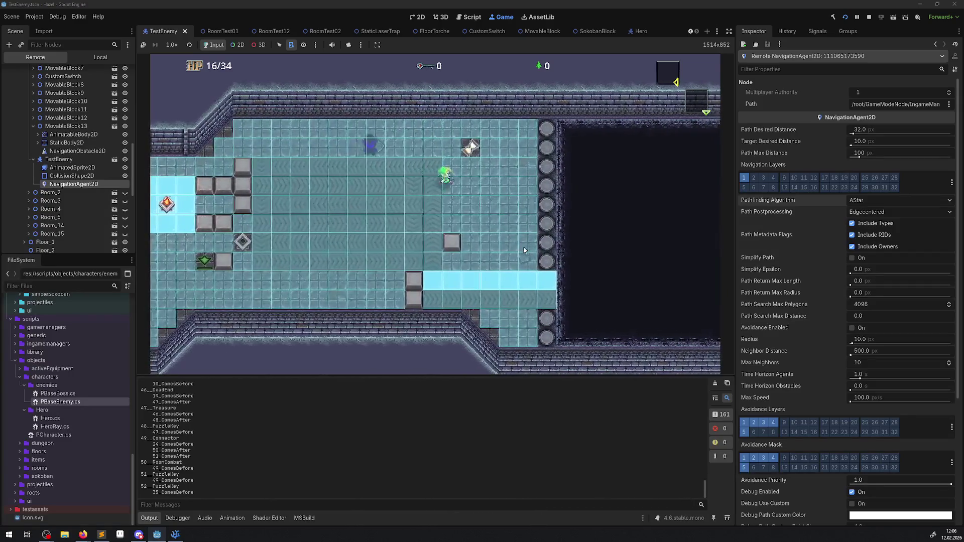
key(Right)
key(Down)
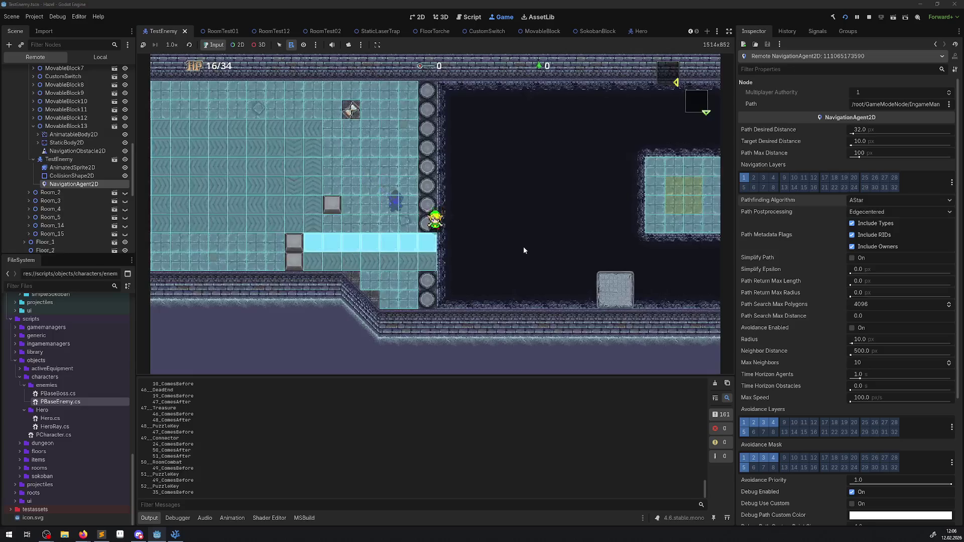
key(Right)
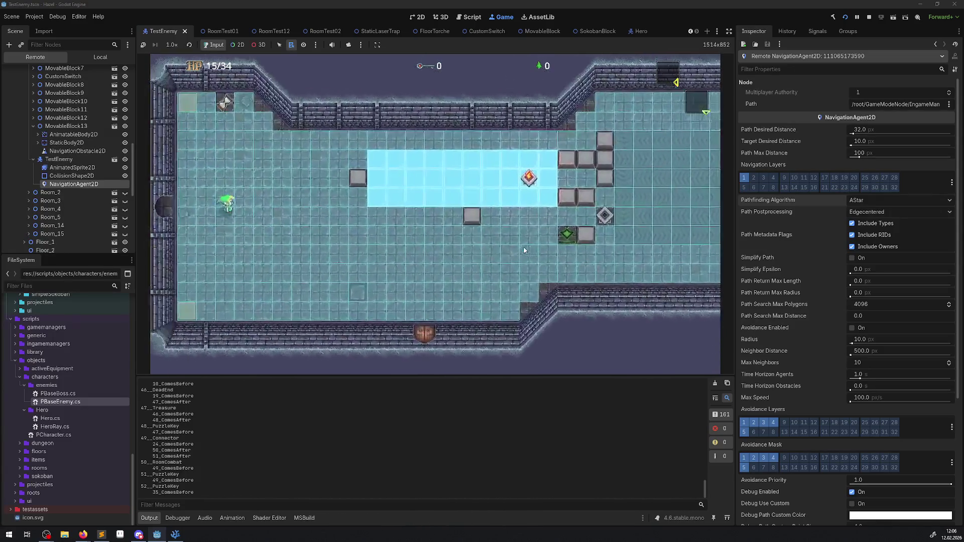
key(Right)
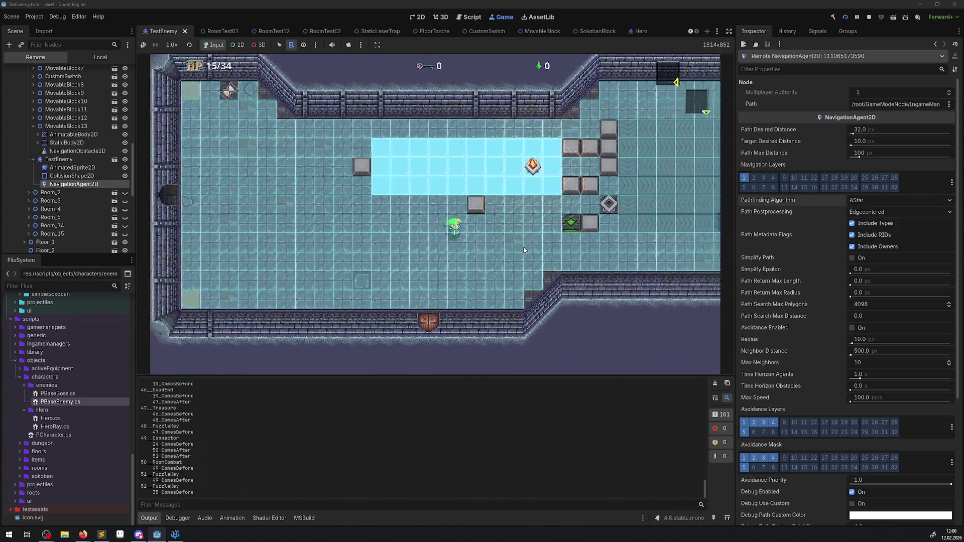
key(Down)
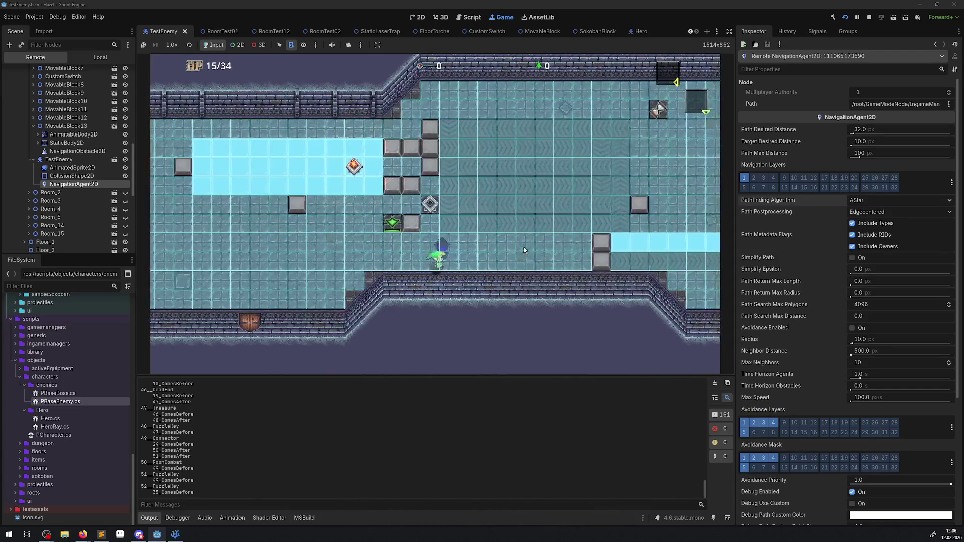
key(Left)
key(Up)
key(Up)
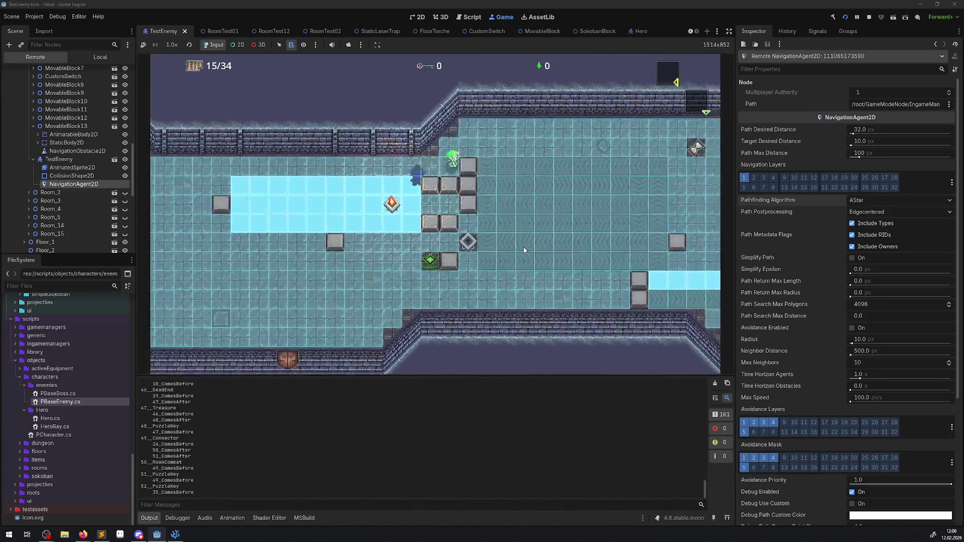
key(Right)
key(Right)
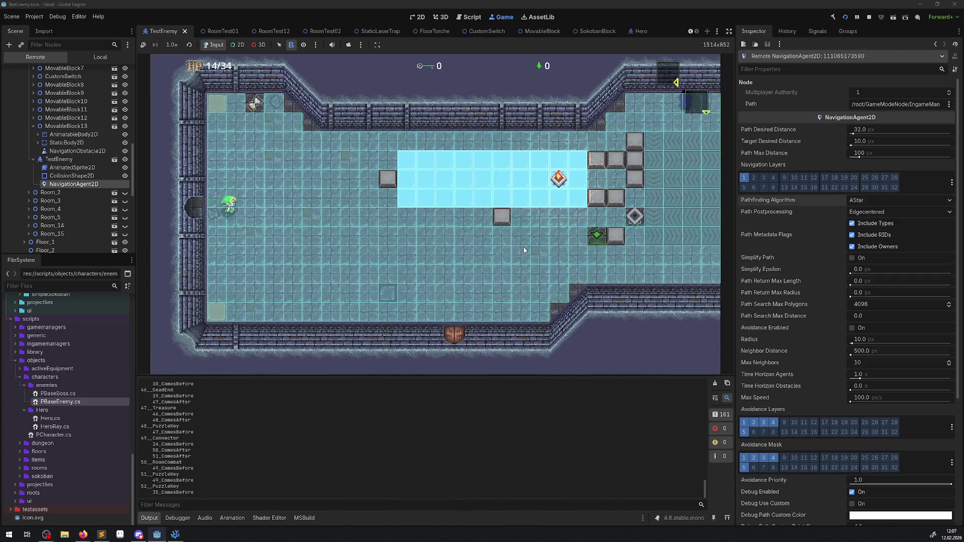
Dodge around the enemy and head the hero to the upper corridor and pillars.
key(Right)
key(Down)
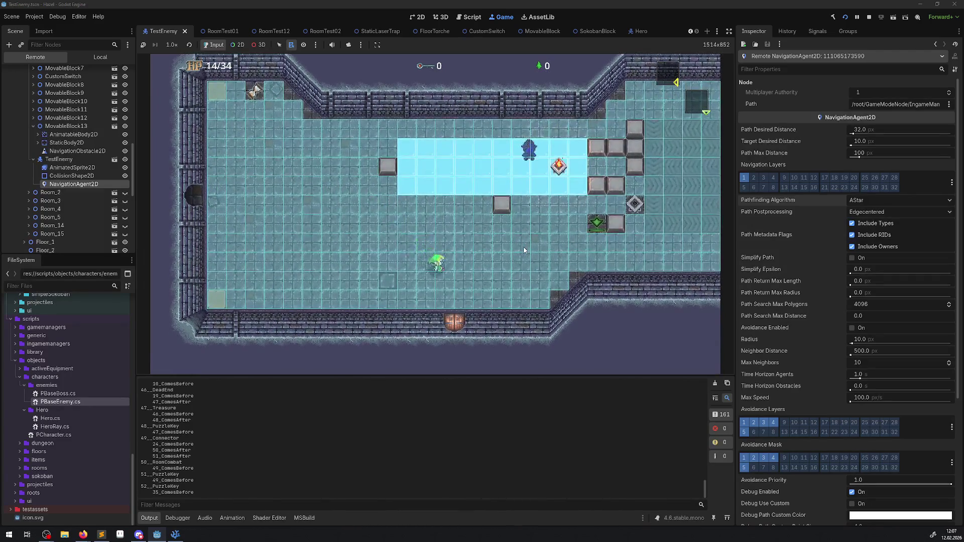
key(Left)
key(Up)
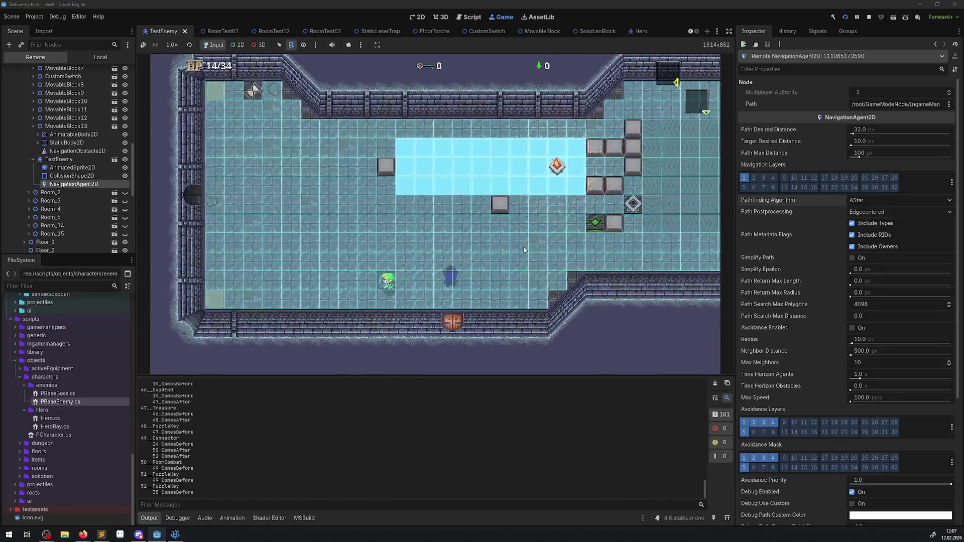
key(Up)
key(Right)
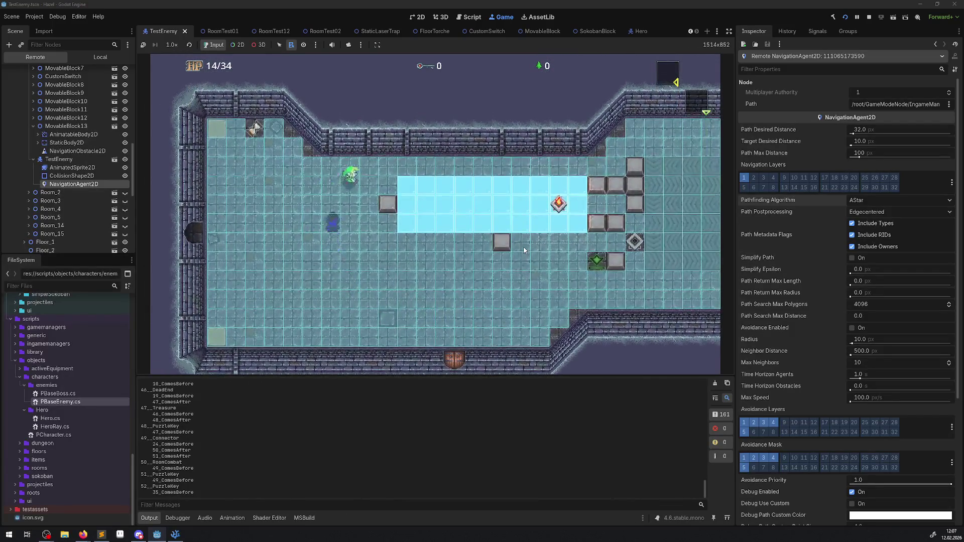
key(Right)
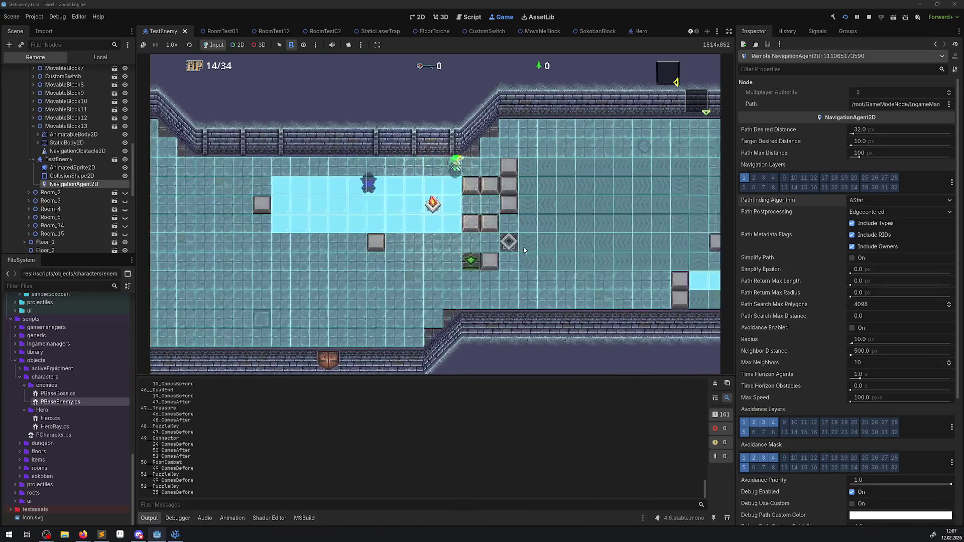
key(Up)
key(Right)
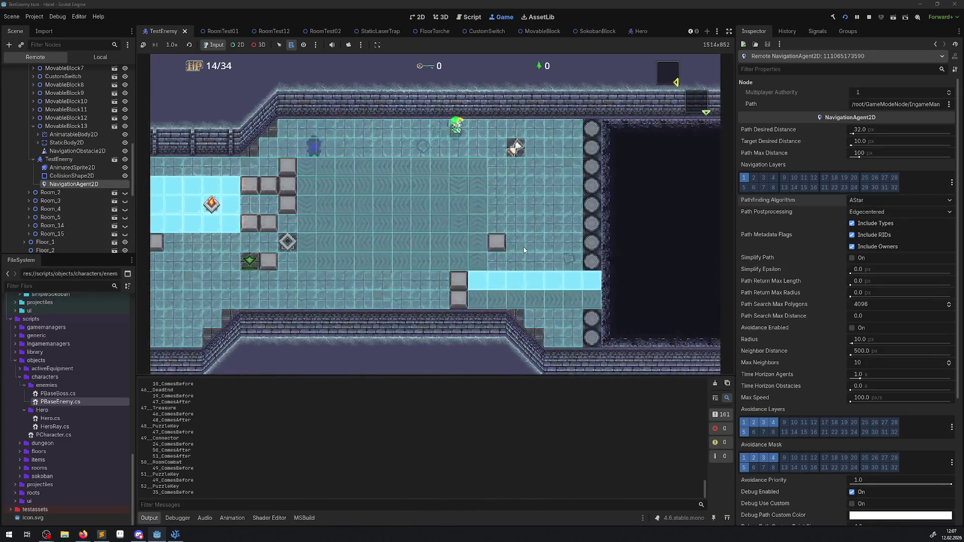
key(Down)
key(Down)
Slide the hero off the ice strip into the dark pit and along the top wall.
key(Right)
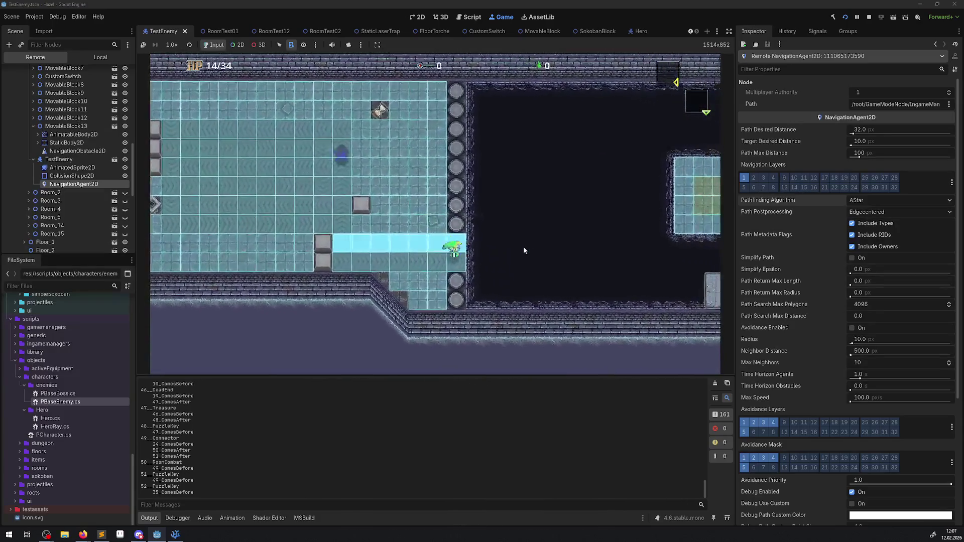
key(Right)
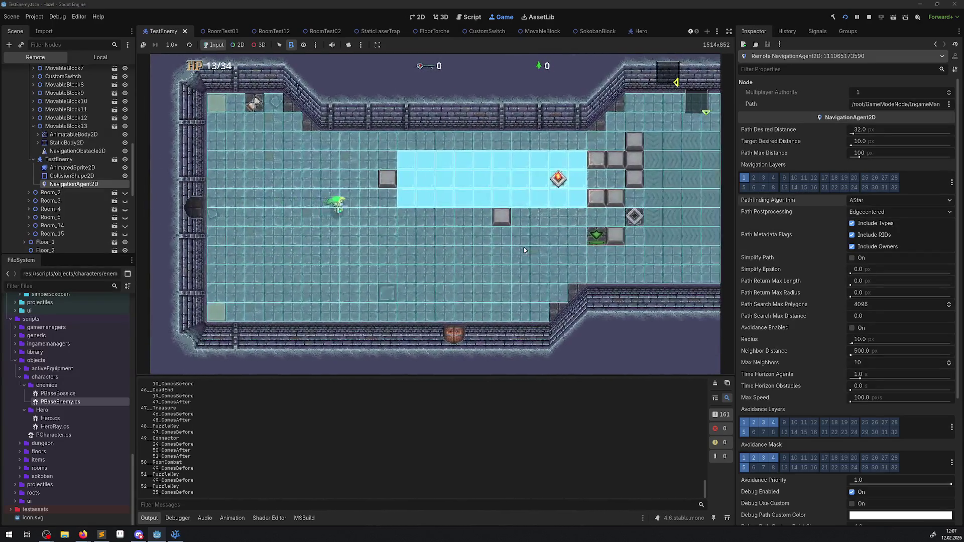
key(Right)
key(Up)
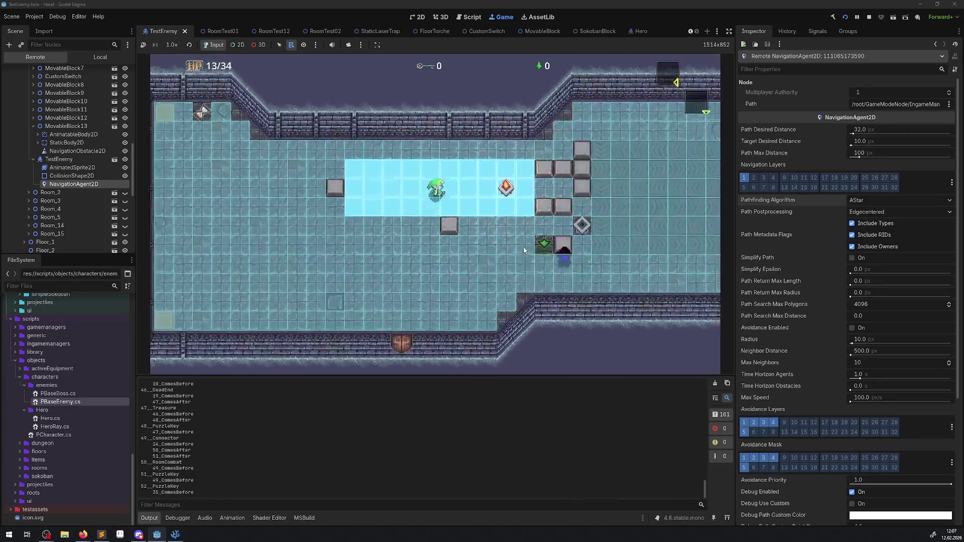
key(Right)
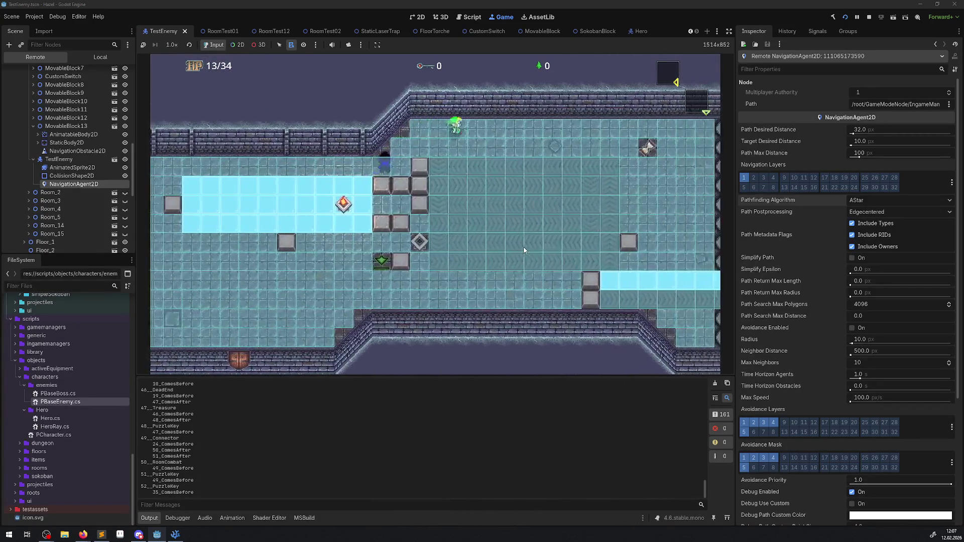
key(Right)
key(Down)
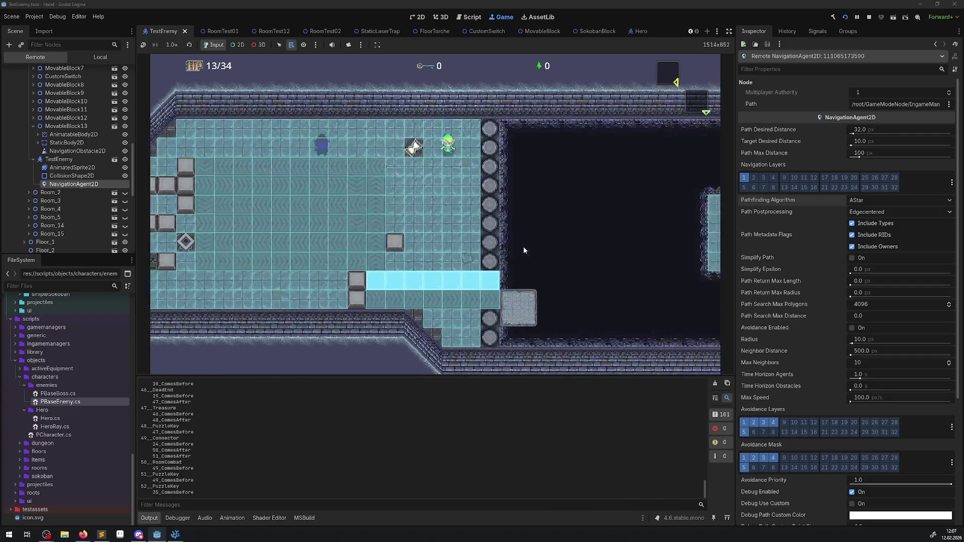
Step onto the stone platform and island, then inspect TestEnemy's live CharacterBody2D properties.
key(Right)
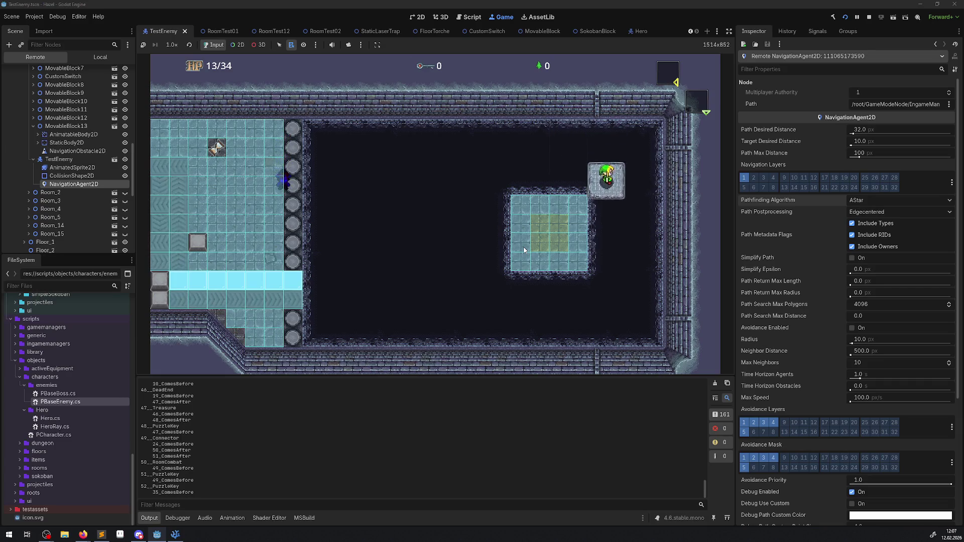
key(Left)
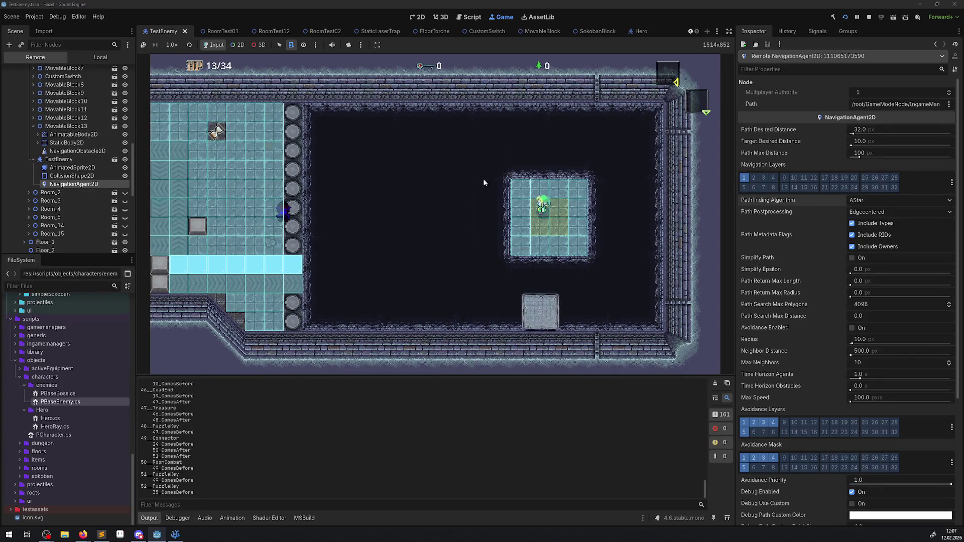
click(73, 160)
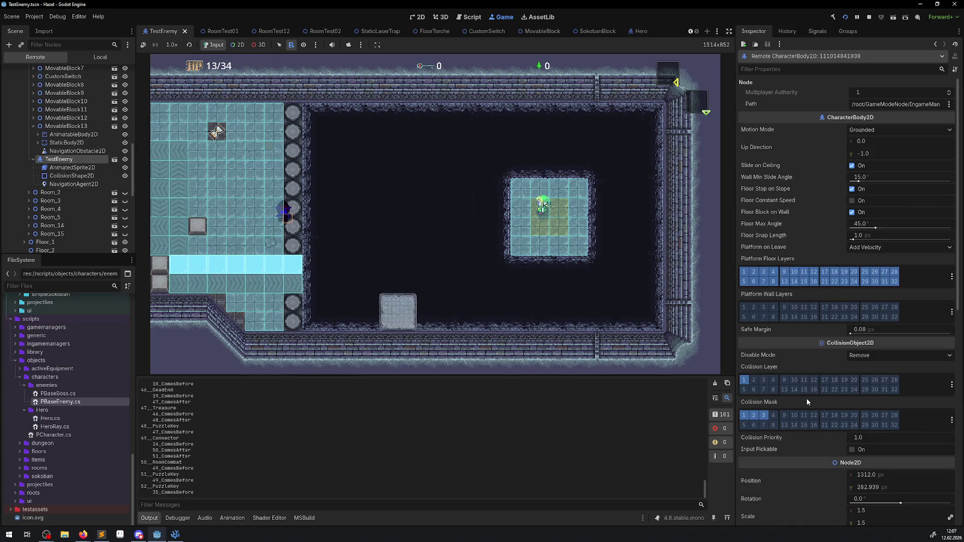
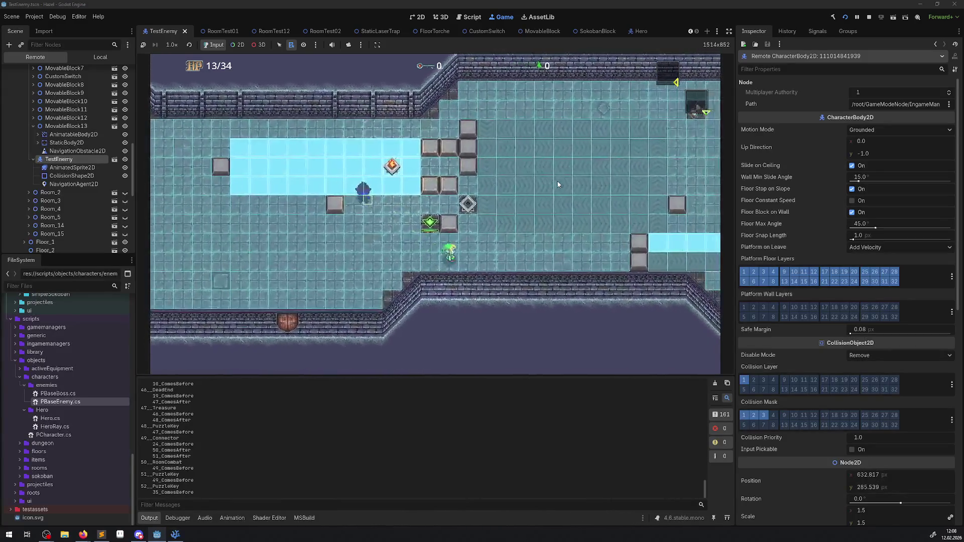
Stop the game, review the Navigation World, Avoidance, Pathfinding and Baking project settings, then close them.
click(867, 18)
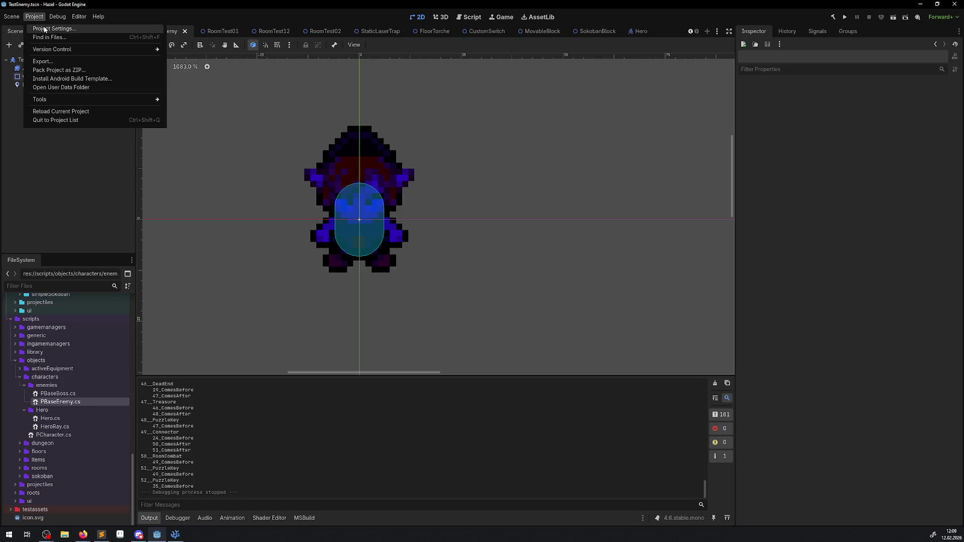
click(54, 28)
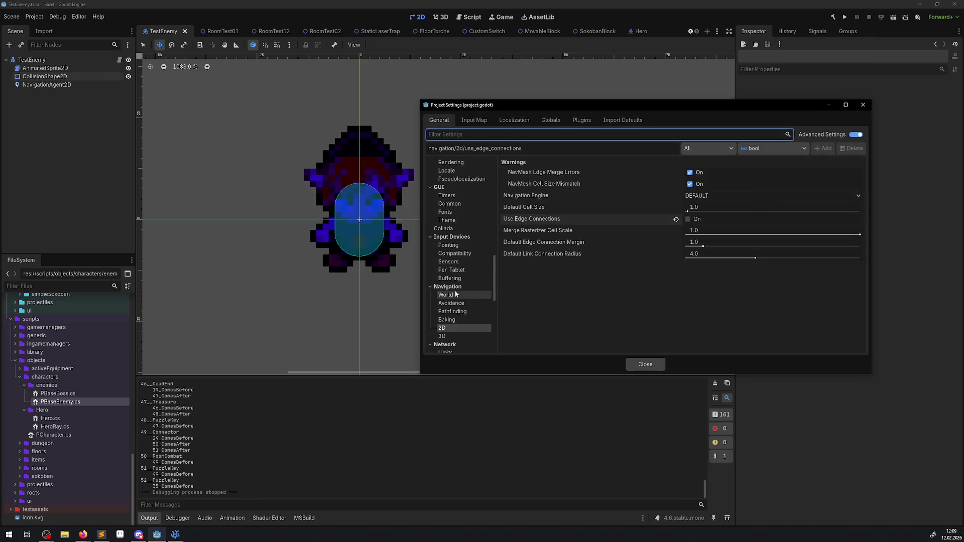
click(455, 295)
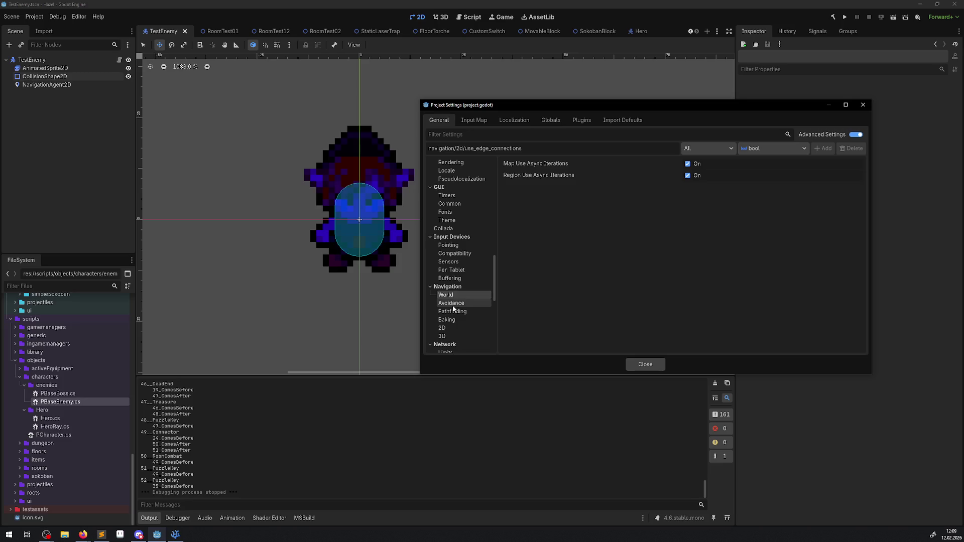
click(453, 305)
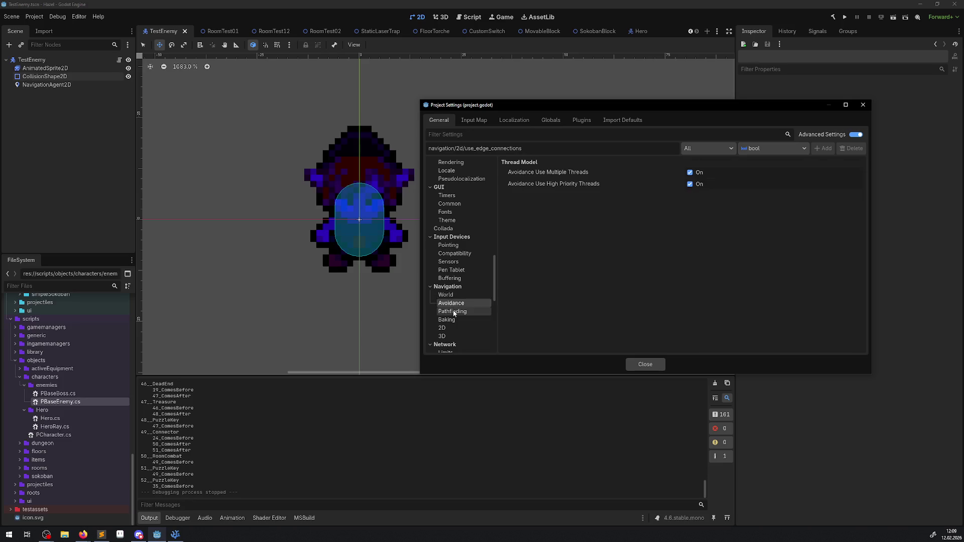
click(453, 312)
click(454, 321)
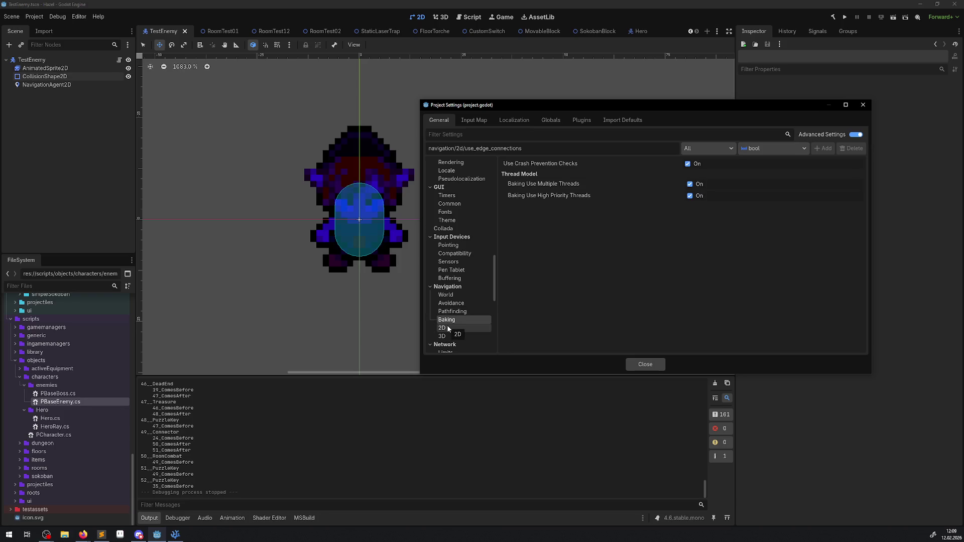
mouse_move(539, 166)
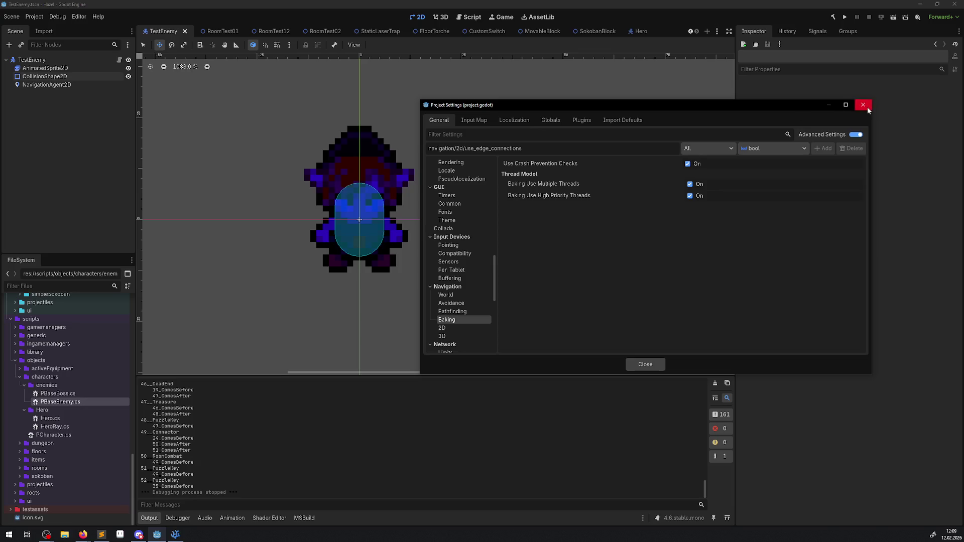
click(863, 105)
In PBaseEnemy.cs, write NavigationAgent2D.IsTargetReachable() on line 32 using the copied name and autocomplete.
click(175, 534)
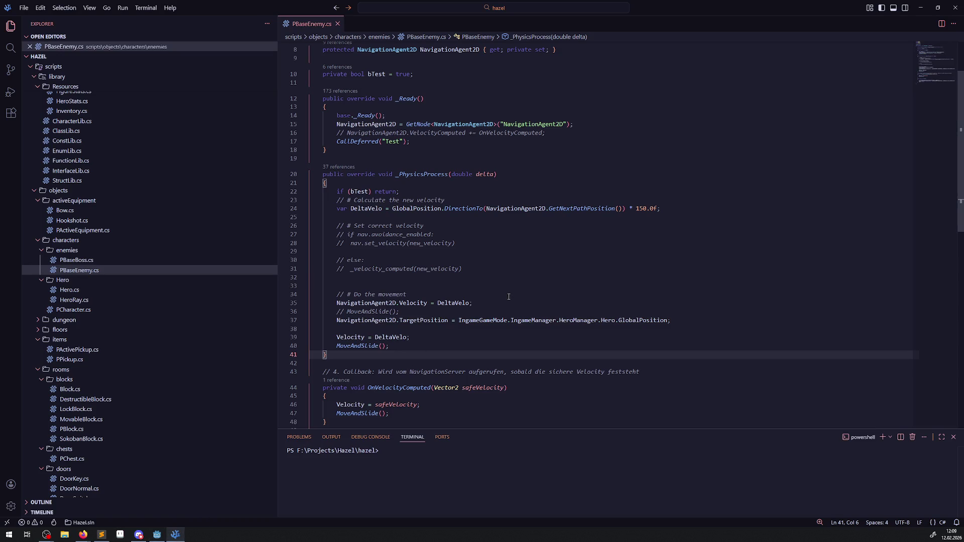
click(429, 347)
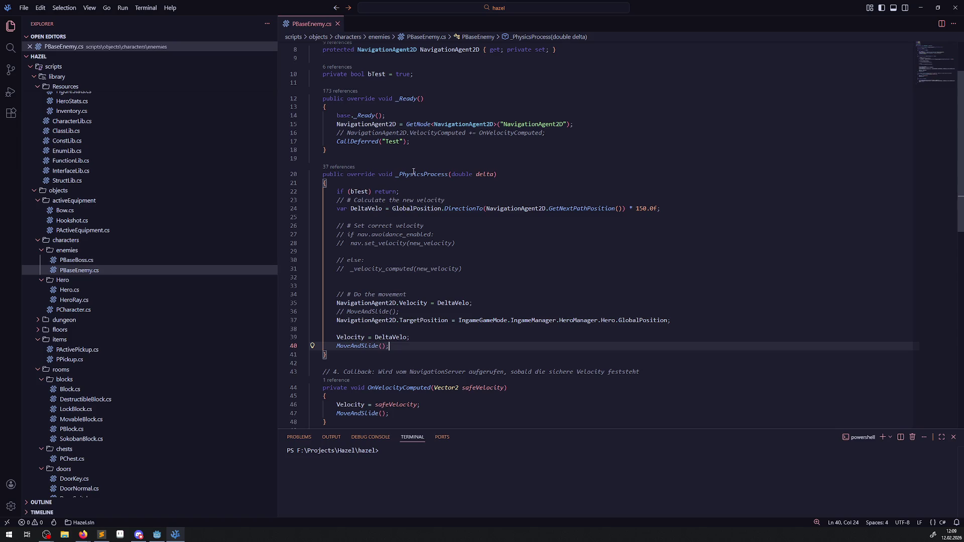
double_click(372, 126)
key(ctrl+c)
click(431, 278)
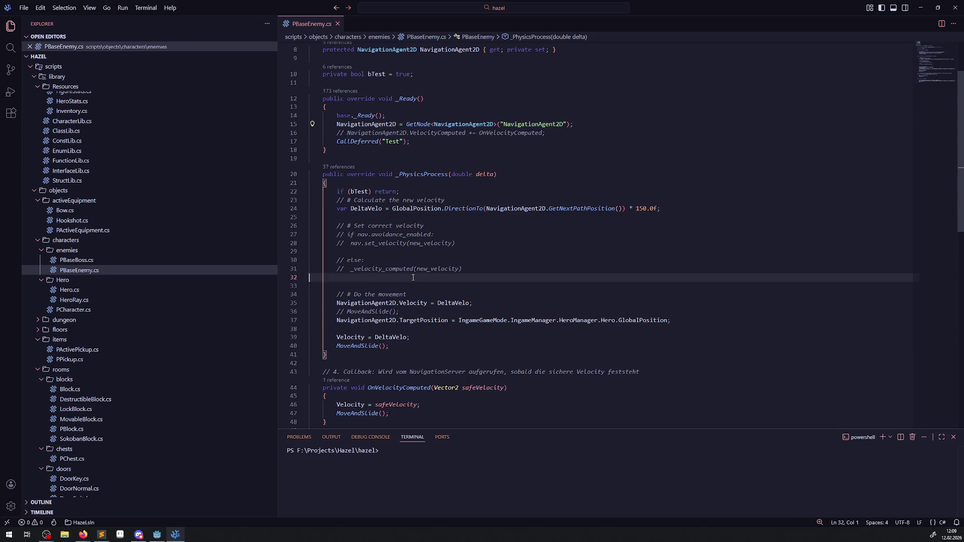
key(ctrl+v)
text(.)
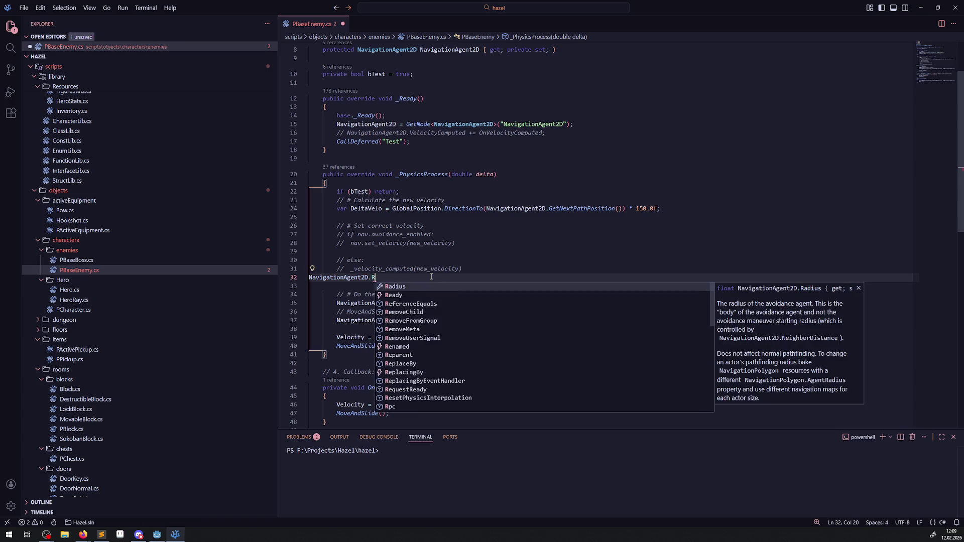
text(Re)
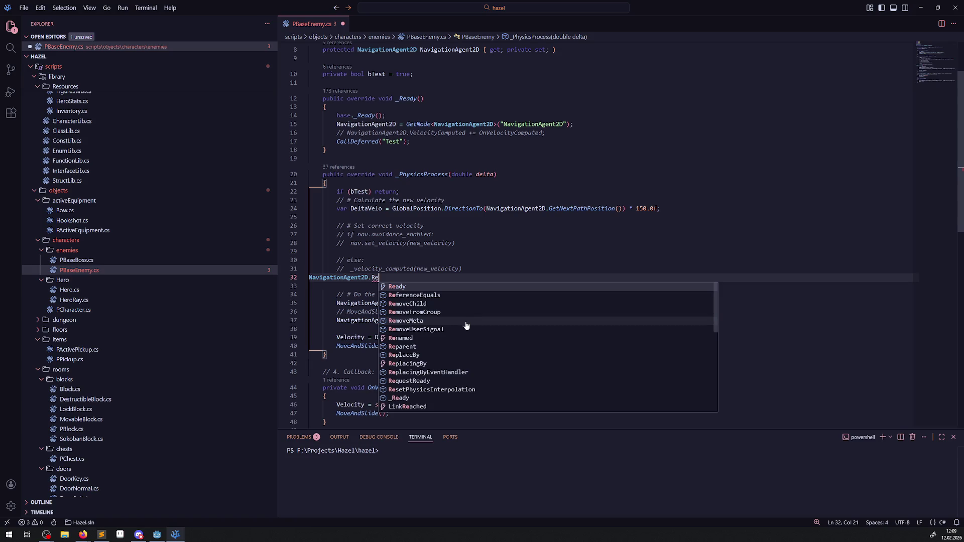
scroll(down, 3)
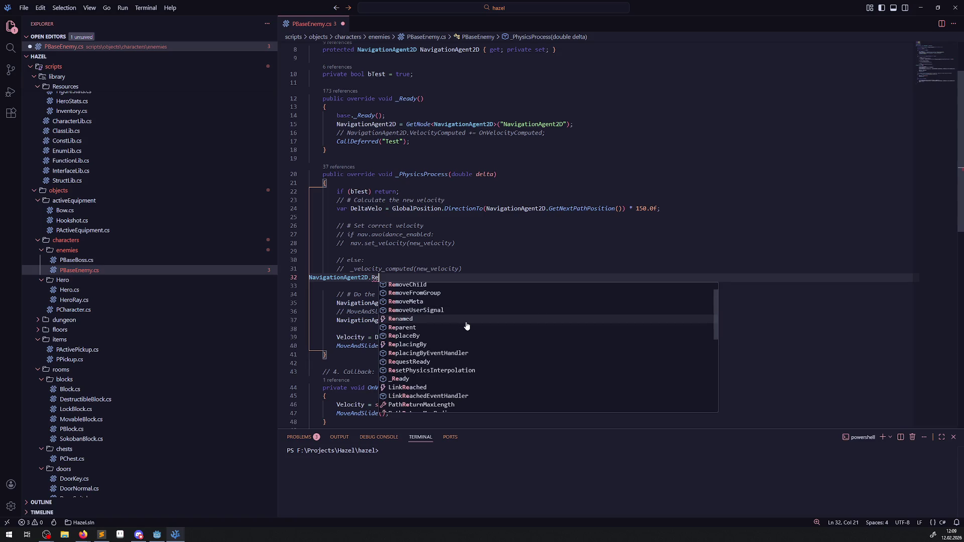
key(BackSpace)
key(BackSpace)
text(targ)
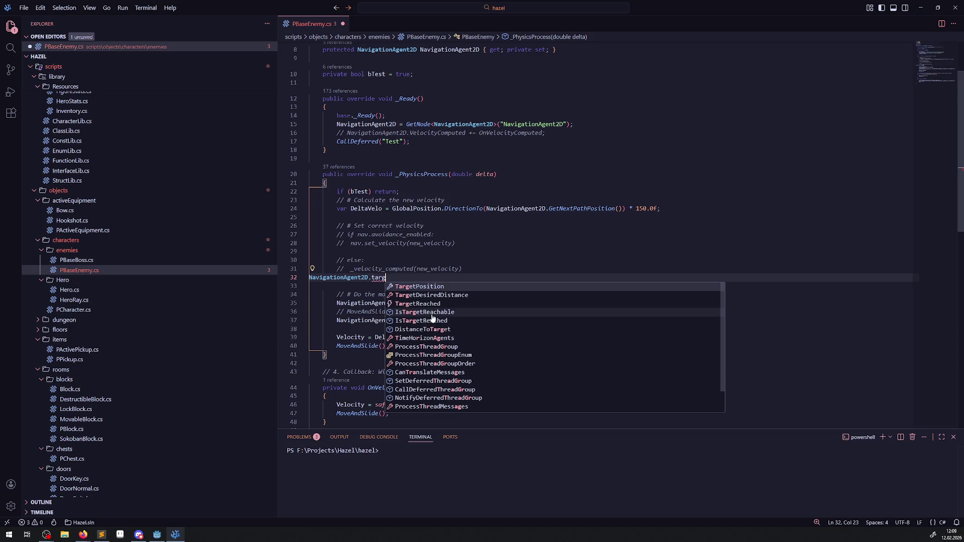
click(433, 312)
text(()M)
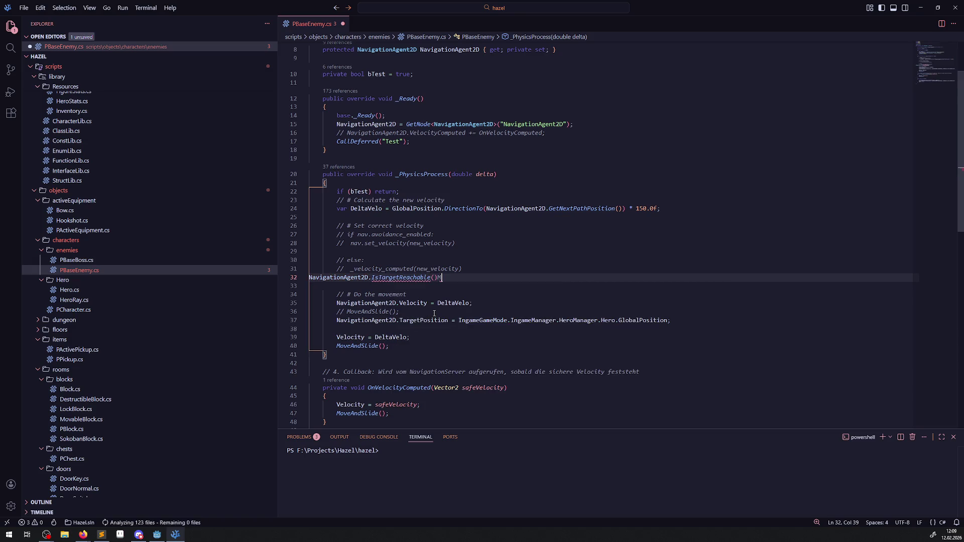
key(BackSpace)
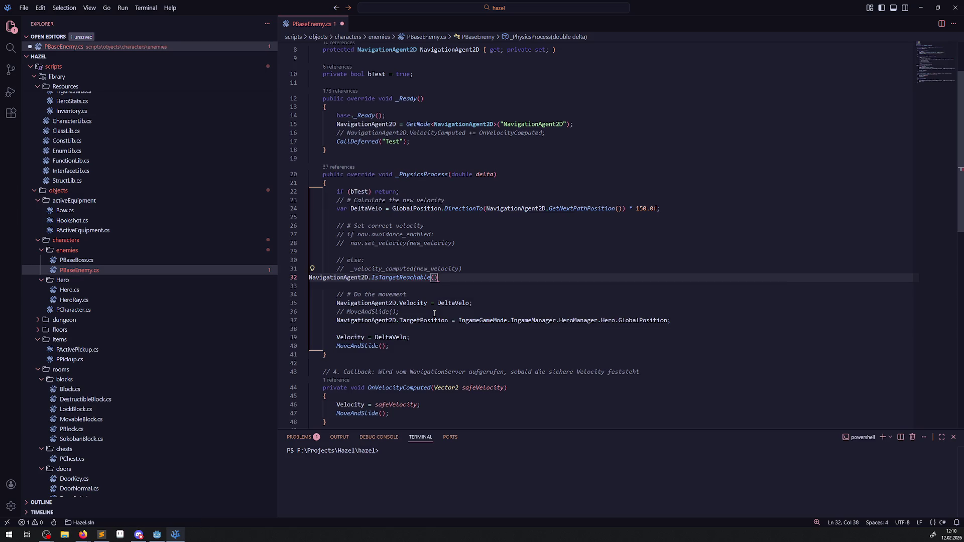
Turn line 32 into 'if (!NavigationAgent2D.IsTargetReachable()) return;' and save the file.
key(Home)
text(if()
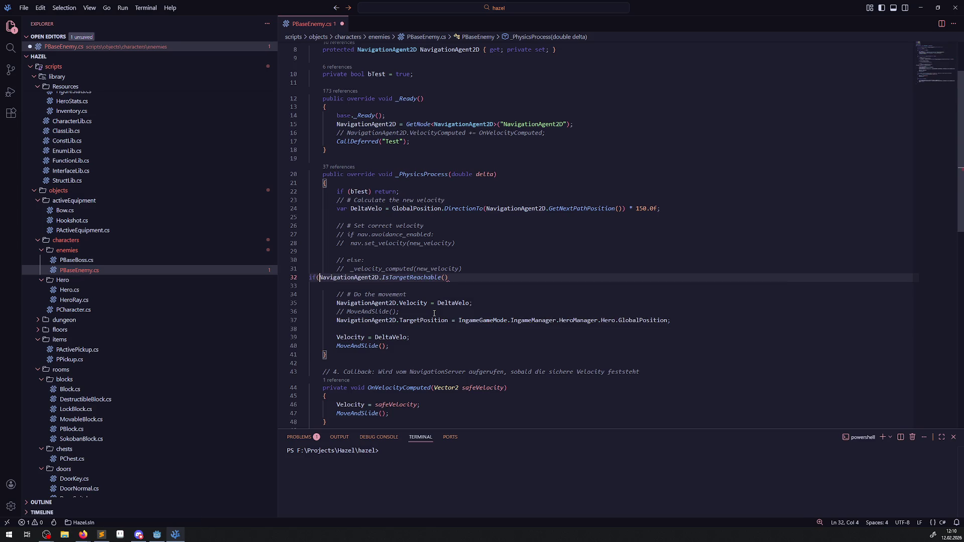
key(ctrl+Right)
key(ctrl+Right)
key(ctrl+Right)
text())
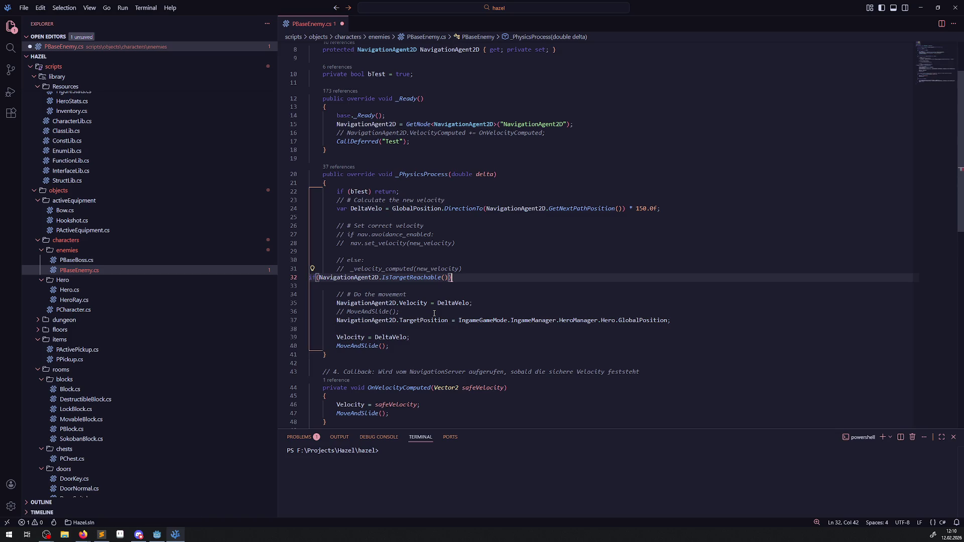
key(Home)
key(Right)
key(Right)
key(Right)
text(!)
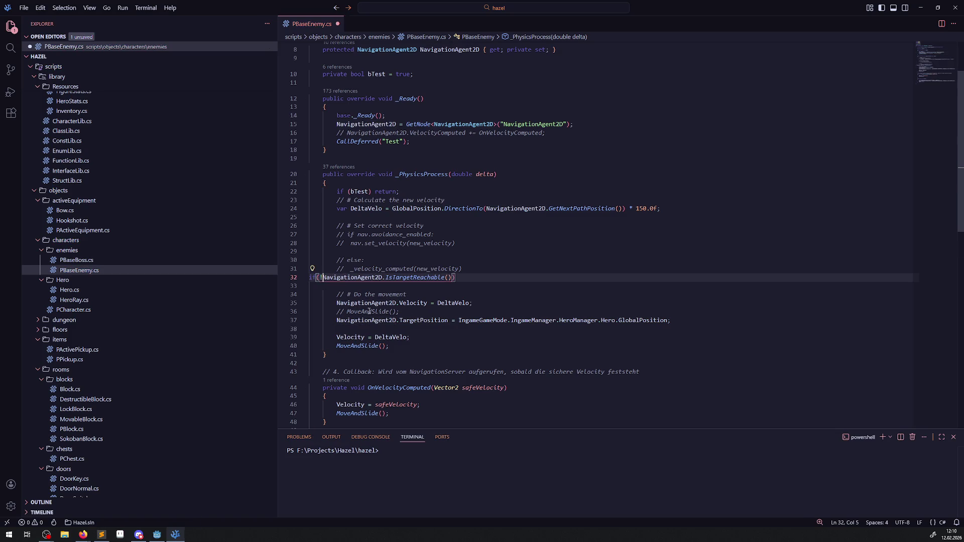
key(shift+alt+f)
click(497, 278)
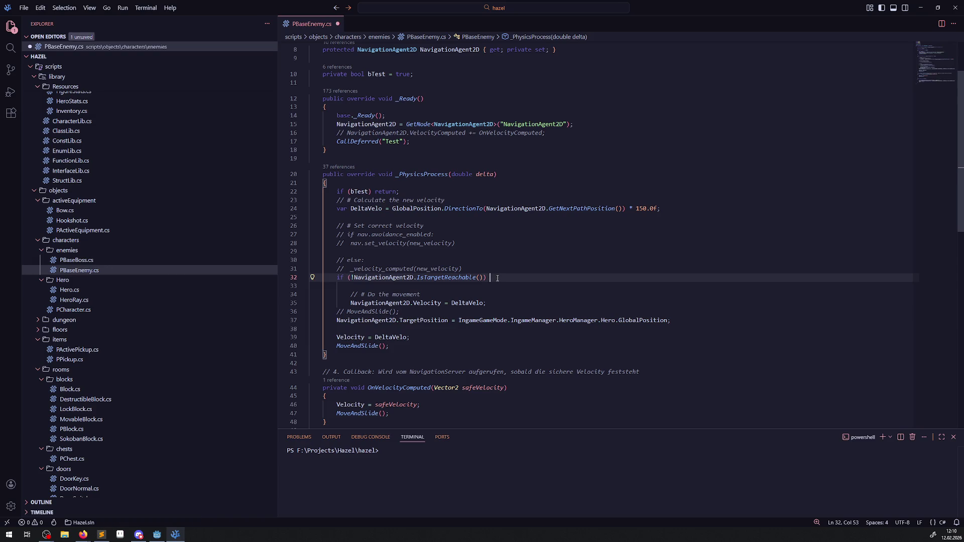
text(return;)
key(ctrl+s)
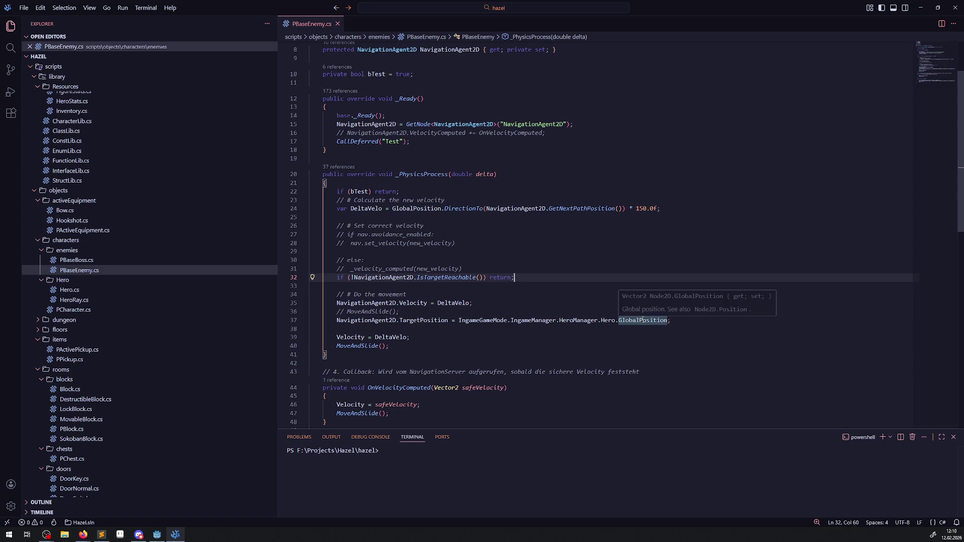
Cut the TargetPosition statement from line 37 so it can move above the reachability check.
drag(671, 320, 311, 319)
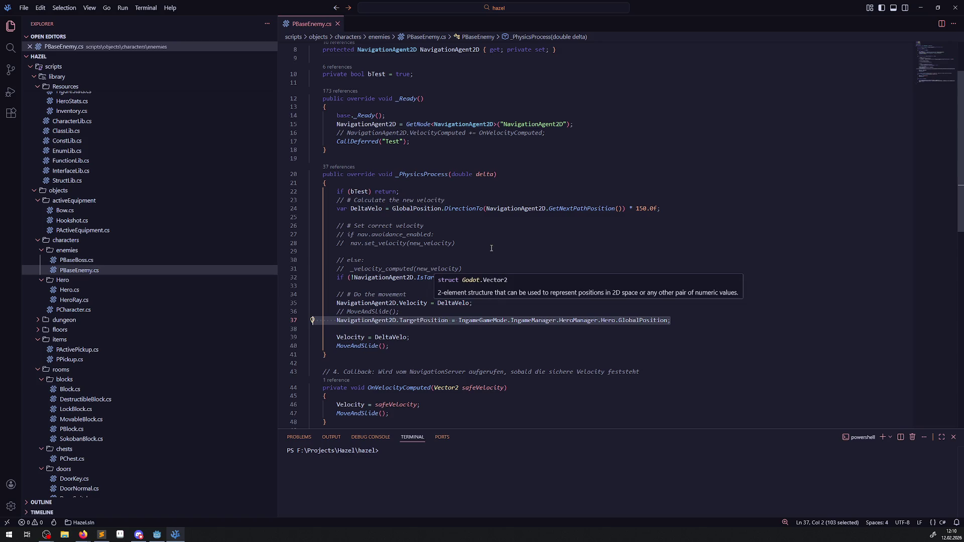
drag(514, 278, 333, 277)
key(BackSpace)
click(453, 307)
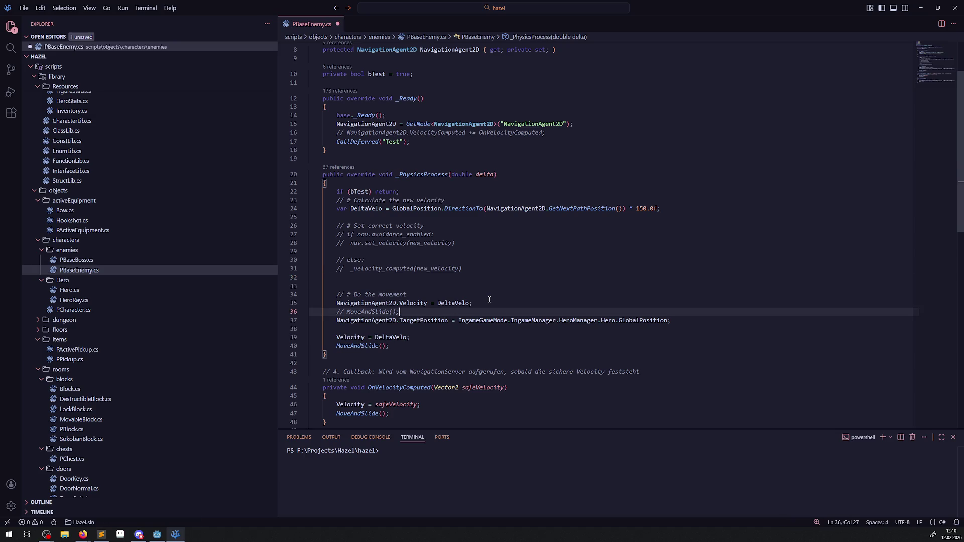
key(ctrl+z)
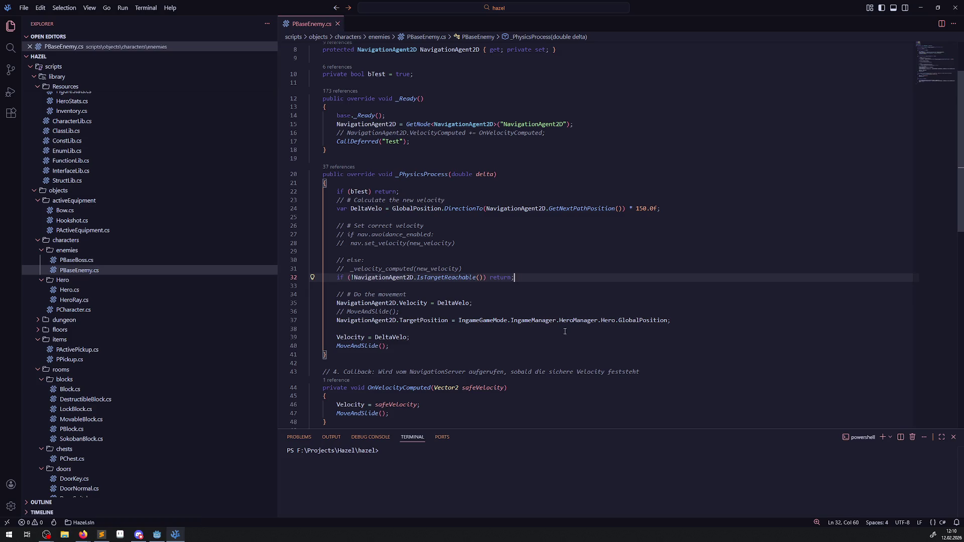
drag(685, 327, 327, 323)
key(ctrl+x)
click(471, 269)
Paste the TargetPosition statement above the reachability check, duplicate the check onto line 34, and save.
key(Return)
key(ctrl+v)
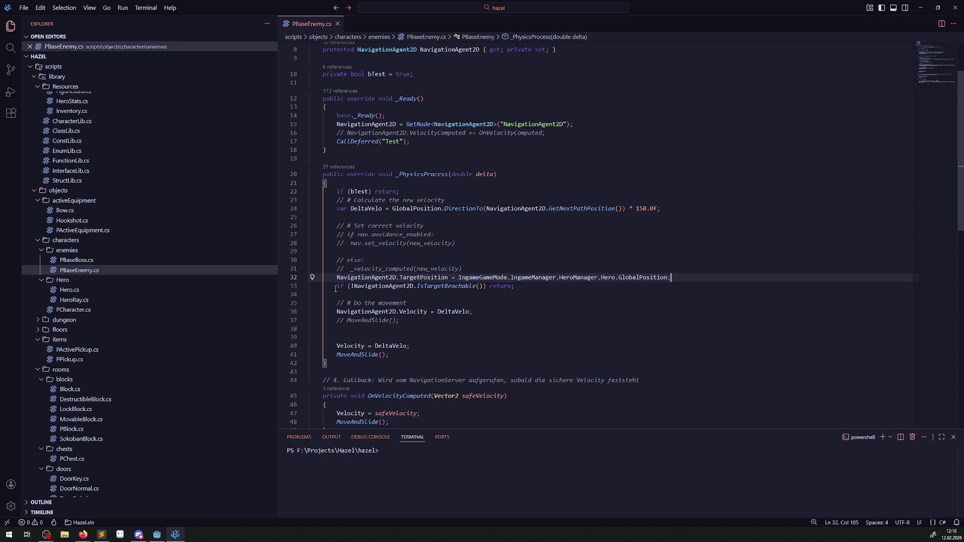
drag(335, 288, 524, 287)
key(ctrl+c)
key(ctrl+v)
key(shift+Home)
key(BackSpace)
key(ctrl+v)
key(Down)
key(ctrl+v)
key(ctrl+s)
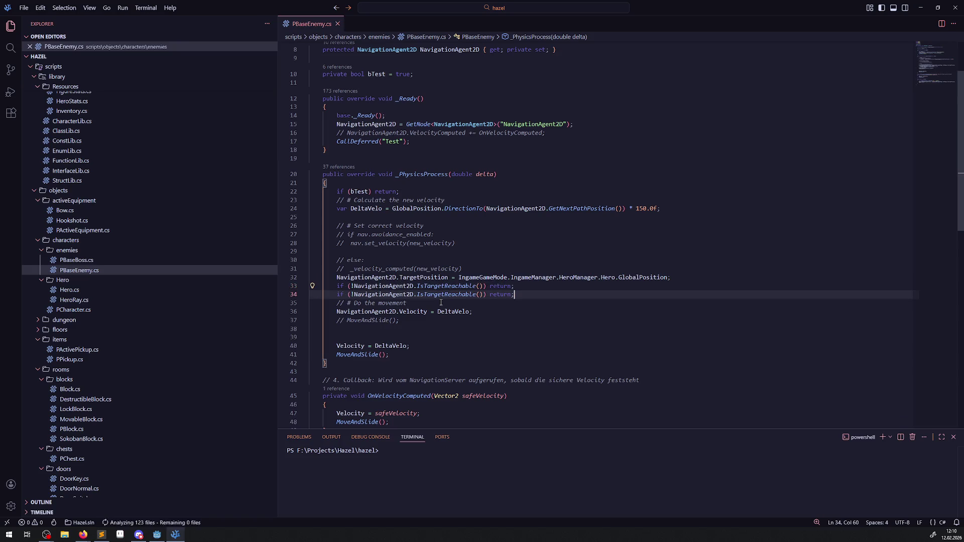
Change the line 34 copy to 'if (NavigationAgent2D.IsTargetReached()) return;' and run the project in Godot.
click(450, 294)
key(Right)
key(Right)
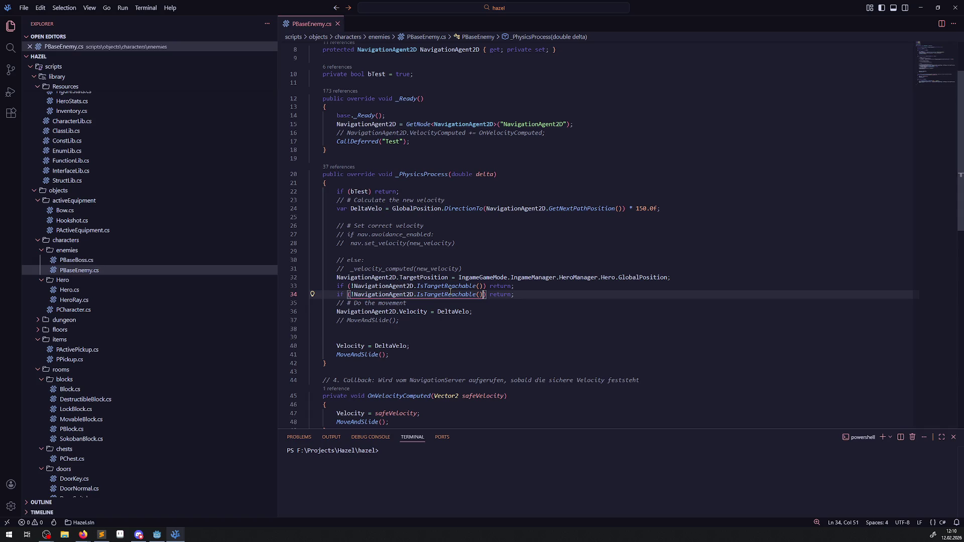
key(ctrl+BackSpace)
key(ctrl+BackSpace)
text(Reac)
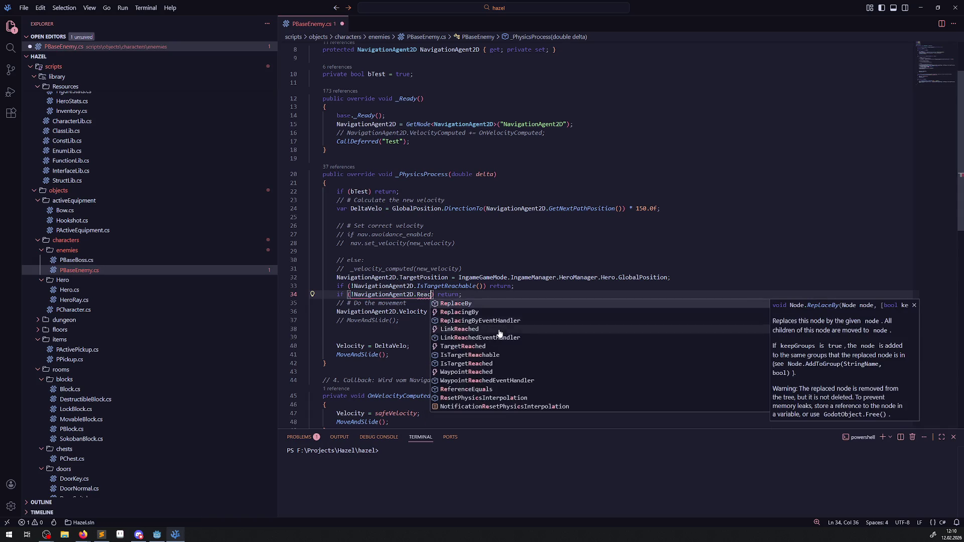
click(486, 364)
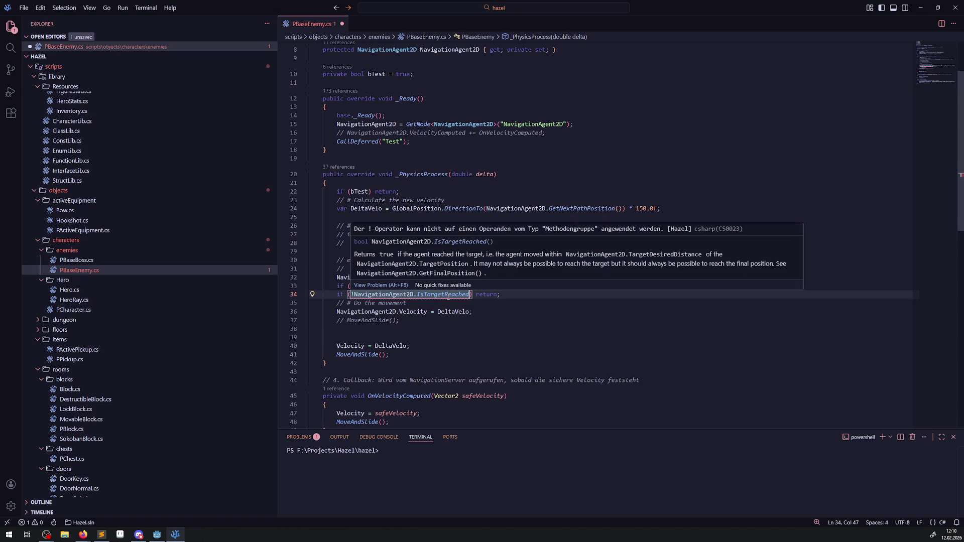
text(())
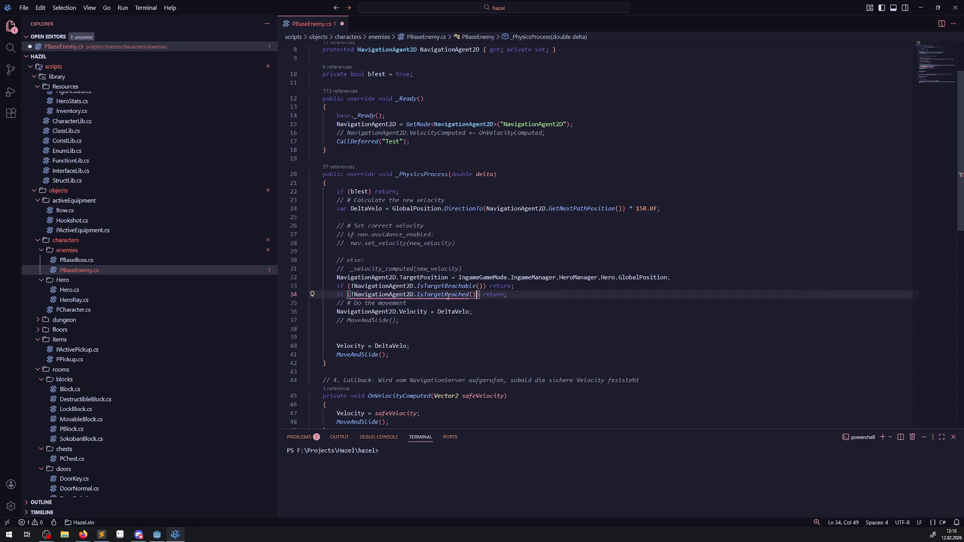
click(353, 294)
key(BackSpace)
click(506, 250)
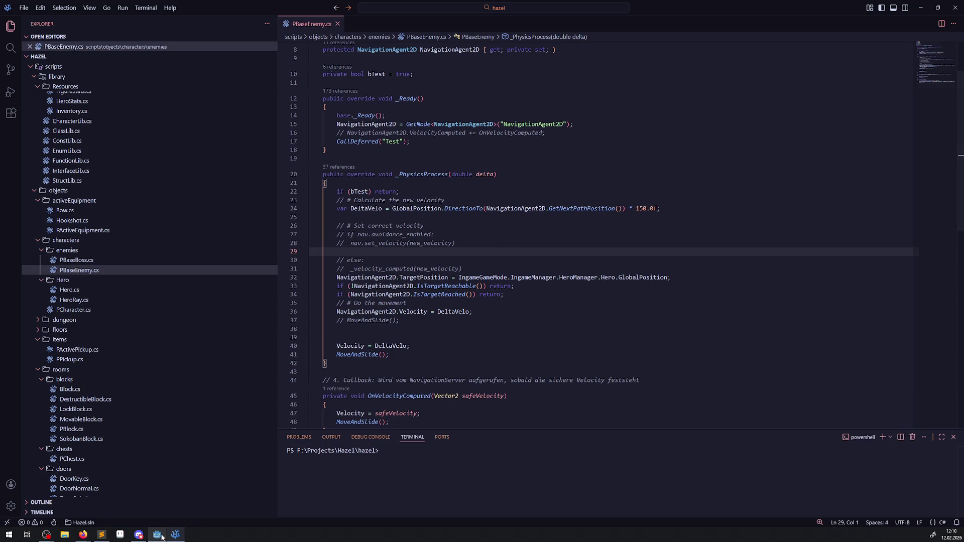
click(157, 534)
click(845, 17)
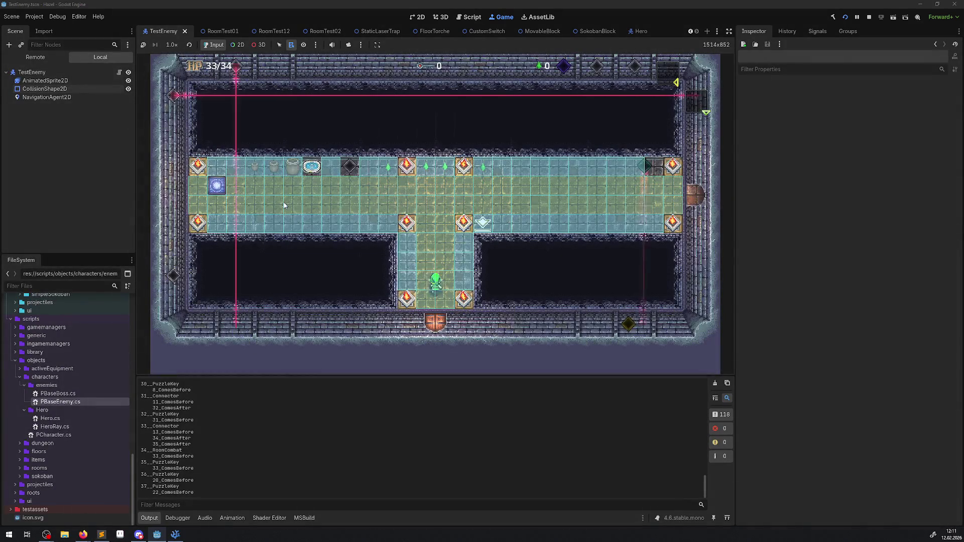
Walk the hero east through the door with WASD, watch the enemy follow, then return to VS Code.
key(d)
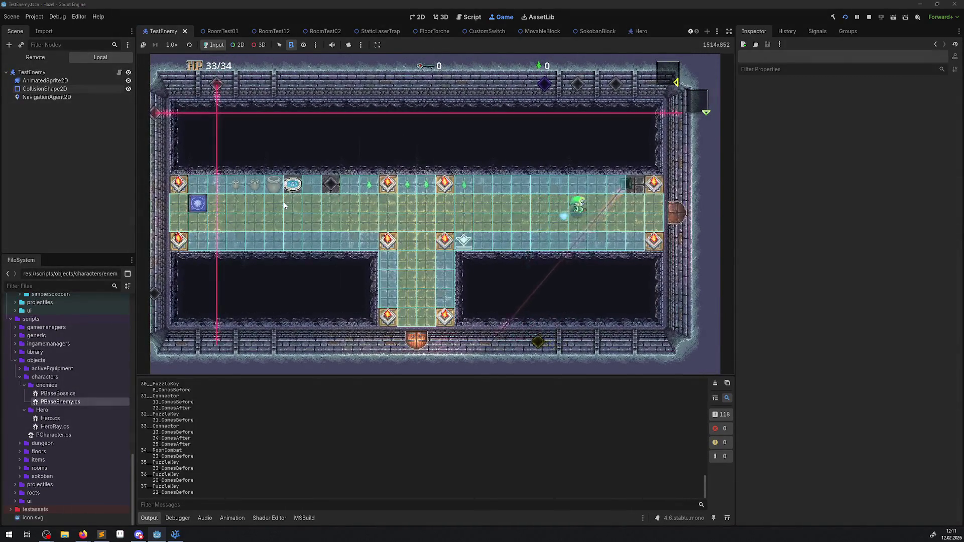
key(d)
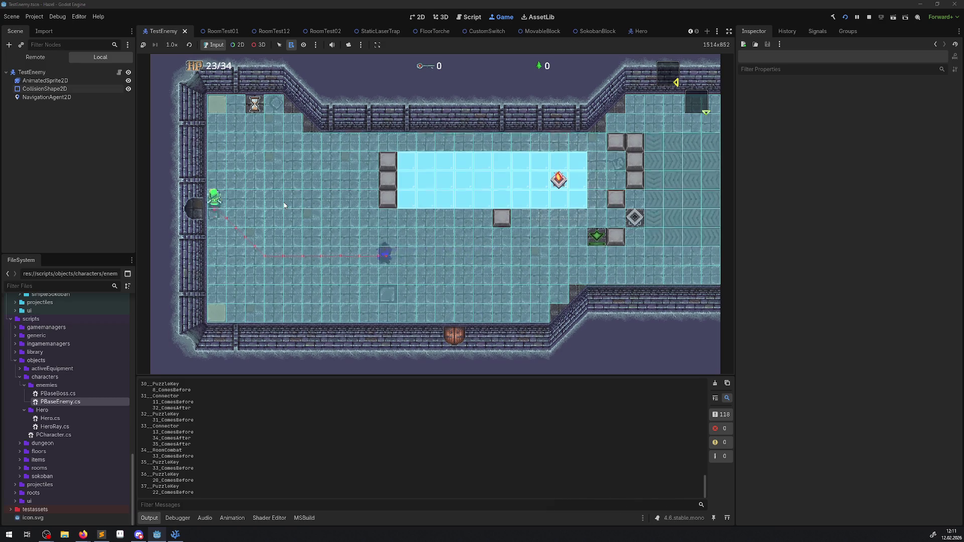
key(w)
key(d)
key(s)
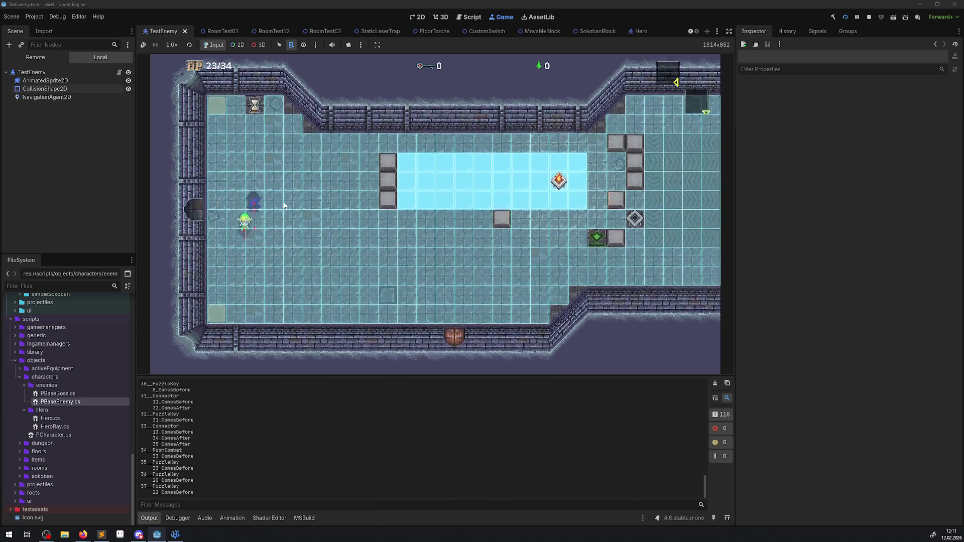
key(d)
key(d)
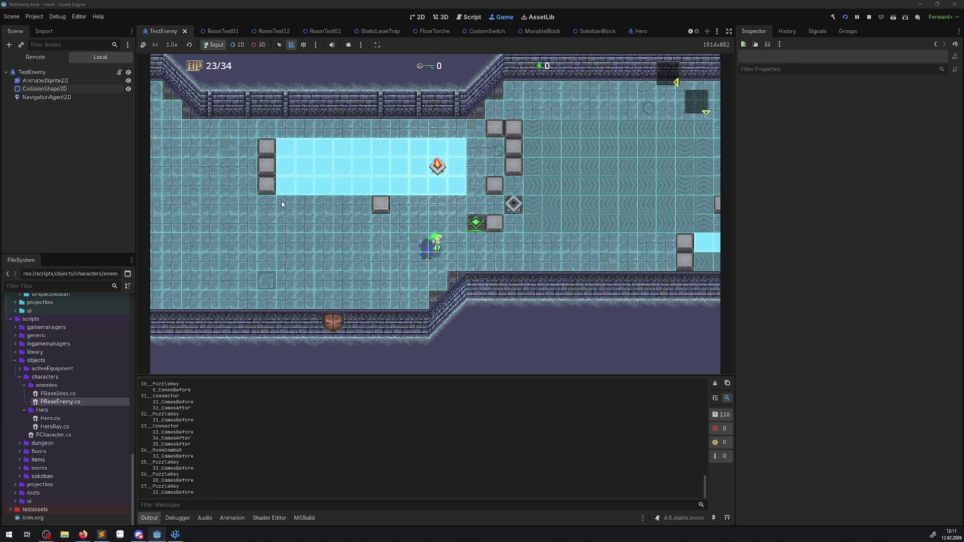
click(175, 535)
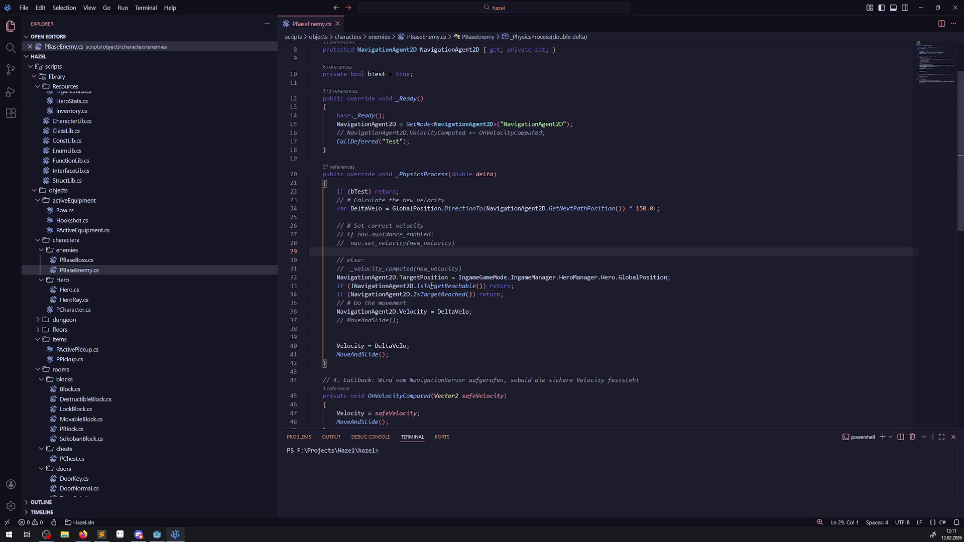
Read the IsTargetReached documentation tooltip in PBaseEnemy.cs, then go back to the running game in Godot.
mouse_move(430, 285)
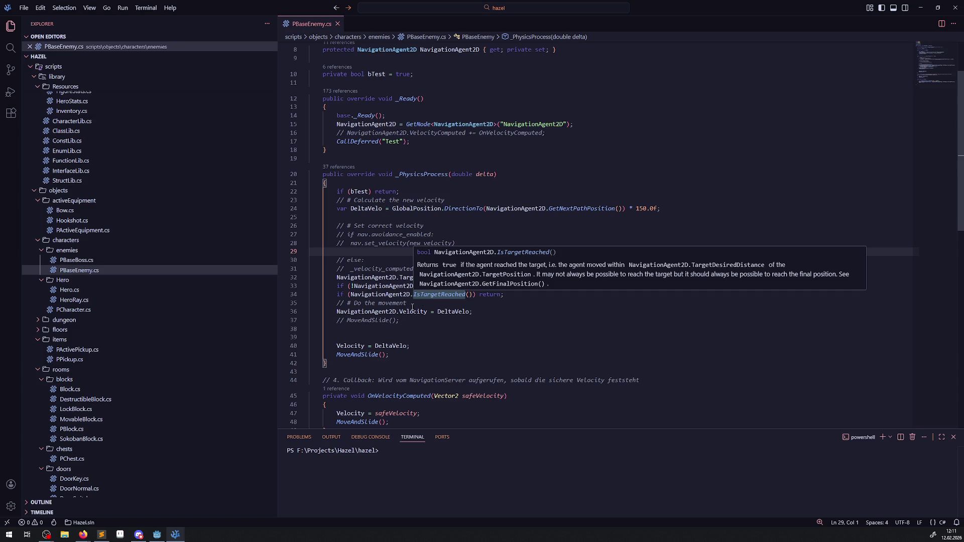
click(157, 534)
In the Remote scene tree, select TestEnemy's NavigationAgent2D and keep its Debug Enabled option on.
click(35, 56)
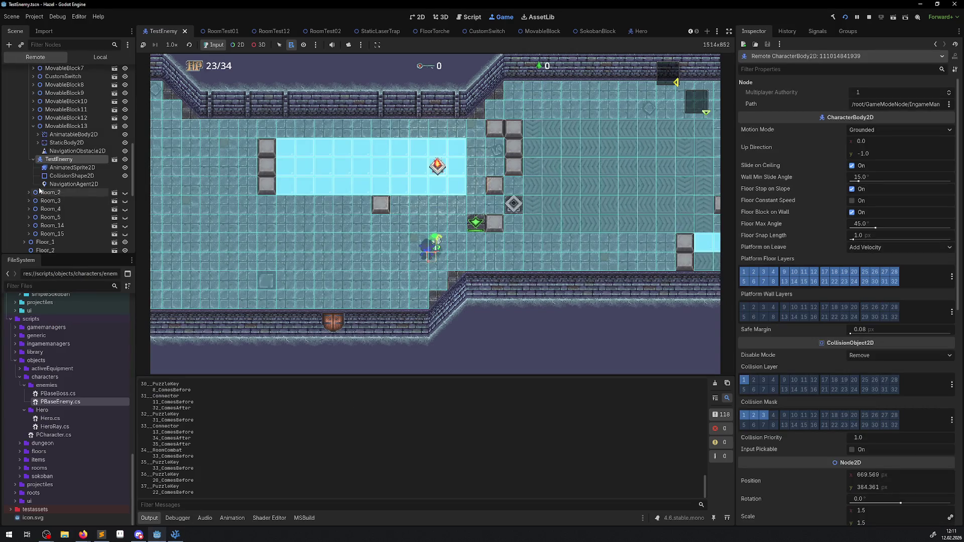
click(50, 183)
scroll(down, 3)
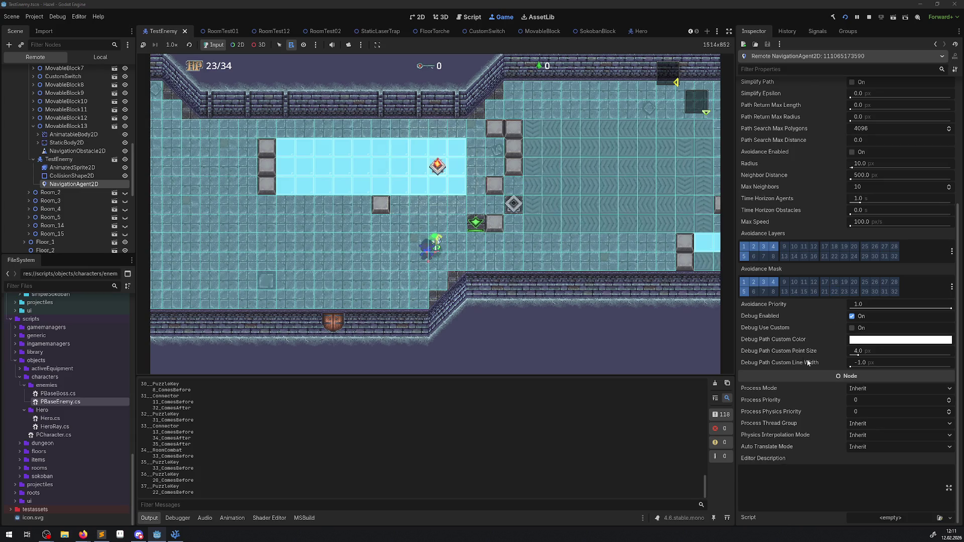
click(851, 316)
click(852, 316)
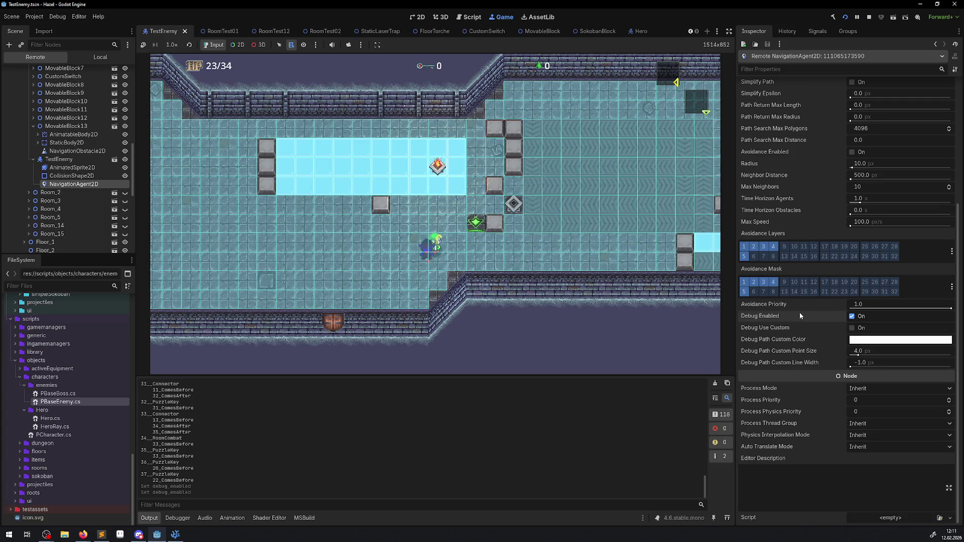
click(169, 536)
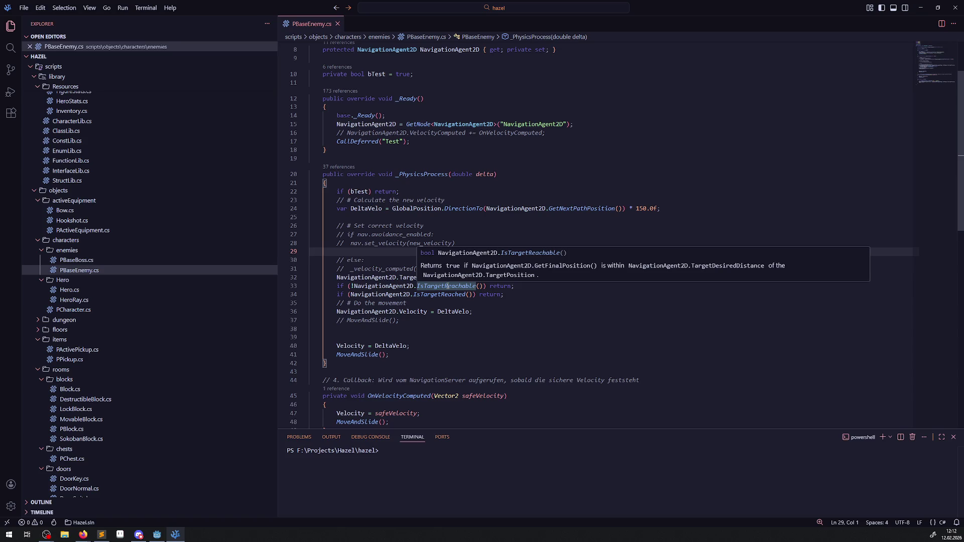
click(157, 534)
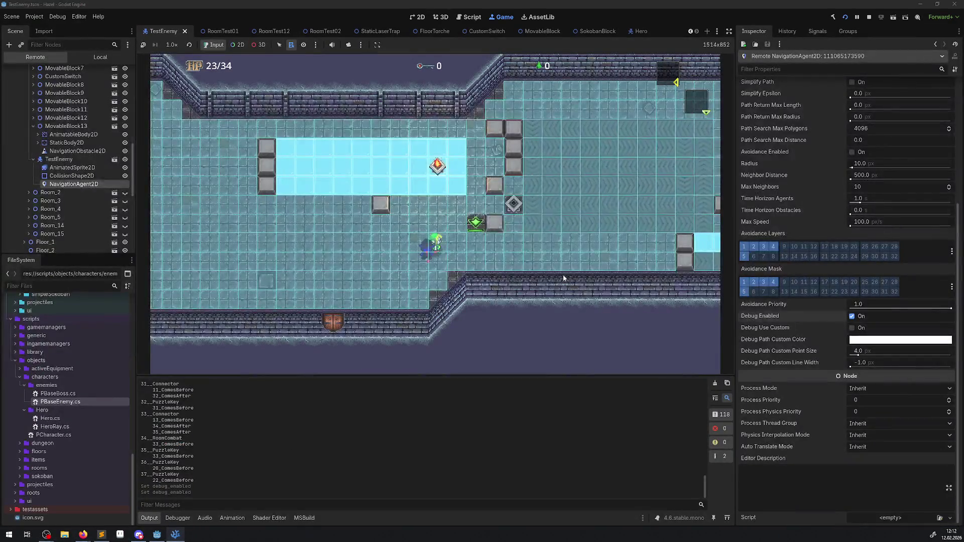
Set the live agent's Target Desired Distance to 32.
key(Right)
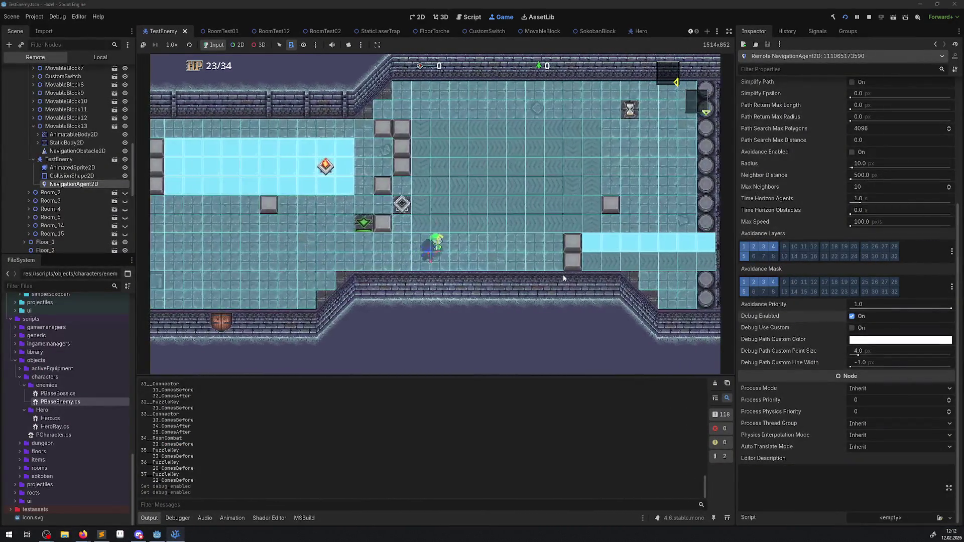
scroll(up, 3)
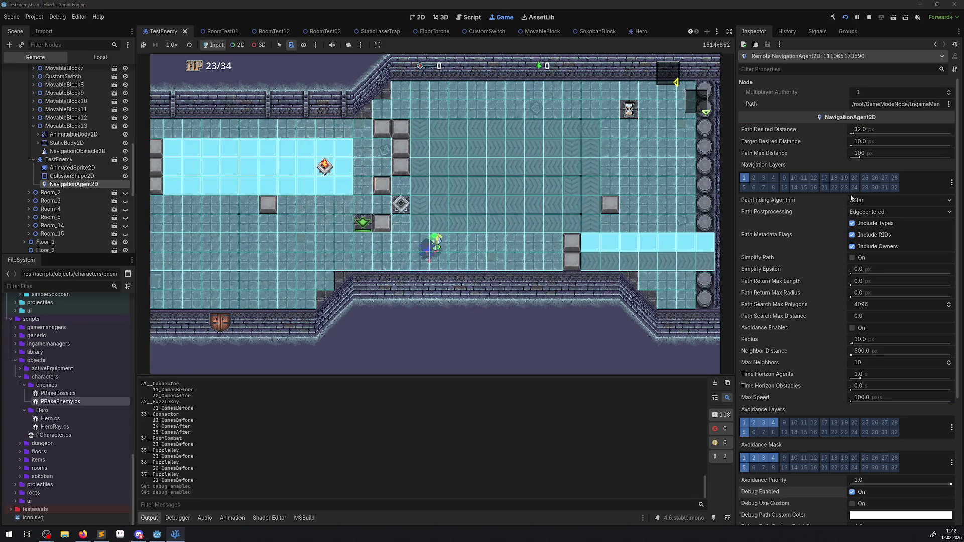
drag(857, 142, 884, 142)
click(859, 142)
text(32)
key(Return)
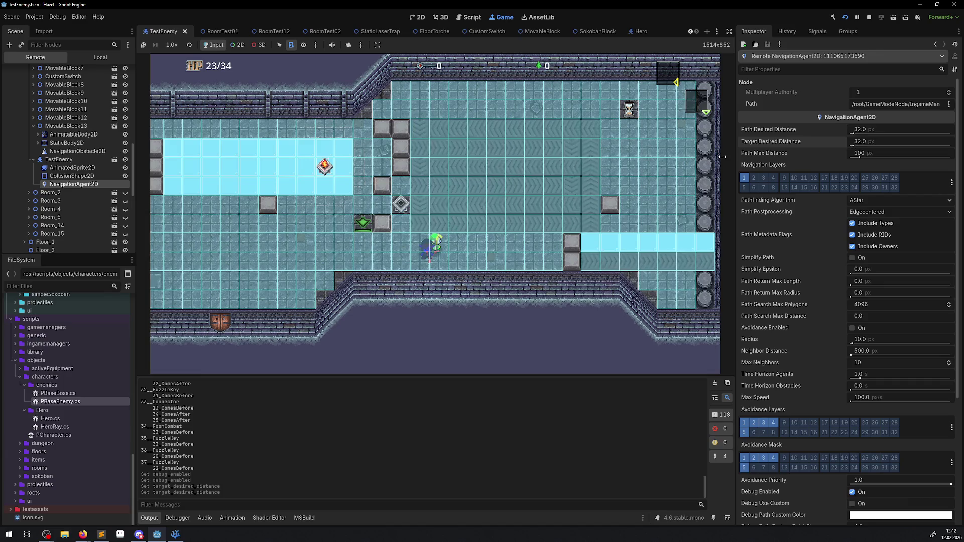
Walk the hero around the dungeon with the arrow keys, confirming the enemy keeps chasing him.
key(Right)
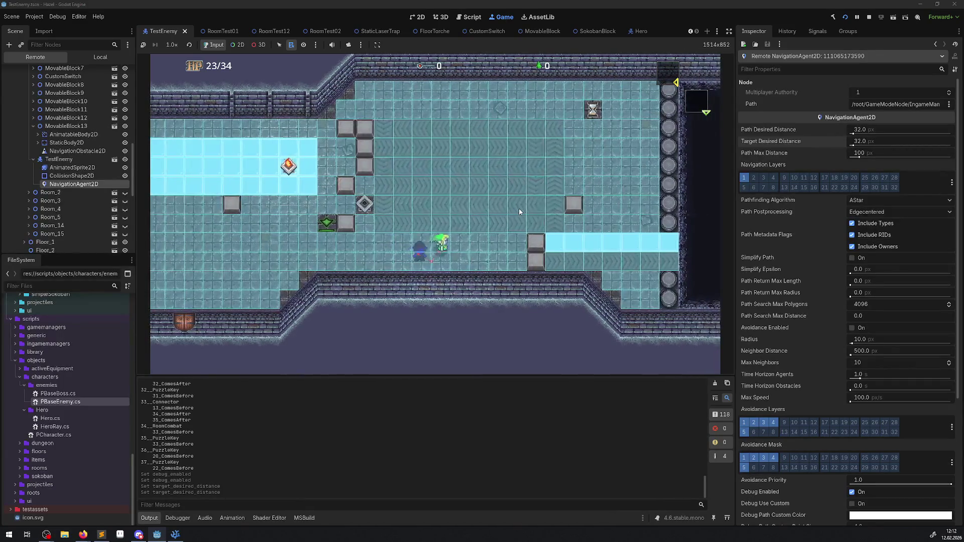
key(Up)
key(Left)
key(Down)
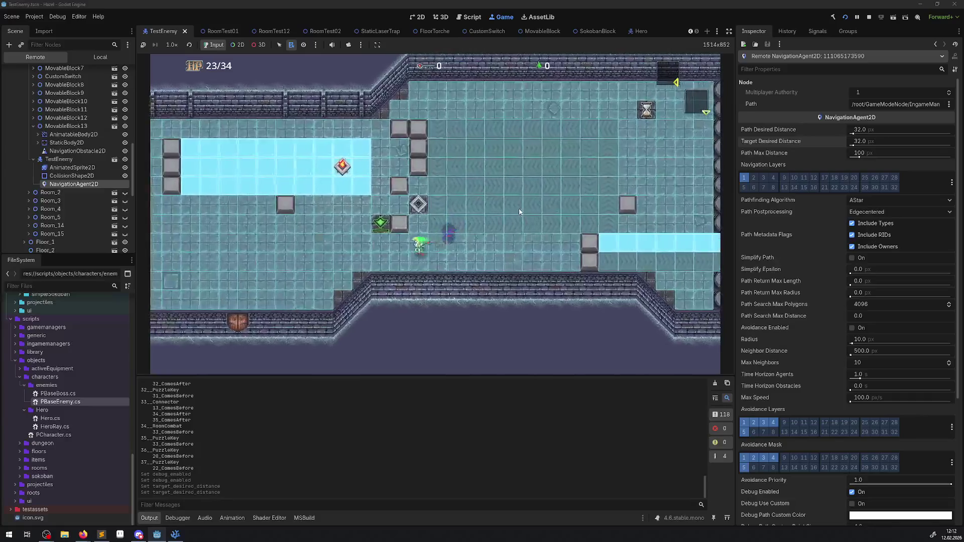
key(Left)
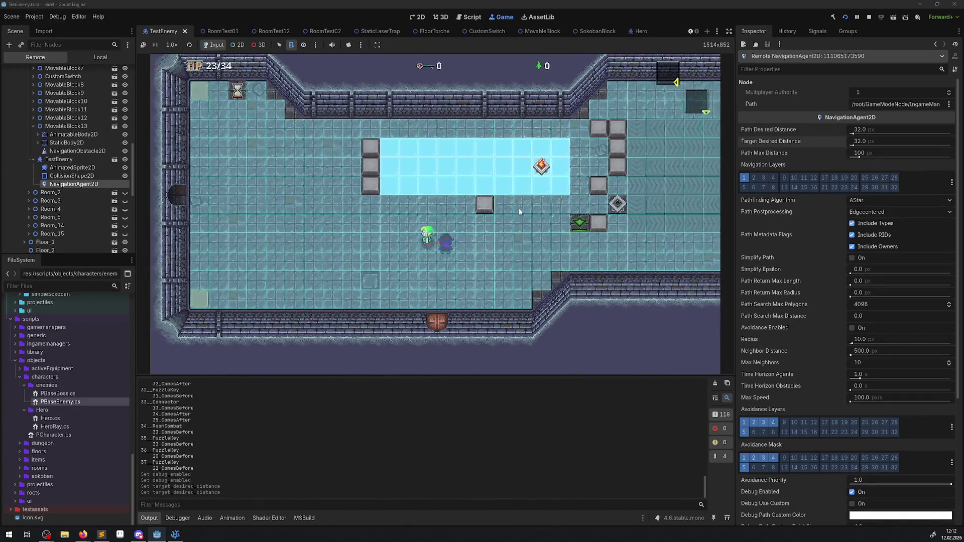
key(Left)
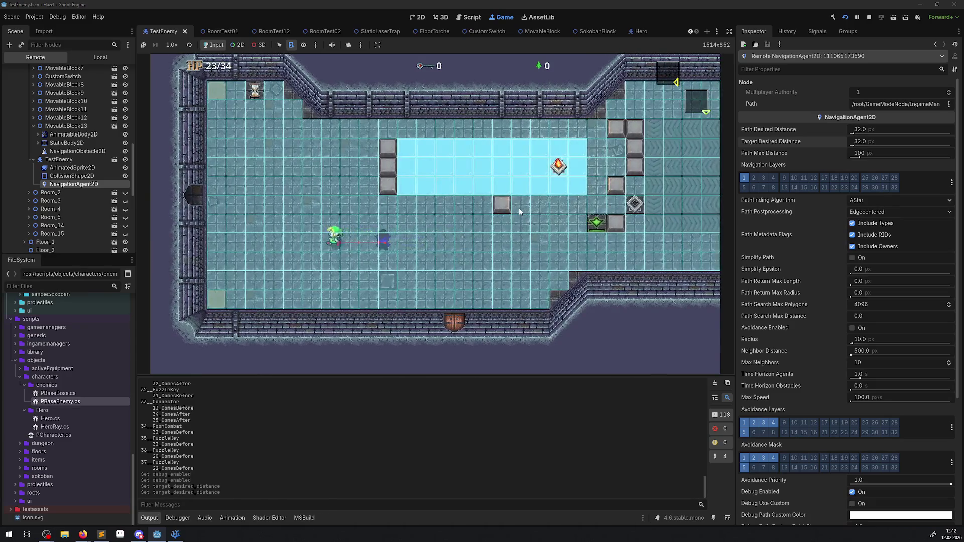
key(Up)
key(Right)
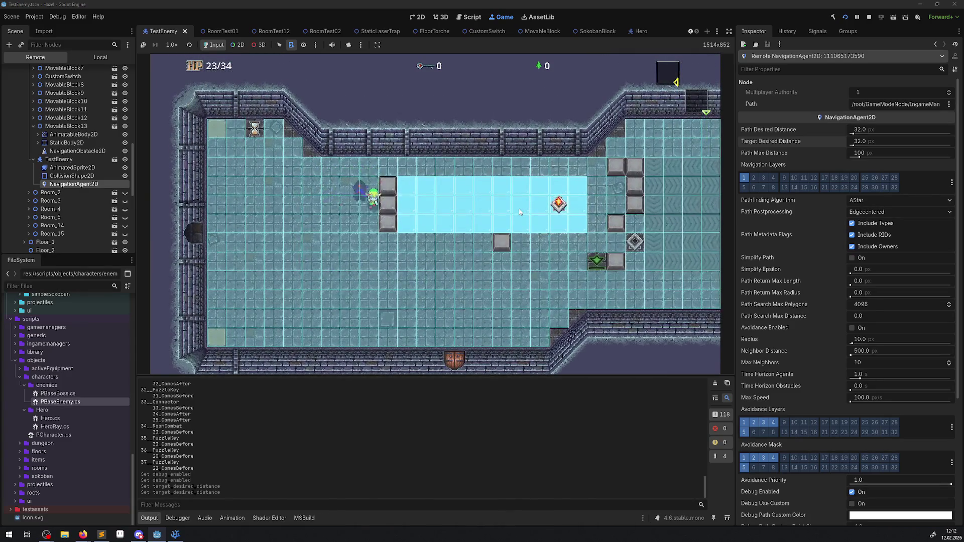
key(Down)
key(Right)
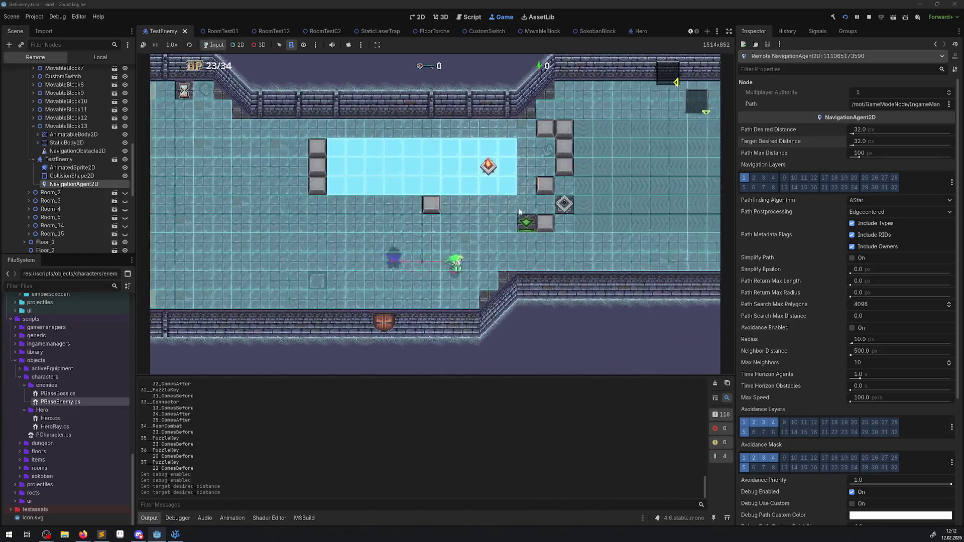
key(Up)
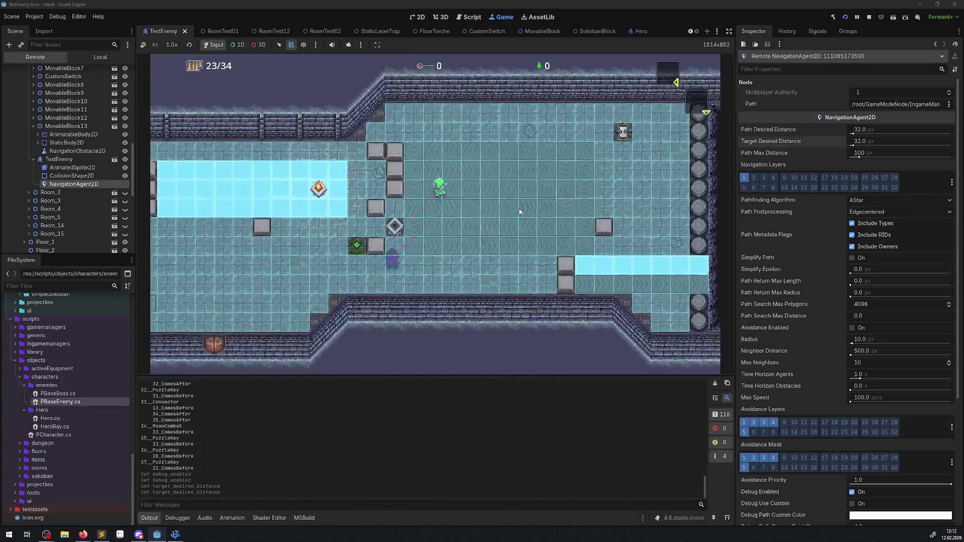
key(Right)
key(Up)
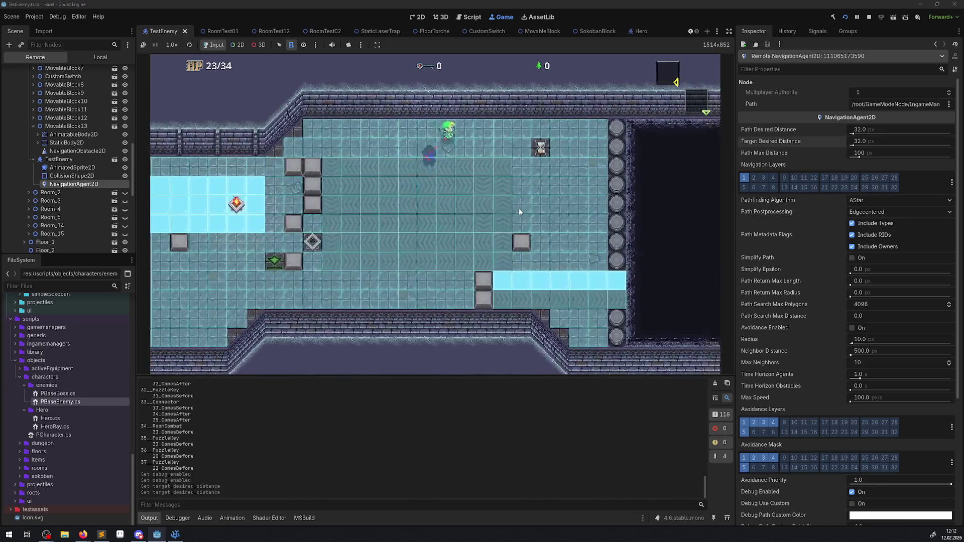
key(Right)
key(Down)
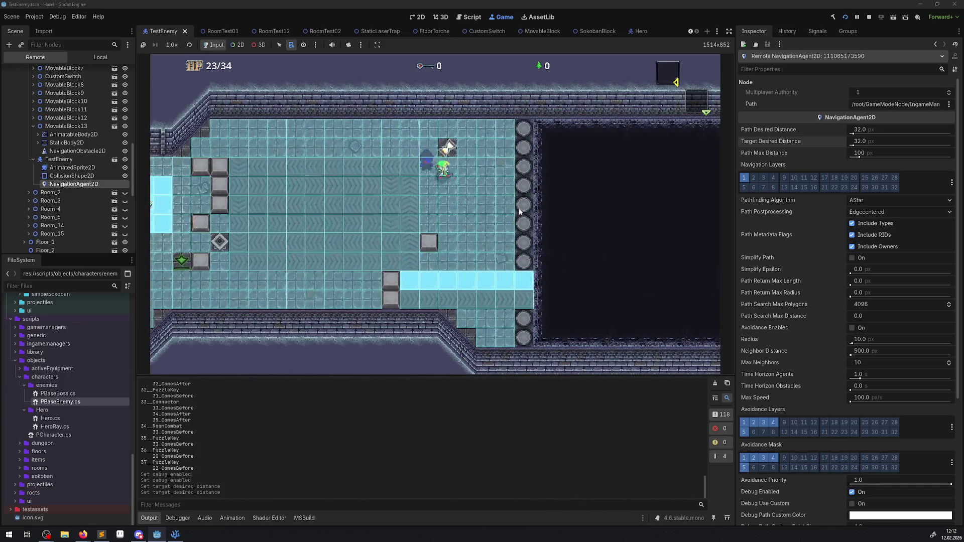
key(Right)
key(Down)
key(Right)
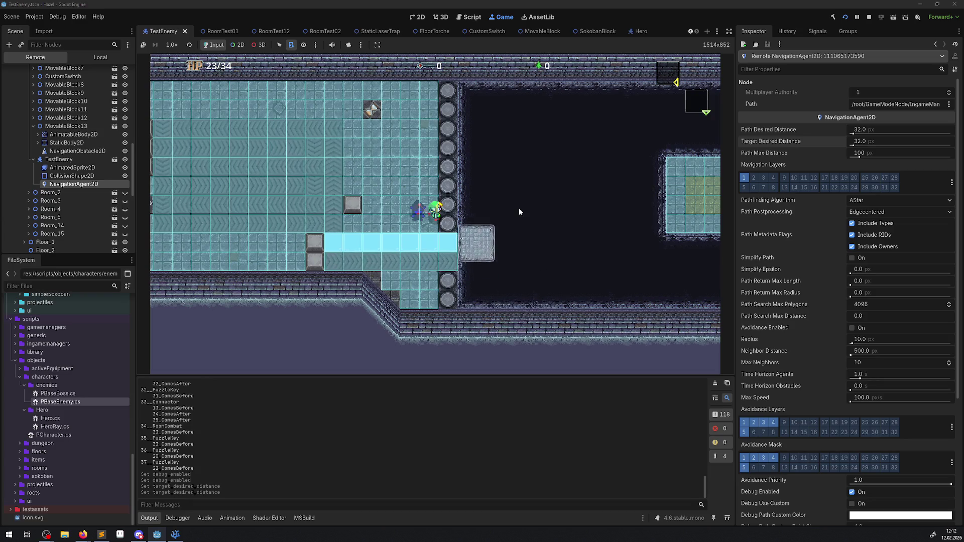
key(Right)
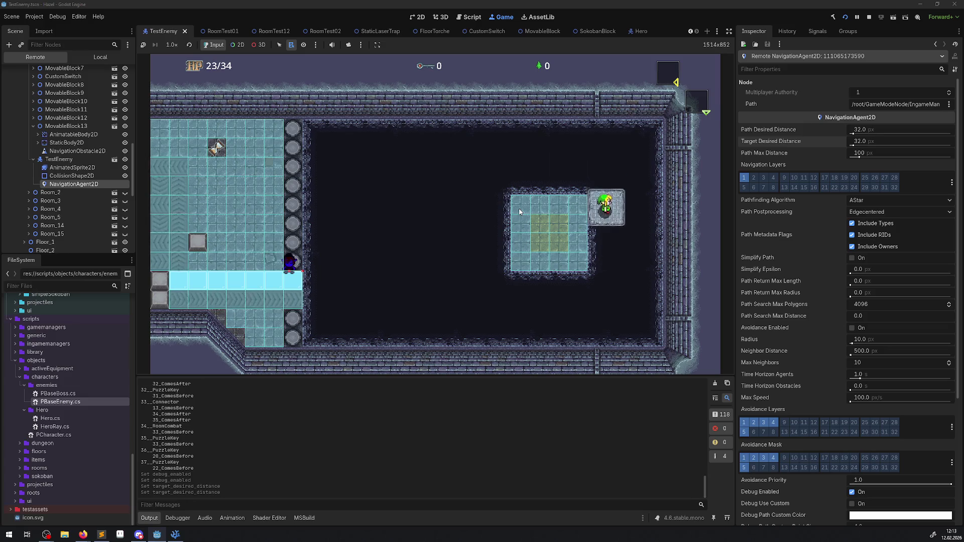
Lead the hero around the tiled test room with TestEnemy following, then stop the game.
key(Left)
key(Right)
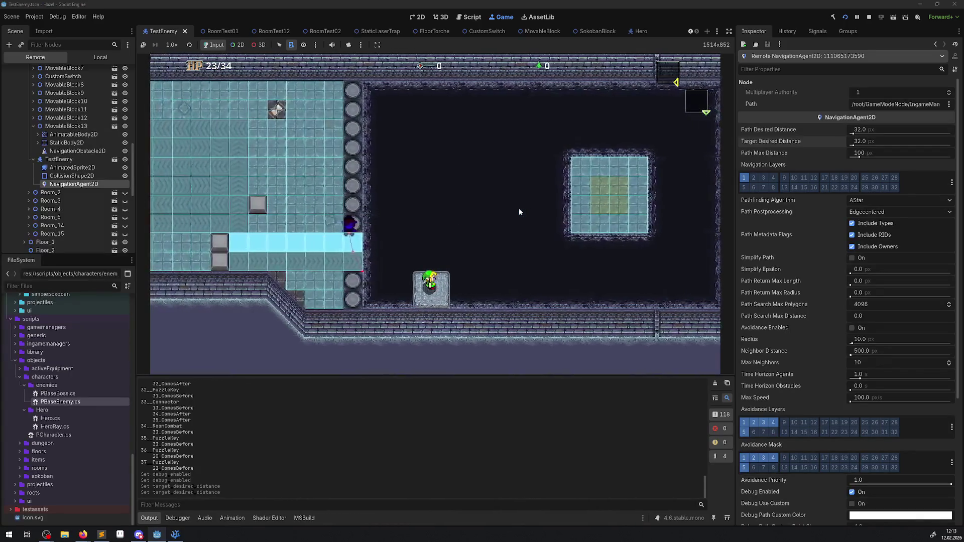
key(Left)
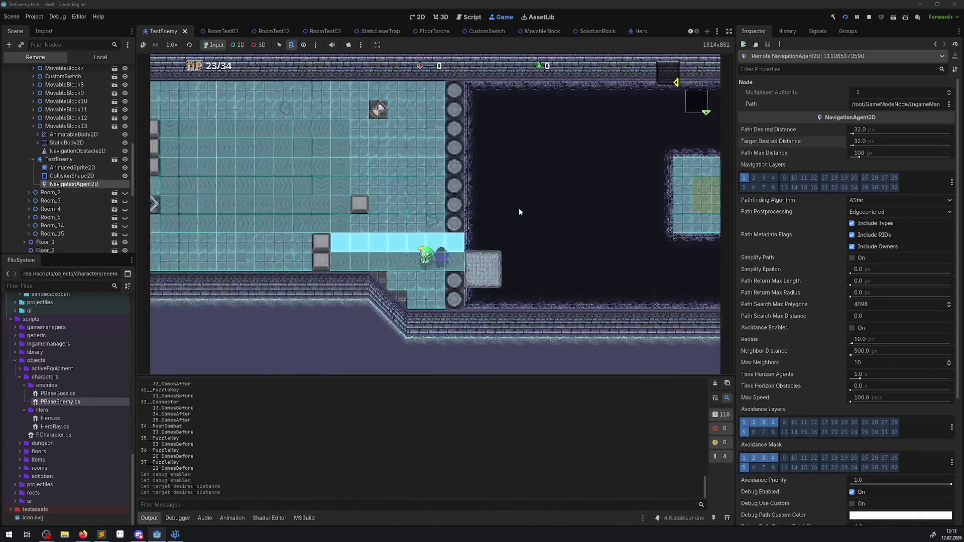
key(Up)
key(Left)
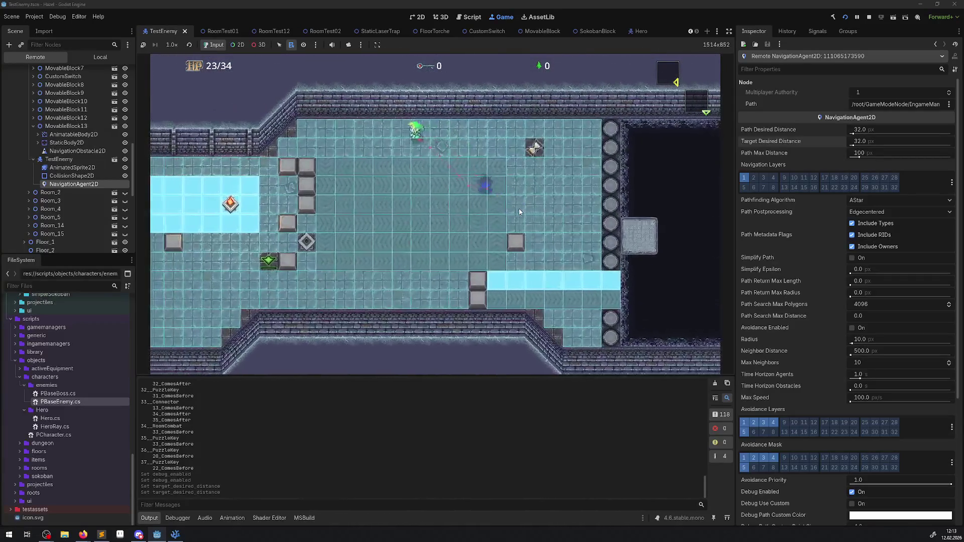
key(Left)
key(Down)
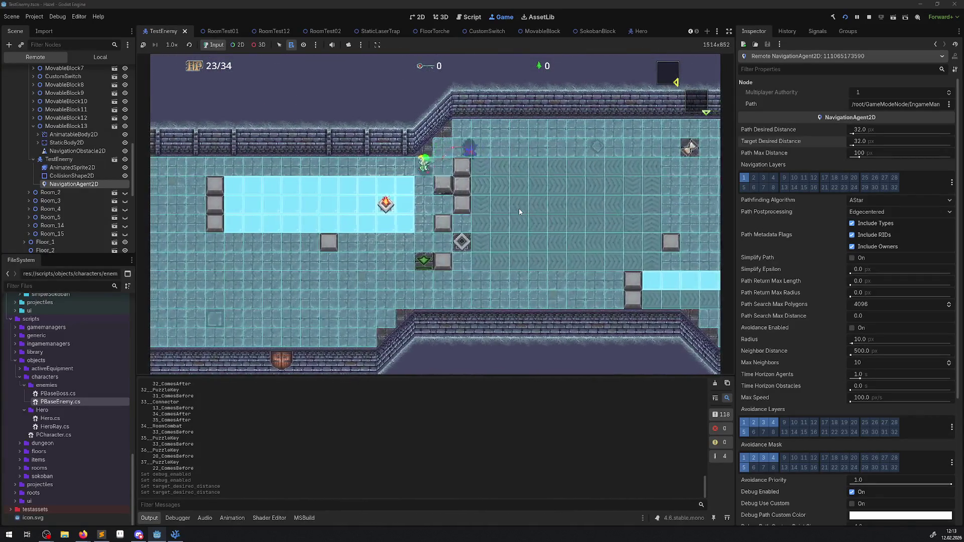
key(Left)
key(Down)
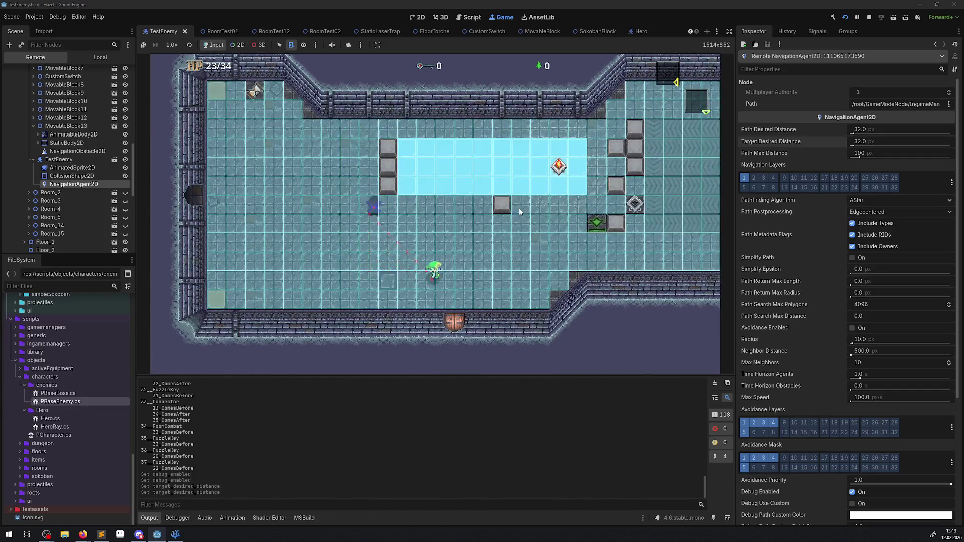
key(Up)
key(Right)
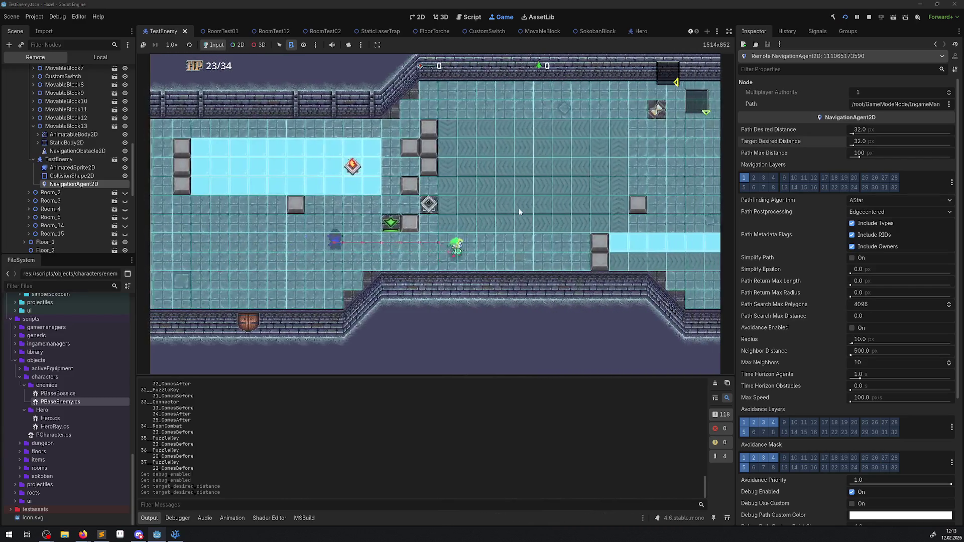
key(Right)
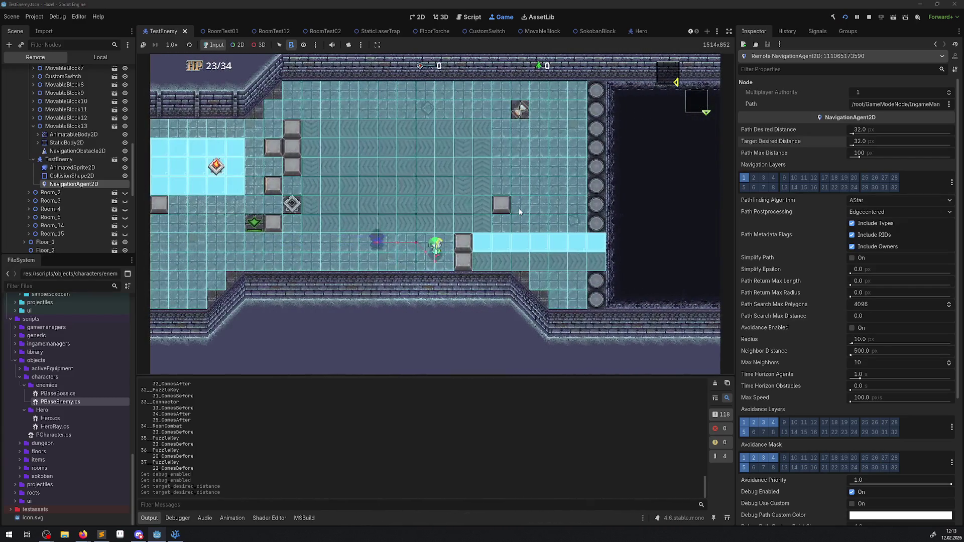
key(Up)
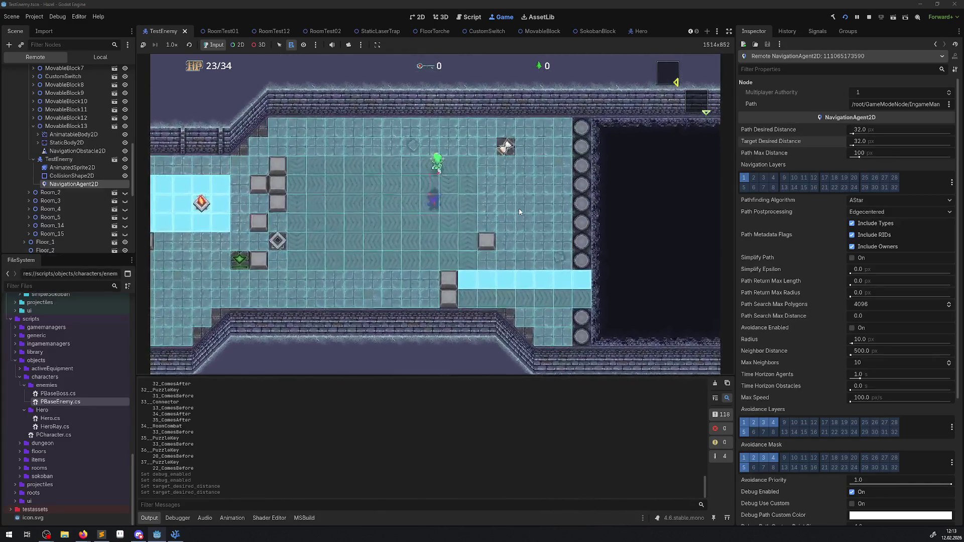
key(Left)
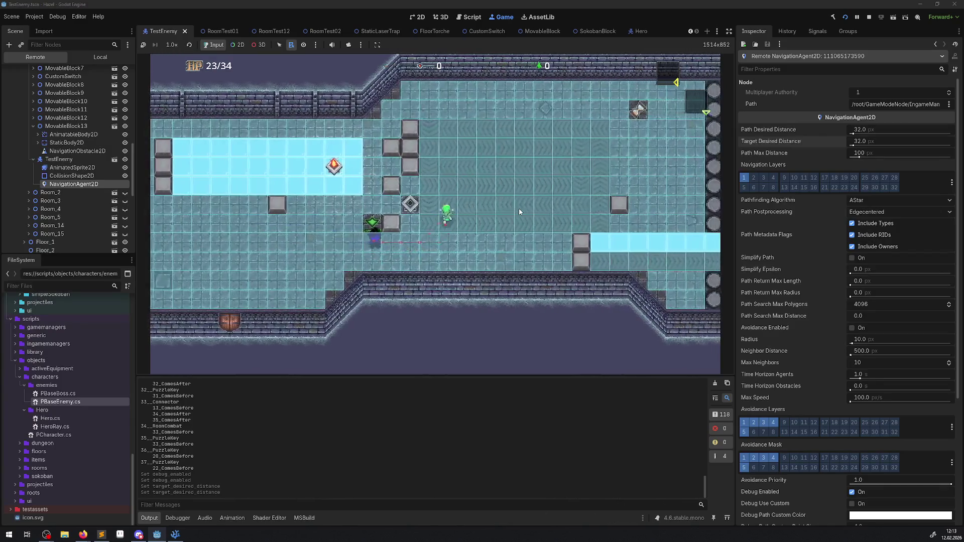
key(Up)
key(Left)
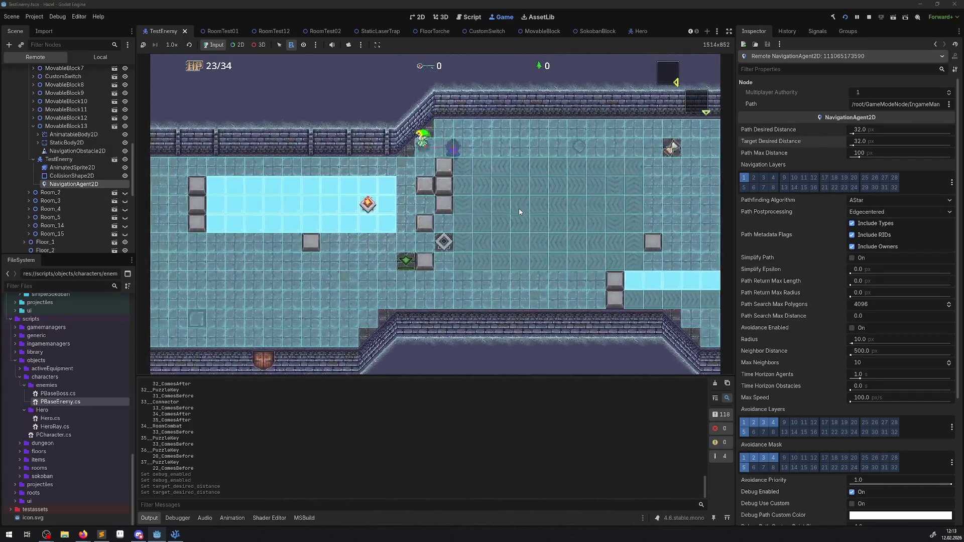
key(Down)
key(Left)
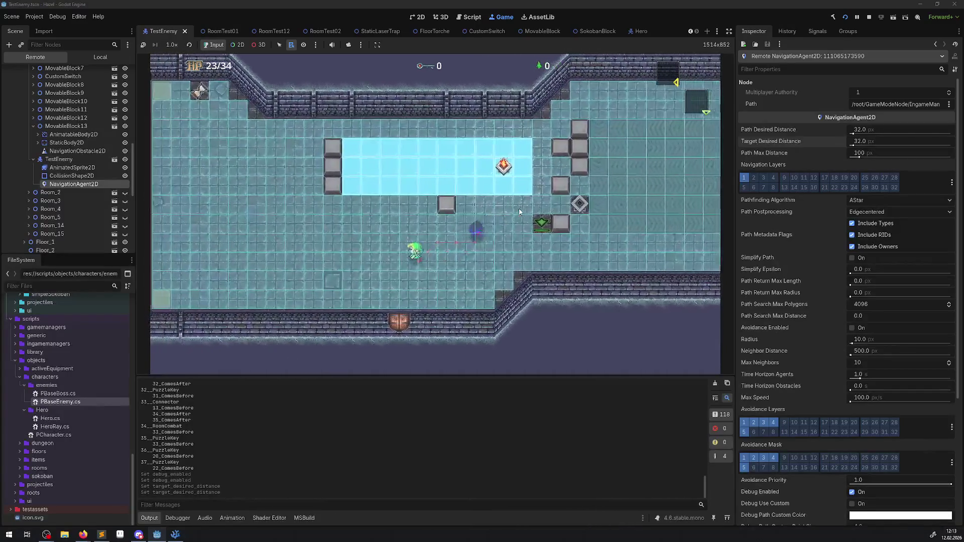
key(Left)
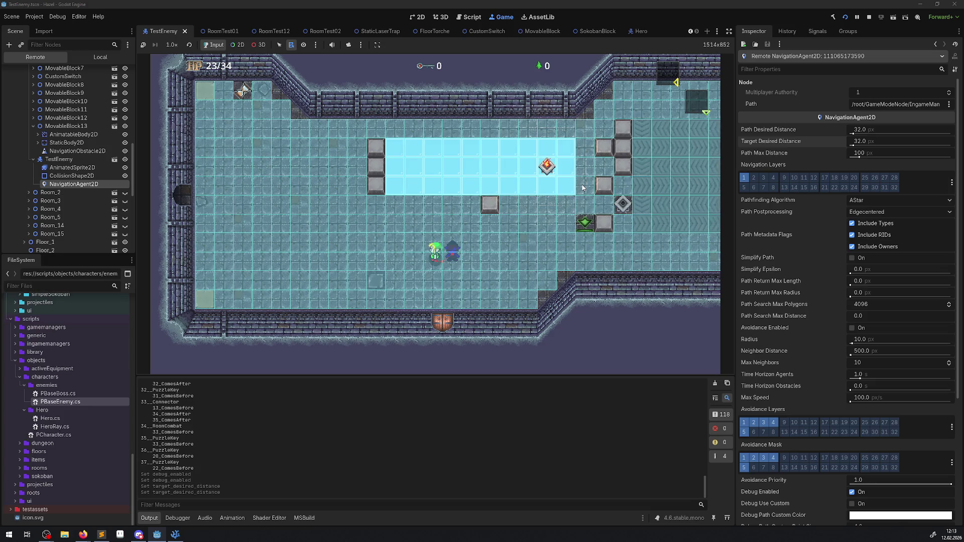
key(Left)
key(Up)
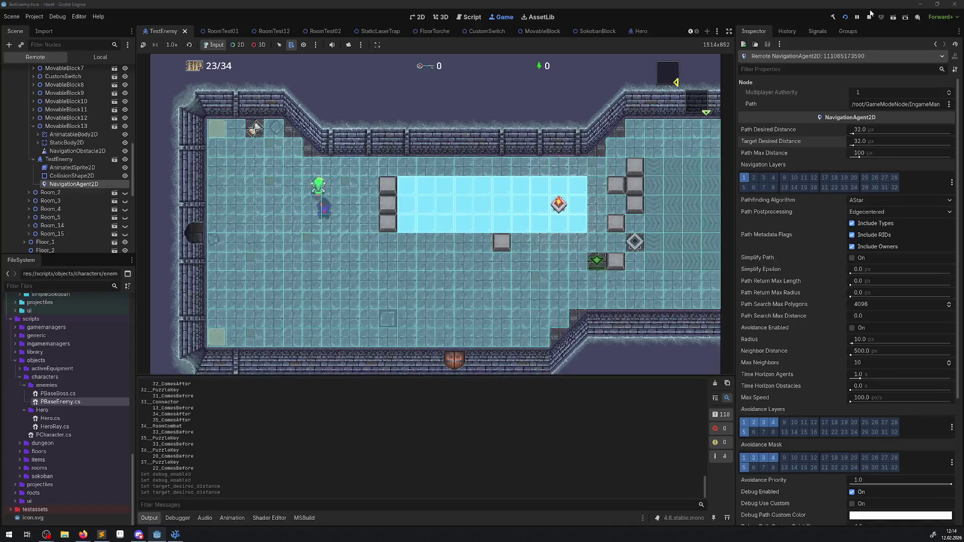
click(49, 11)
key(F8)
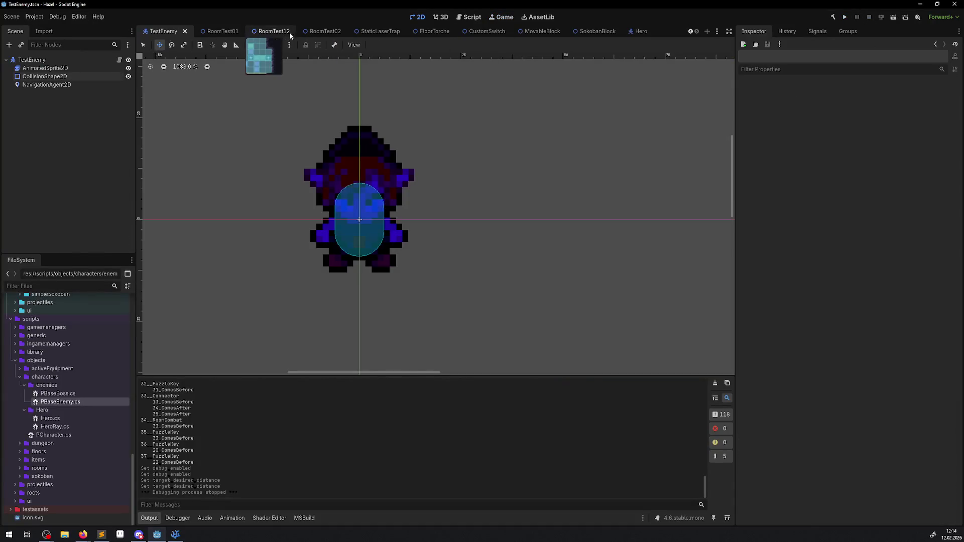
Set RoomTest02's TileMapLayer navigation Visibility Mode from Force Show to Default.
click(220, 31)
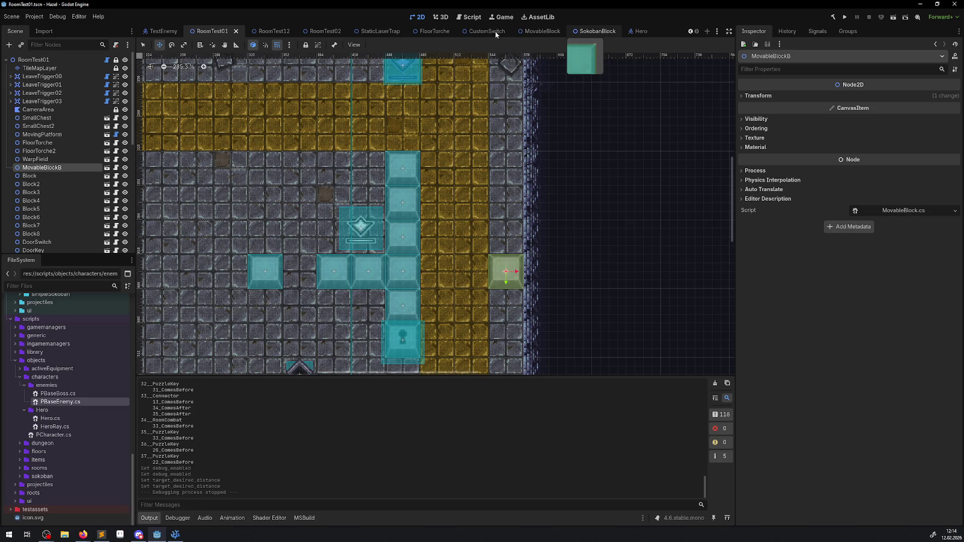
click(321, 32)
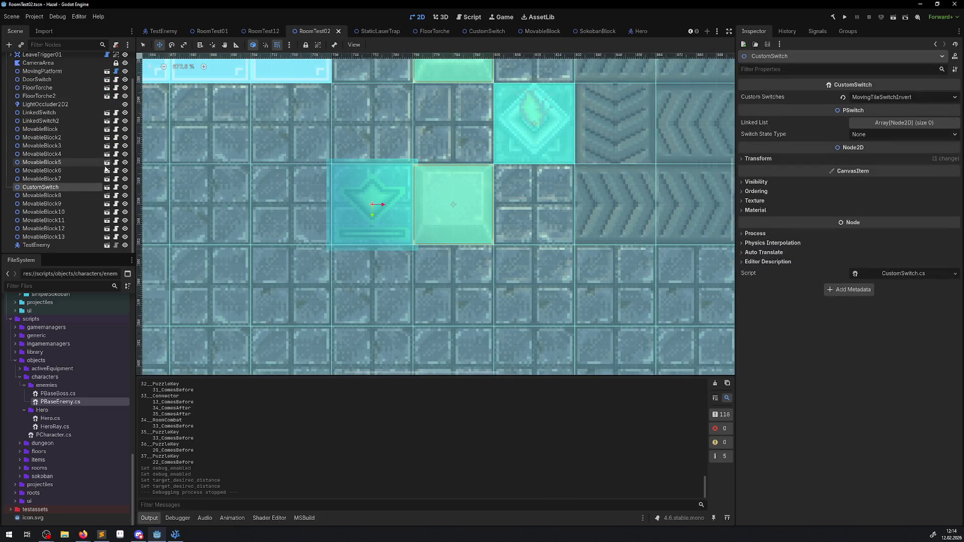
scroll(up, 3)
click(70, 69)
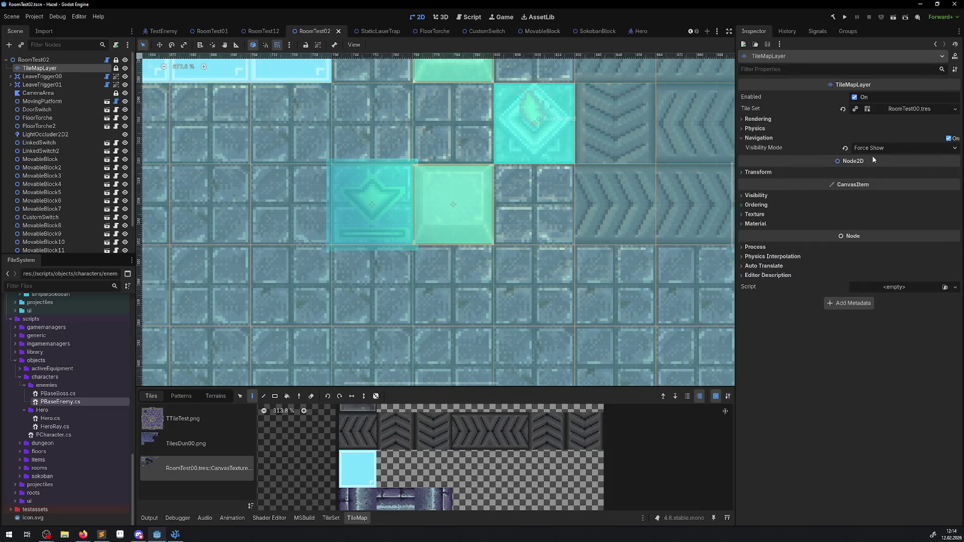
click(872, 149)
click(874, 159)
Save and launch the game, then walk the hero through the east door beside the enemy.
key(F5)
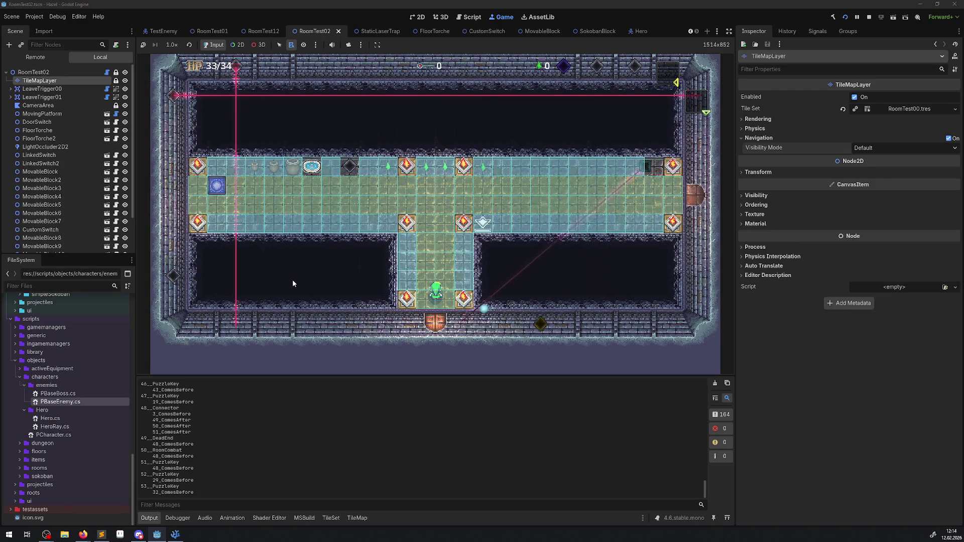
key(Up)
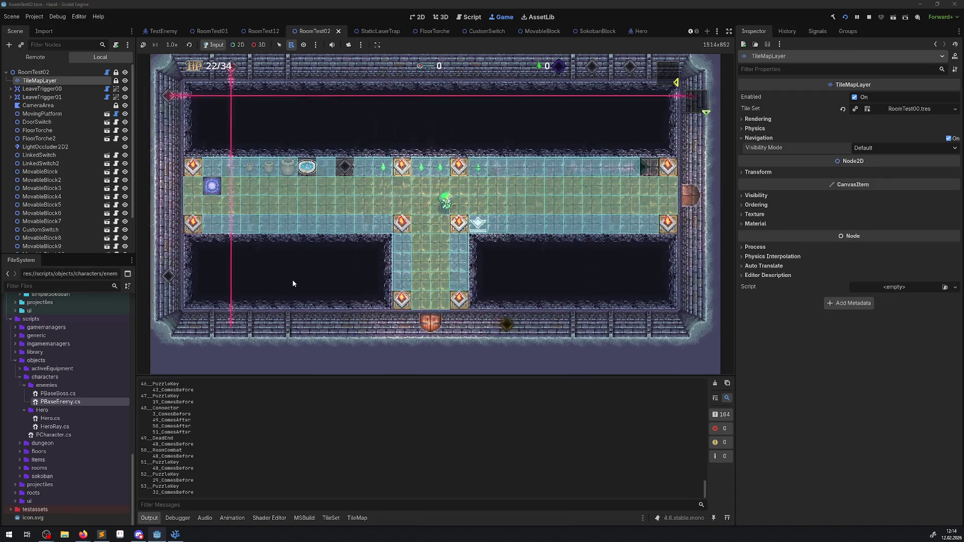
key(Right)
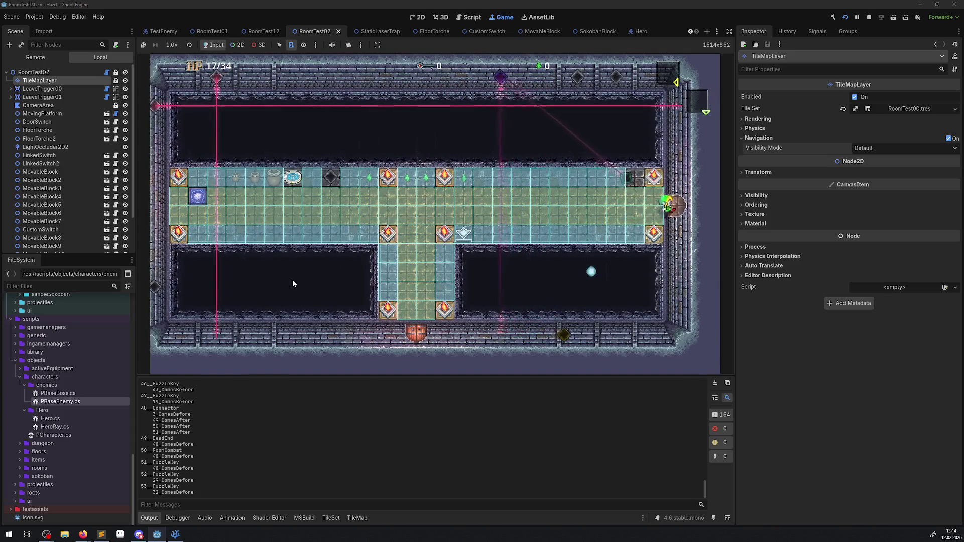
key(Right)
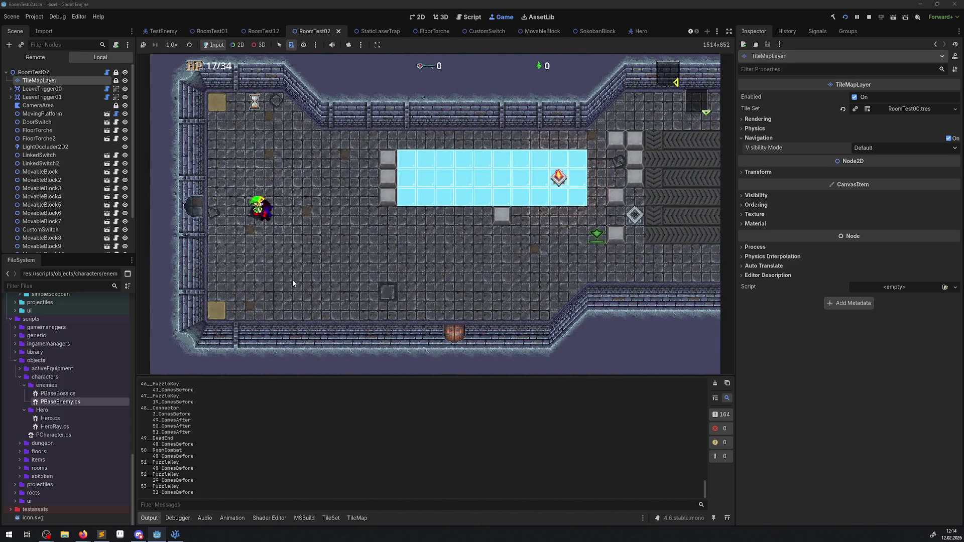
key(Down)
key(Down)
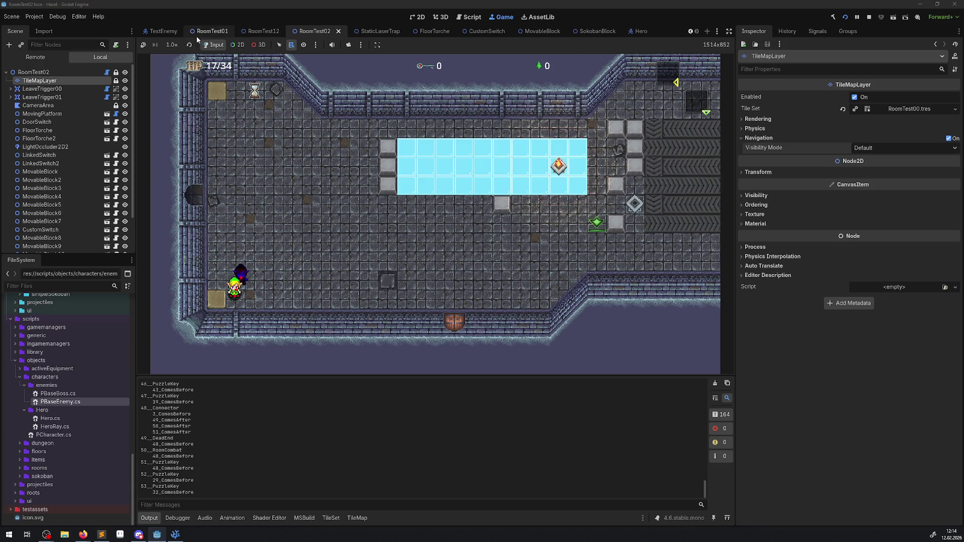
click(165, 35)
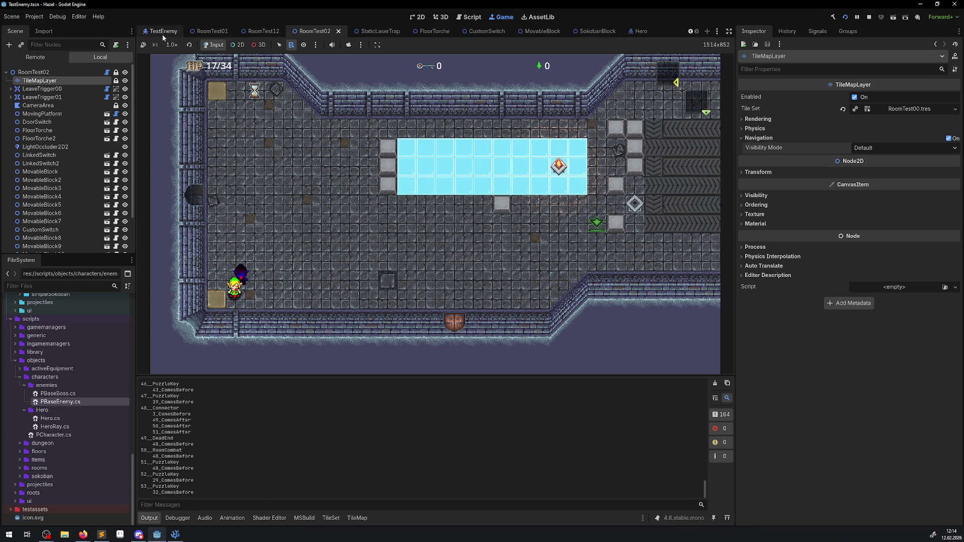
Check the NavigationAgent2D values in the saved TestEnemy scene in the 2D editor.
click(100, 97)
click(240, 162)
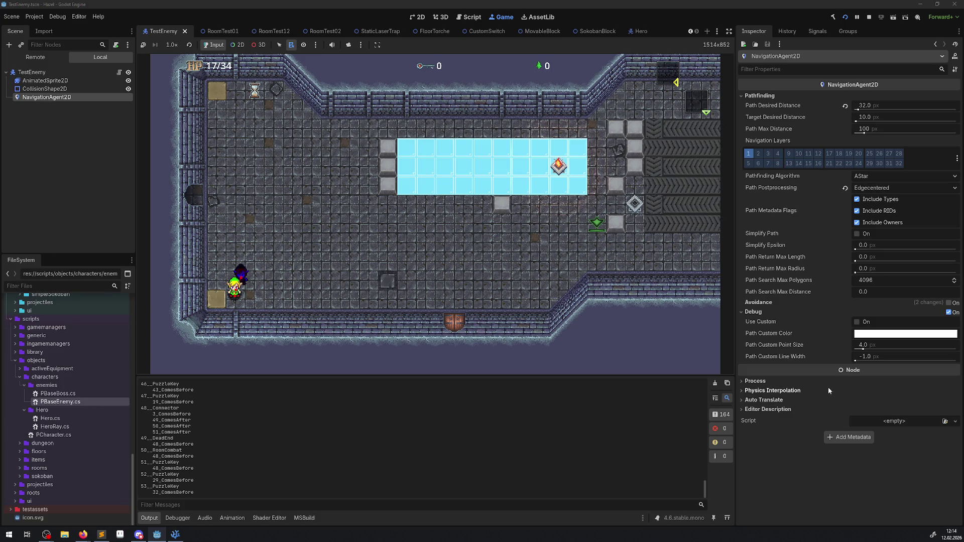
click(27, 73)
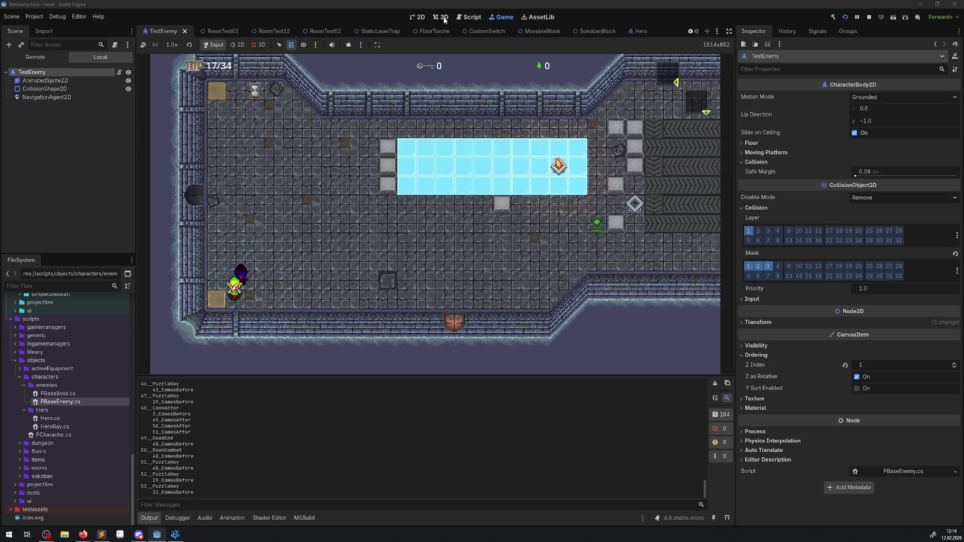
click(416, 18)
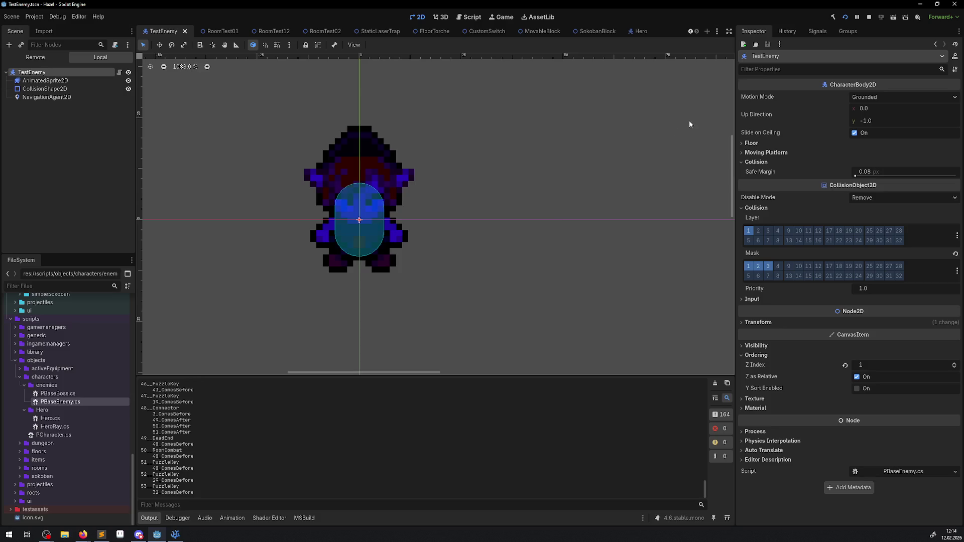
Inspect the running enemy's live NavigationAgent2D in the Remote tree, then stop the game.
click(504, 17)
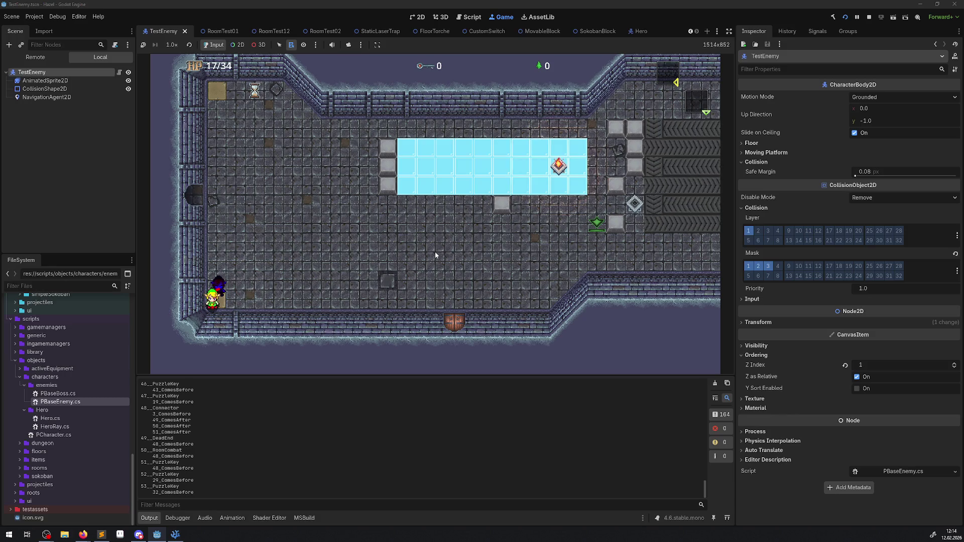
click(46, 97)
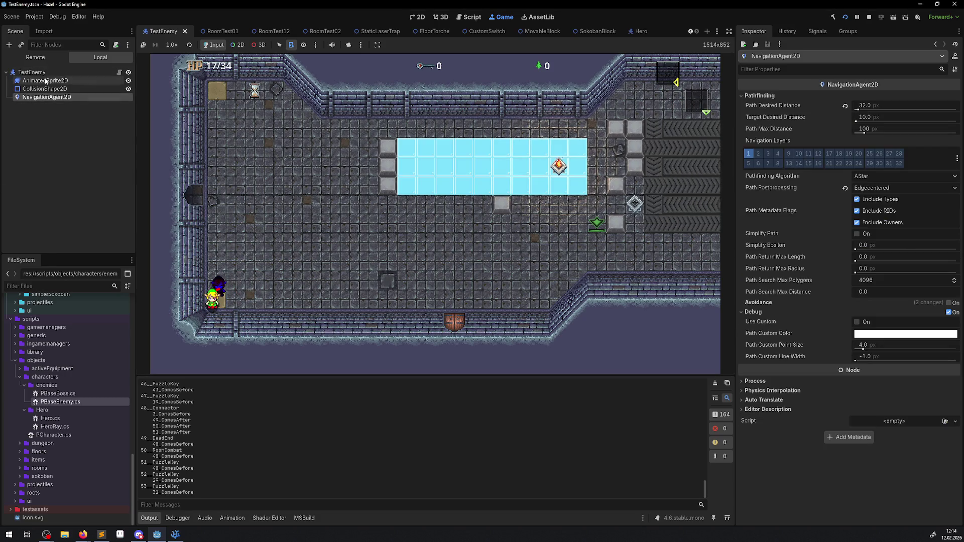
click(45, 59)
click(72, 159)
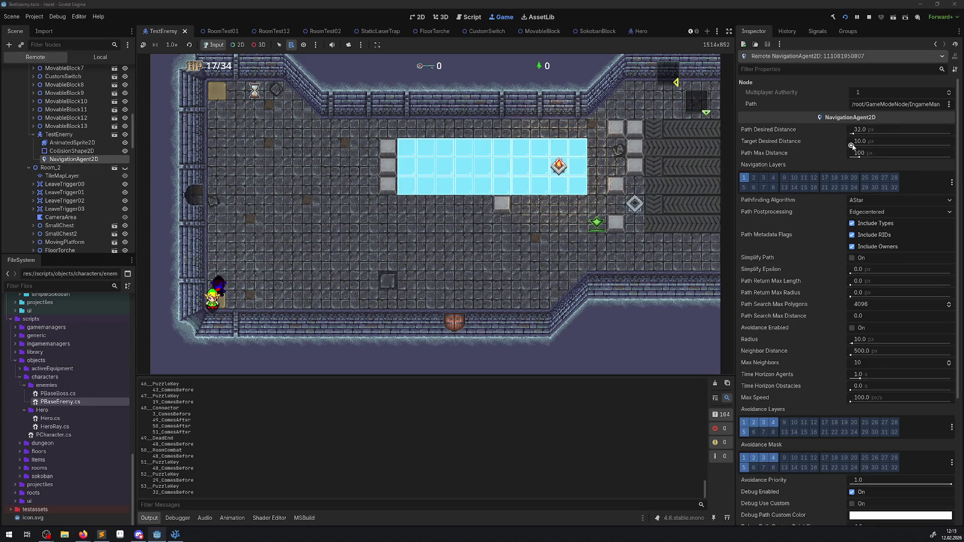
click(868, 18)
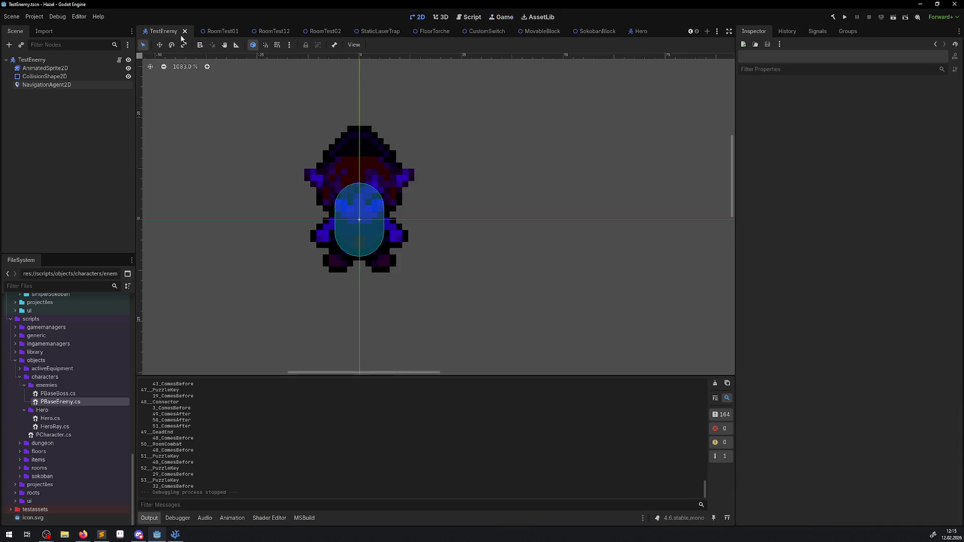
Set Target Desired Distance to 32 px, save, reset Path Desired Distance to 20 px, and run.
click(47, 85)
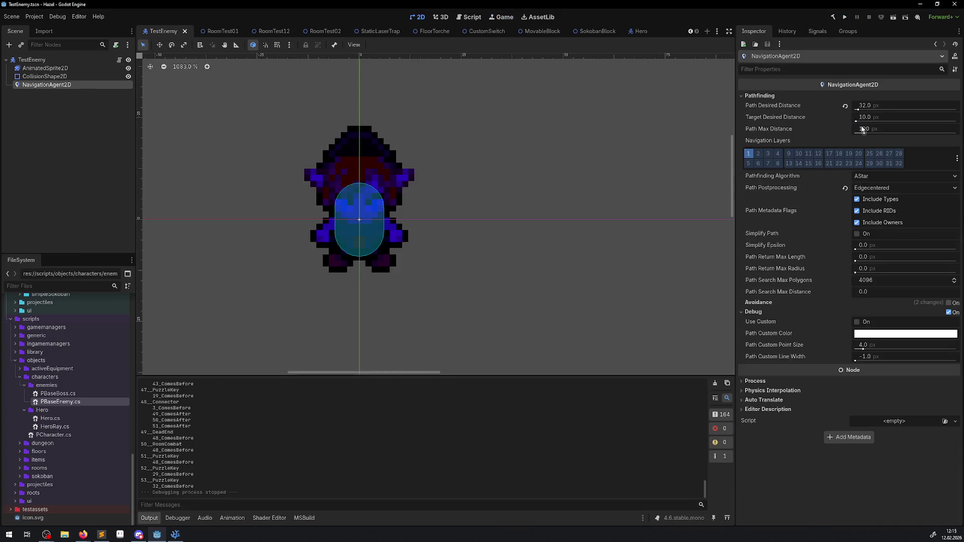
key(Return)
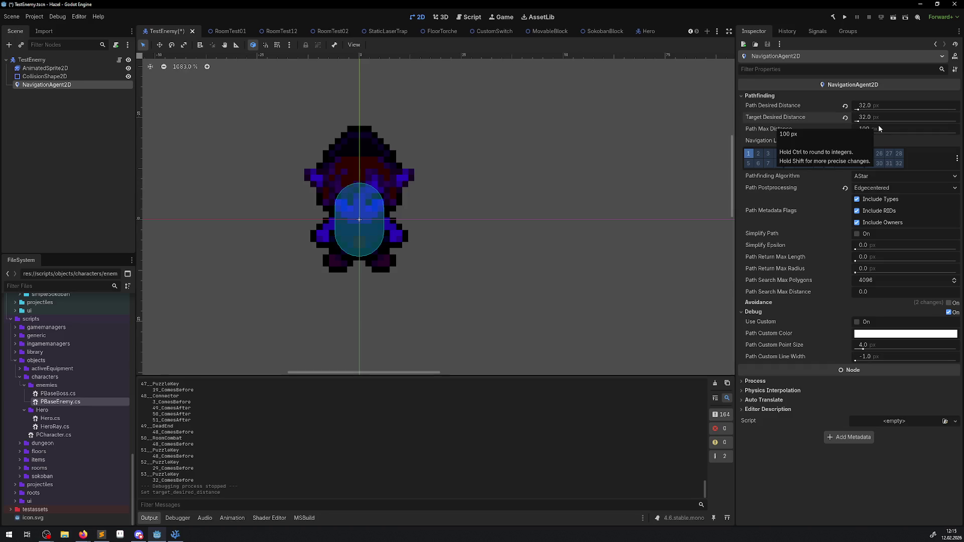
key(ctrl+s)
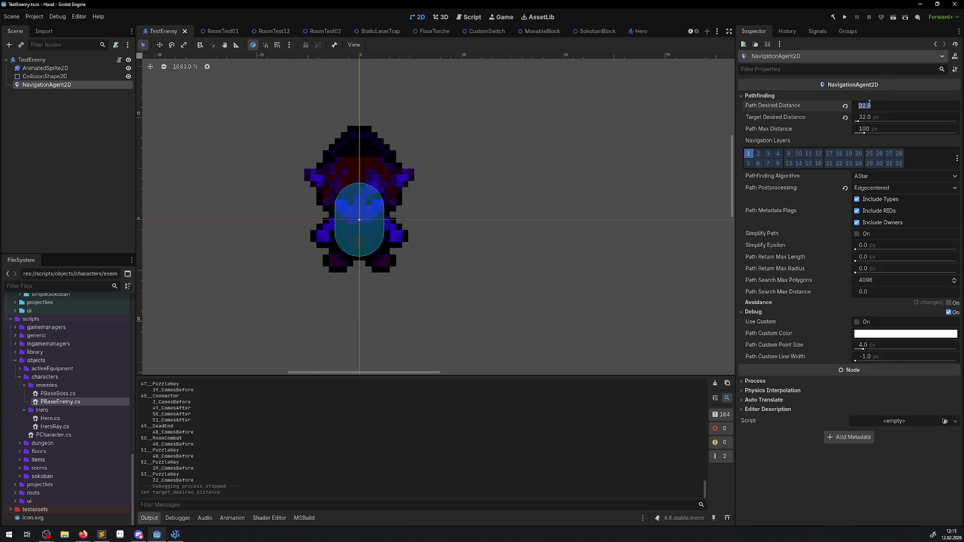
click(845, 105)
click(845, 17)
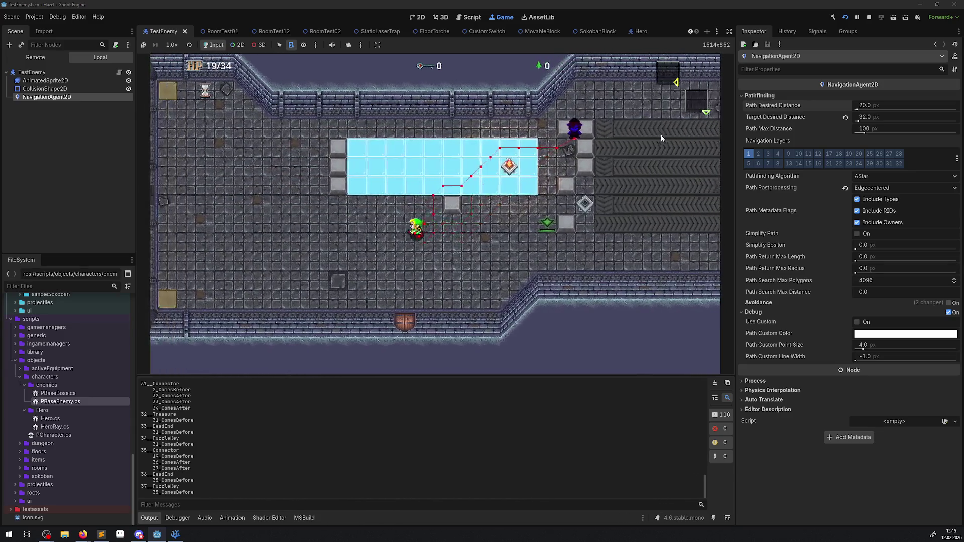
Select the live TestEnemy NavigationAgent2D in the Remote scene tree while walking the hero left.
click(33, 57)
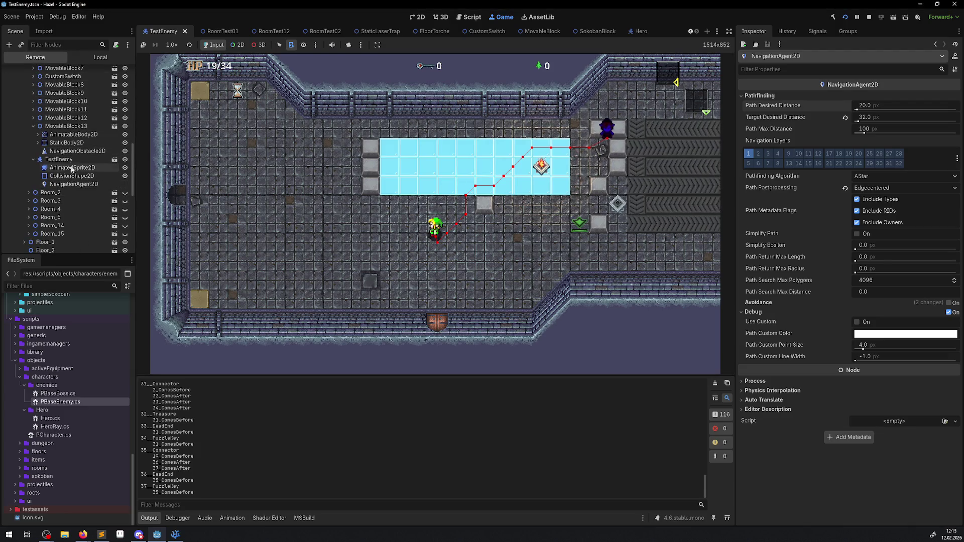
click(73, 185)
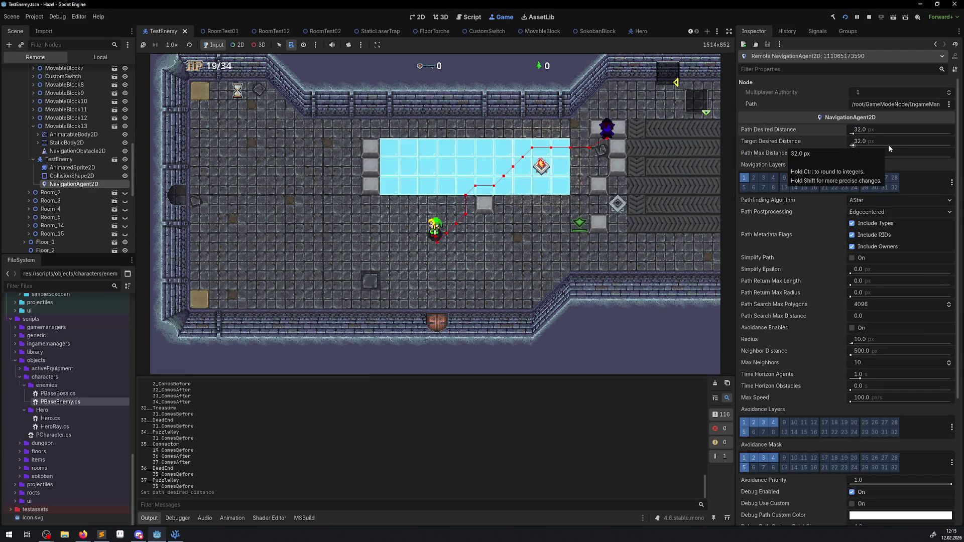
click(576, 271)
key(Left)
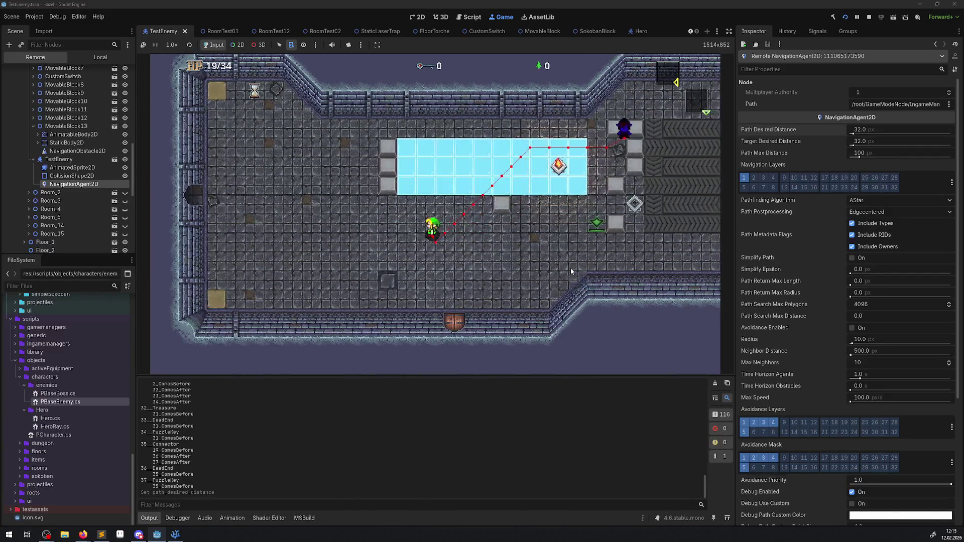
Set the live agent's Path Desired Distance to 256 px.
click(855, 131)
click(695, 198)
key(Left)
key(Right)
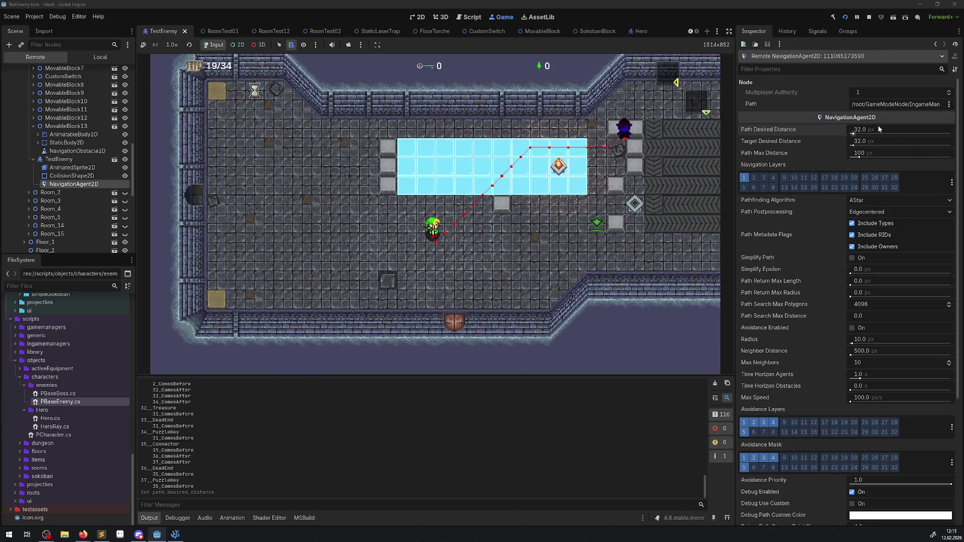
click(859, 132)
text(25)
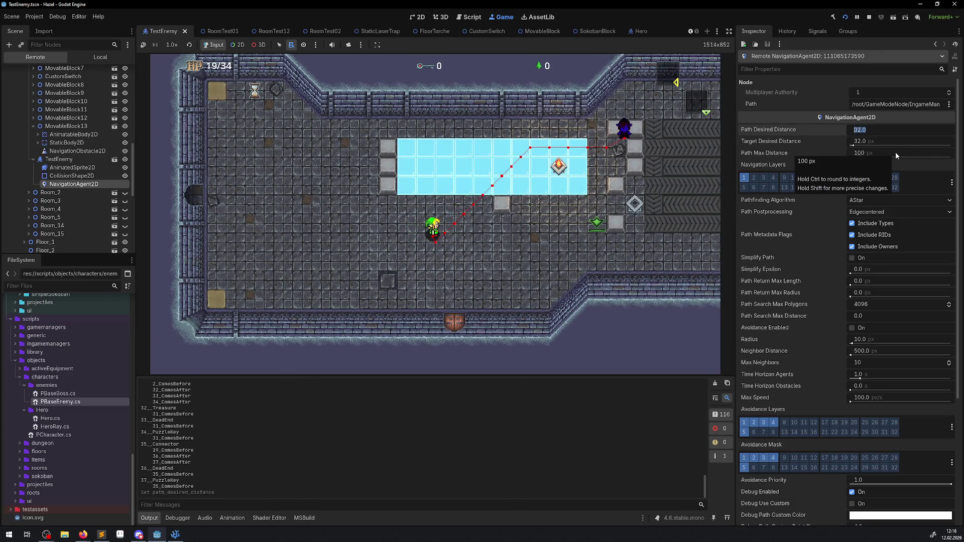
text(6)
key(Return)
Walk the hero around the ice block so the enemy follows with the 256 px path distance.
click(563, 191)
key(Right)
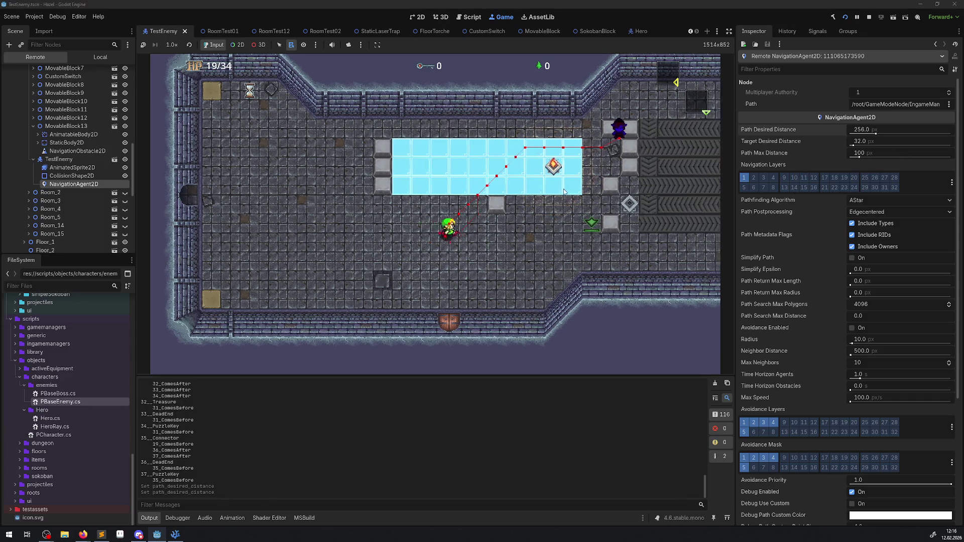
key(Right)
key(Up)
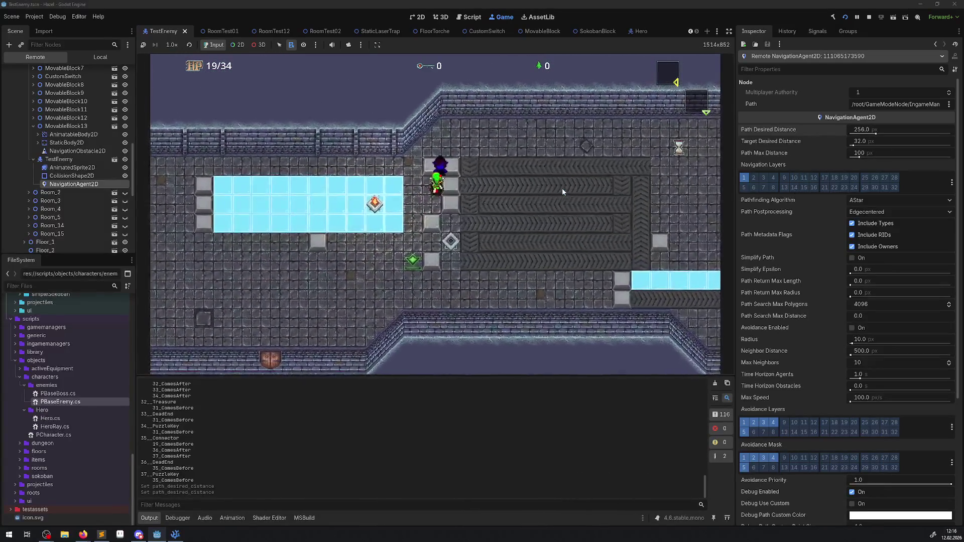
key(Down)
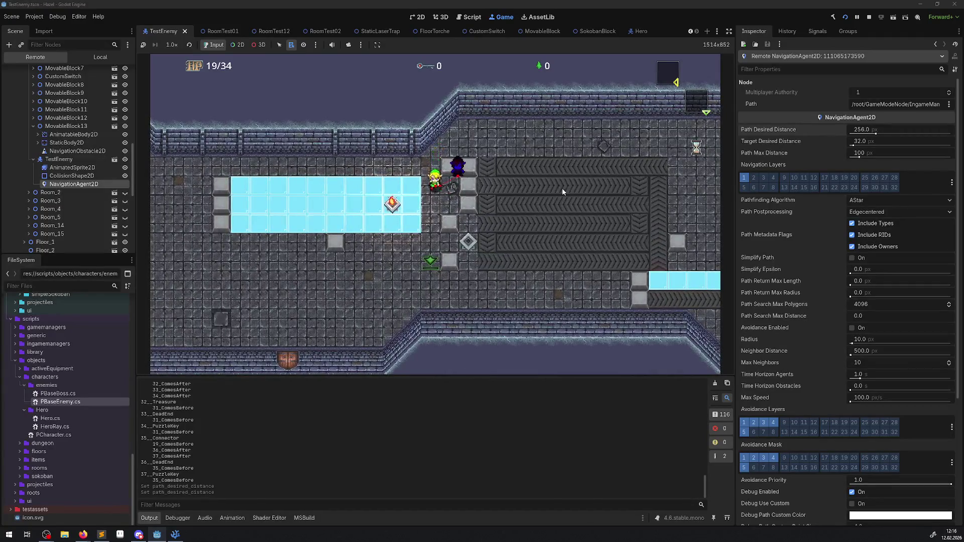
key(Right)
key(Down)
key(Left)
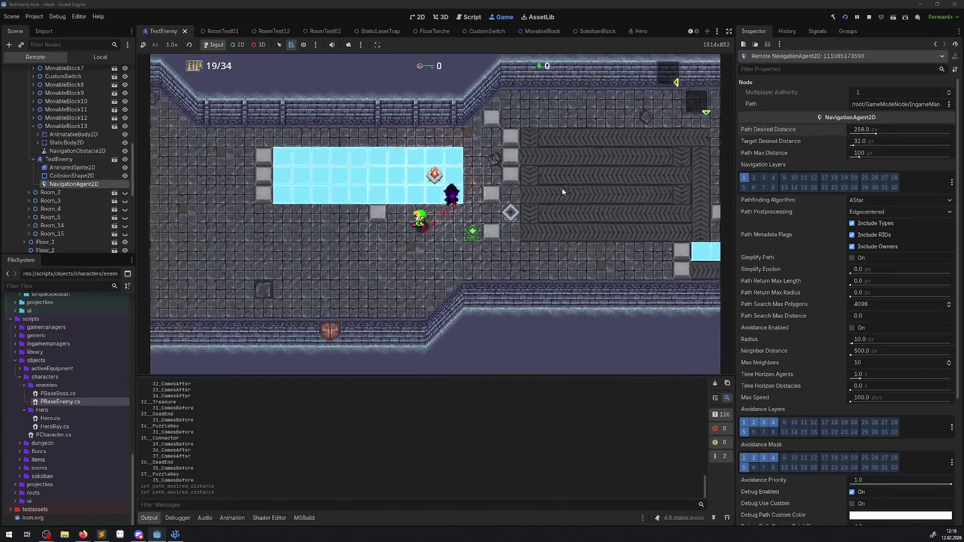
key(Left)
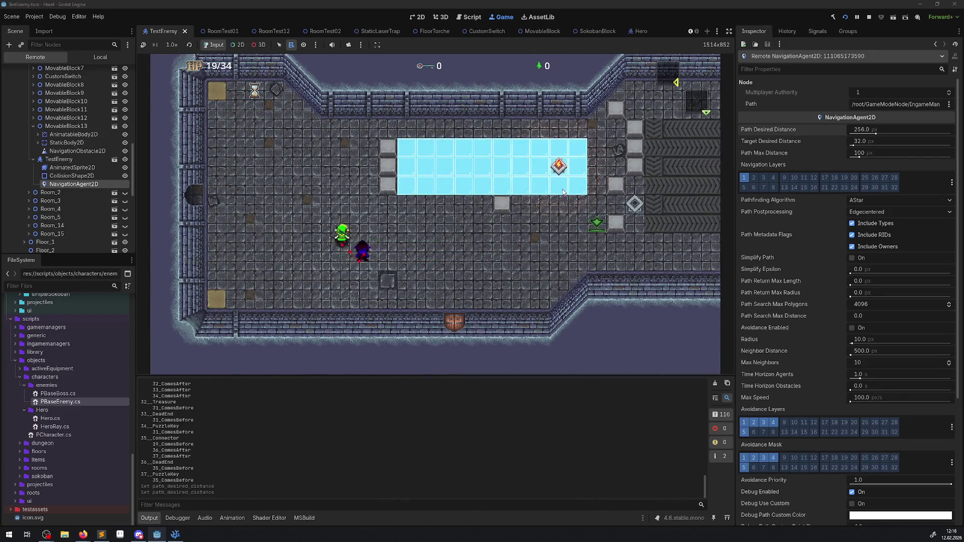
key(Right)
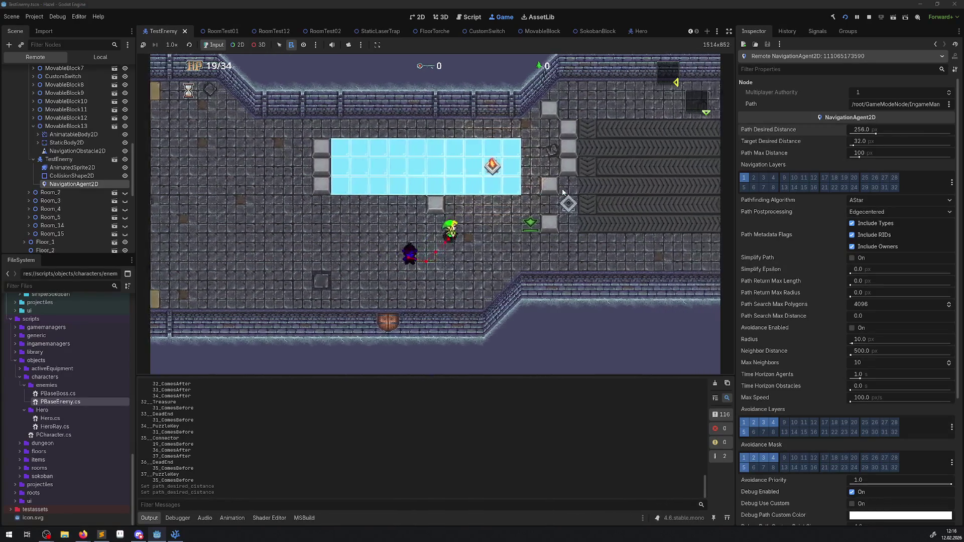
key(Down)
key(Right)
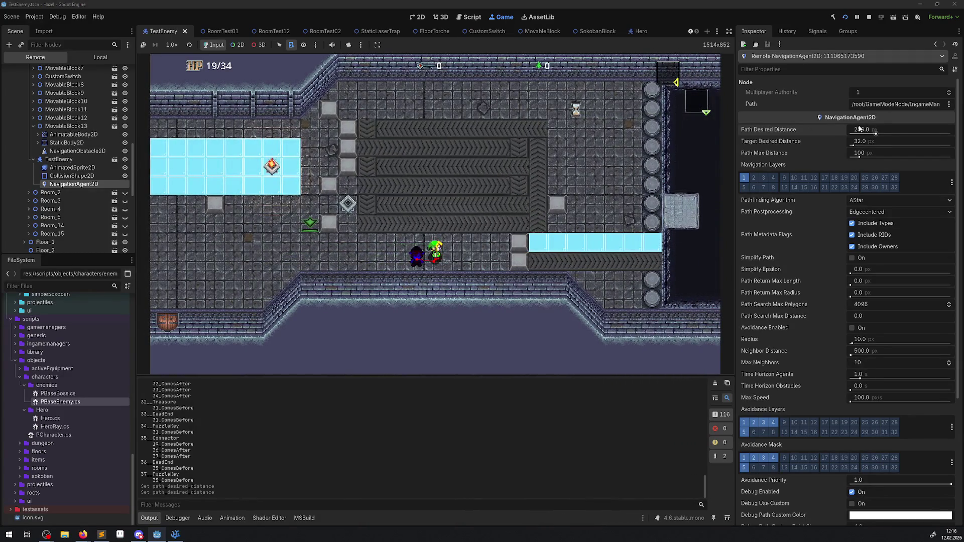
Change the live Path Desired Distance to 32 px, matching Target Desired Distance.
drag(860, 128, 849, 129)
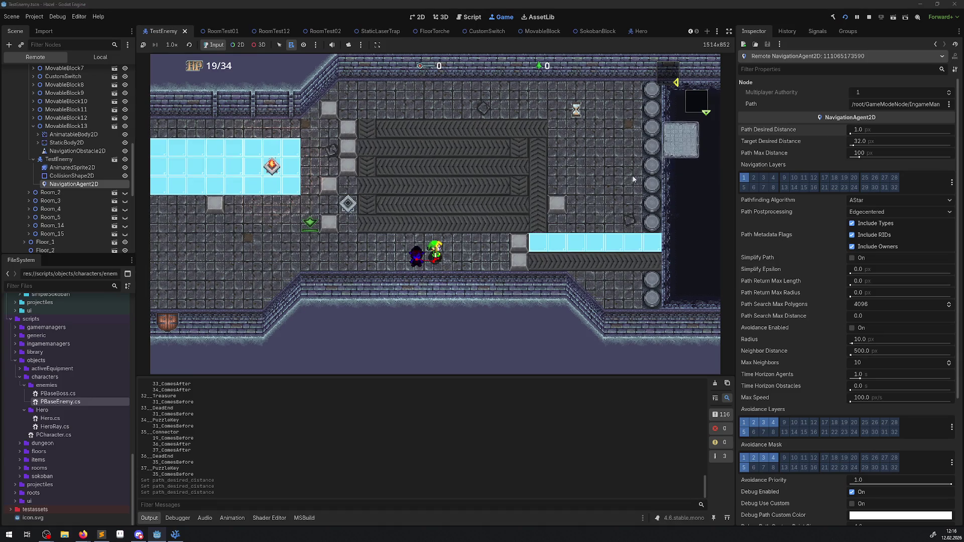
key(Left)
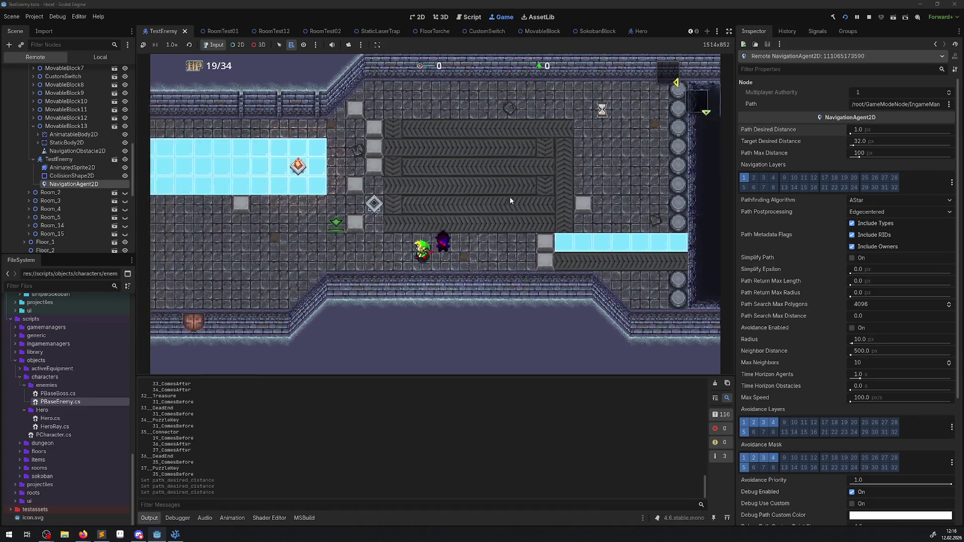
key(Left)
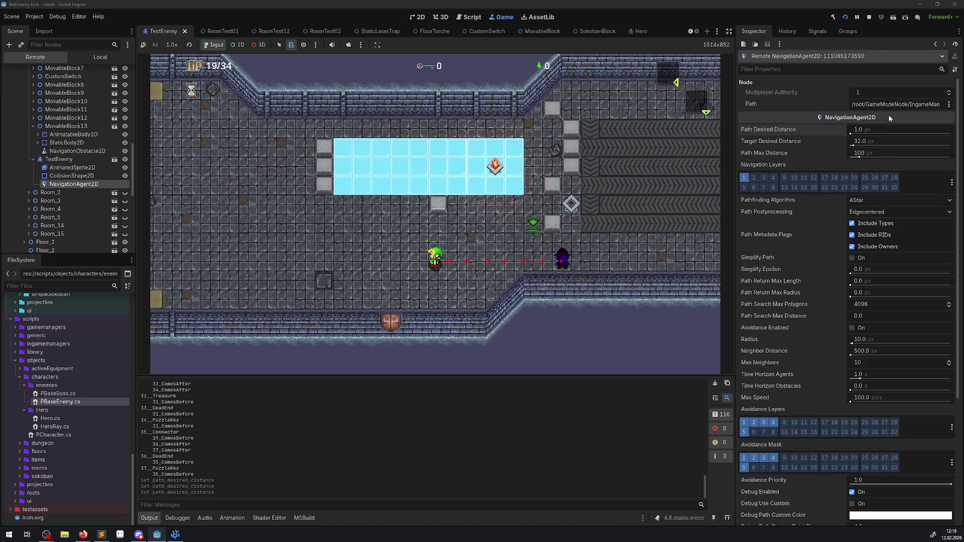
click(859, 129)
text(2)
key(Return)
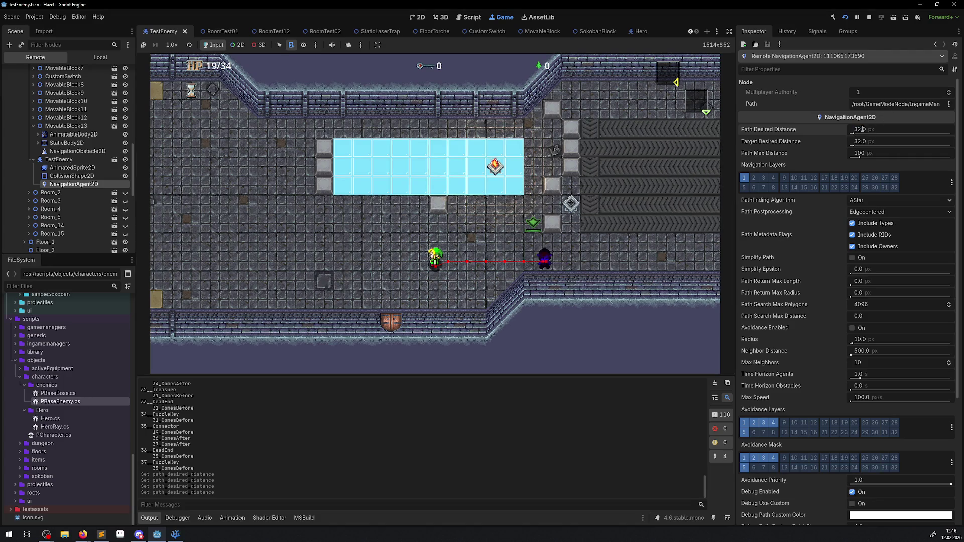
Walk the hero left, up, right and along the top row while the enemy follows.
click(574, 246)
key(a)
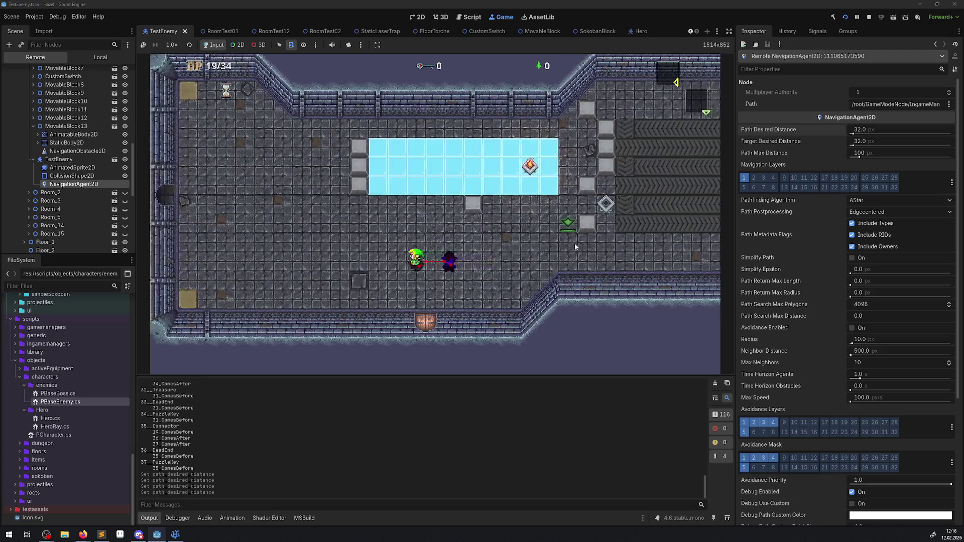
key(w)
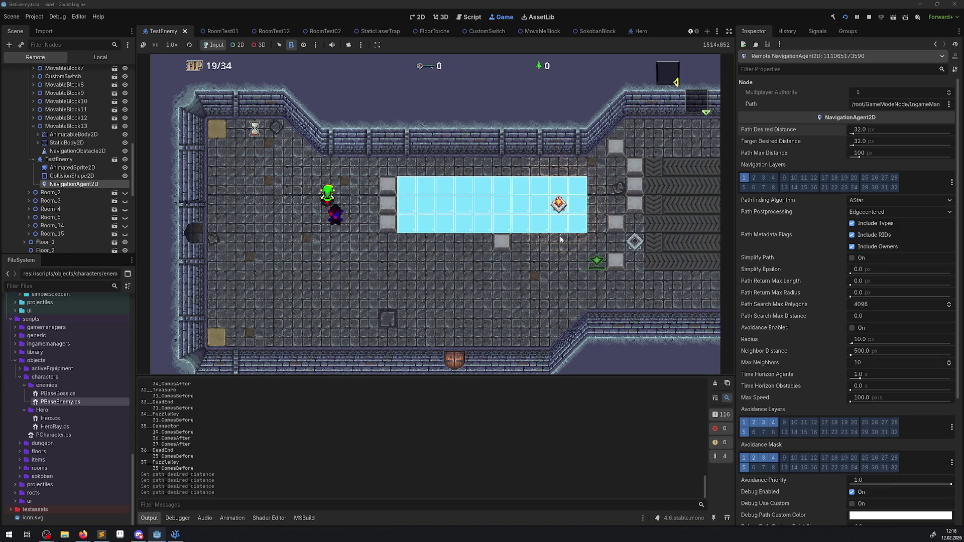
key(s)
key(d)
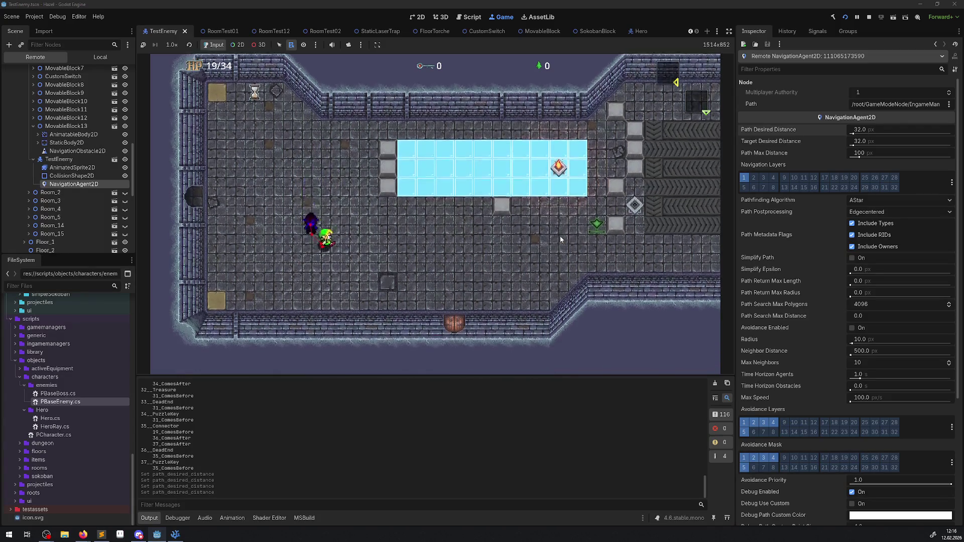
key(d)
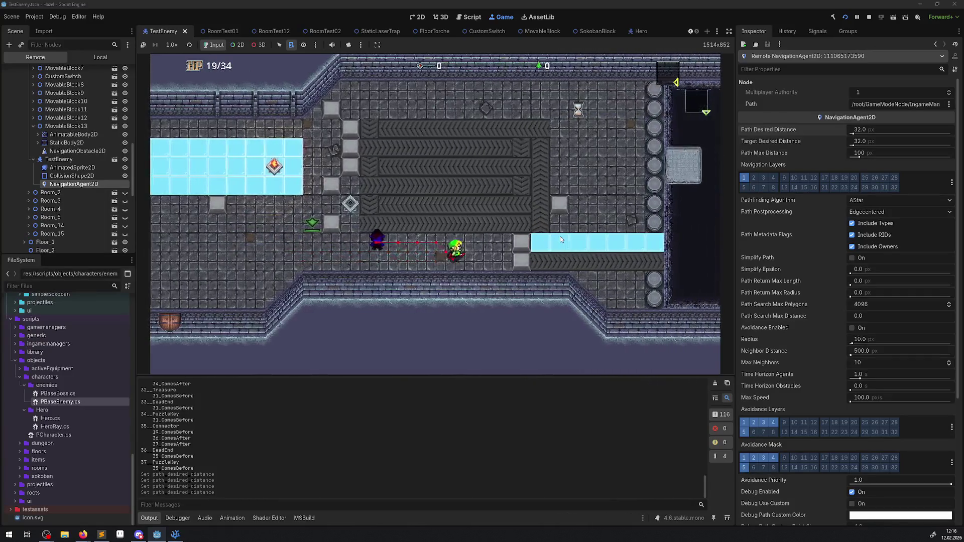
key(w)
key(a)
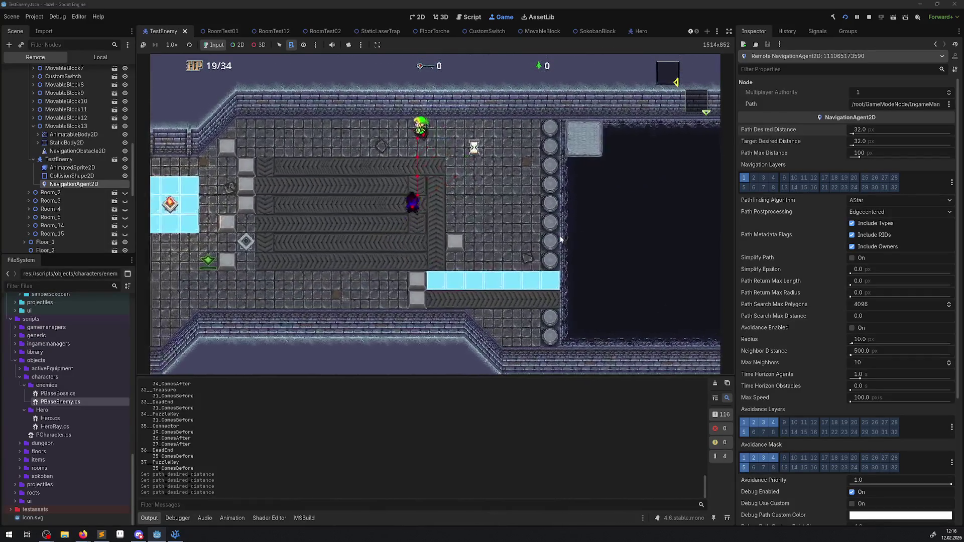
key(s)
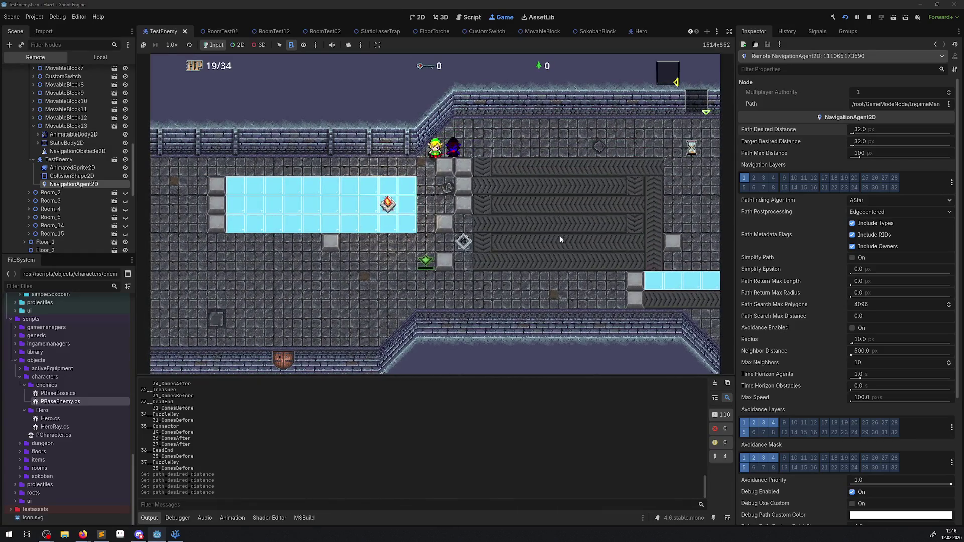
key(s)
key(a)
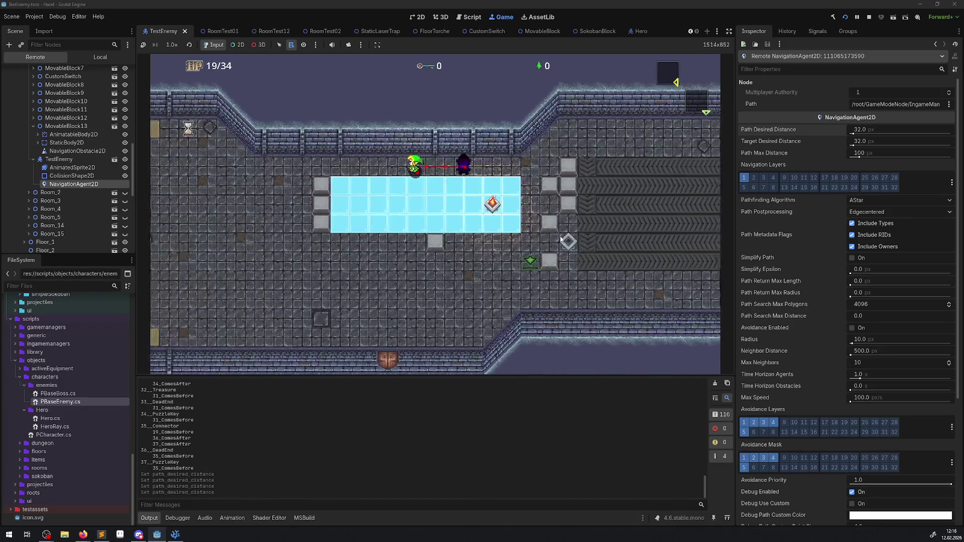
key(s)
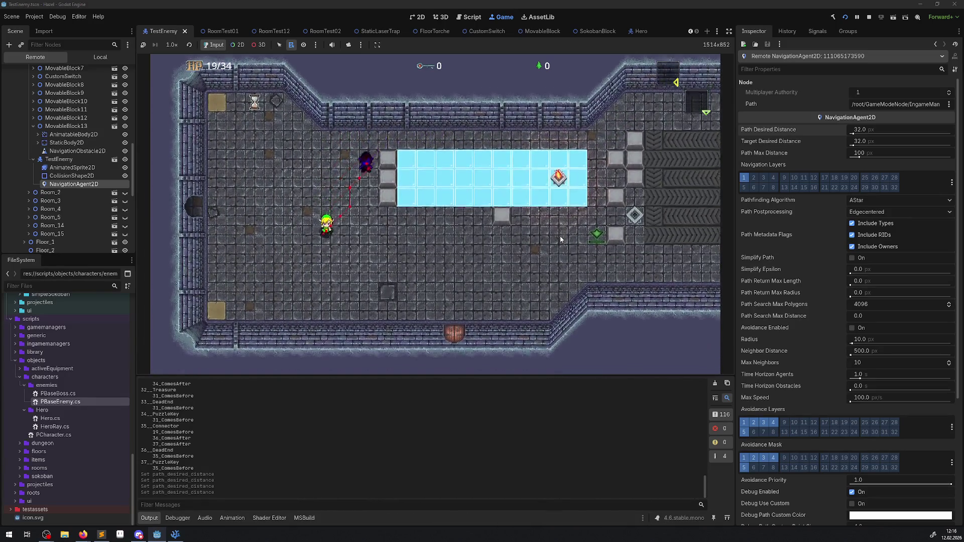
Lead the hero through the corridor and conveyor area to lure the enemy, then stop the game.
key(d)
key(d)
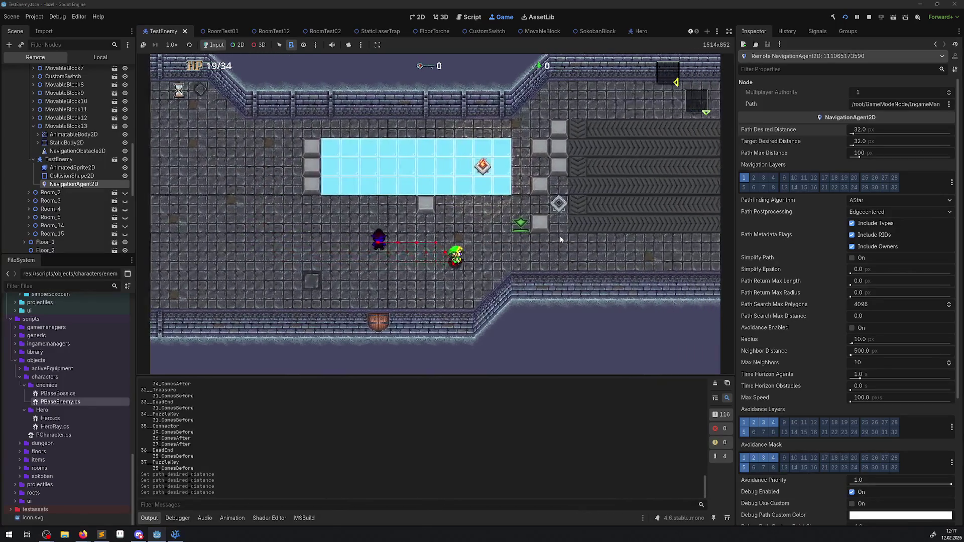
key(d)
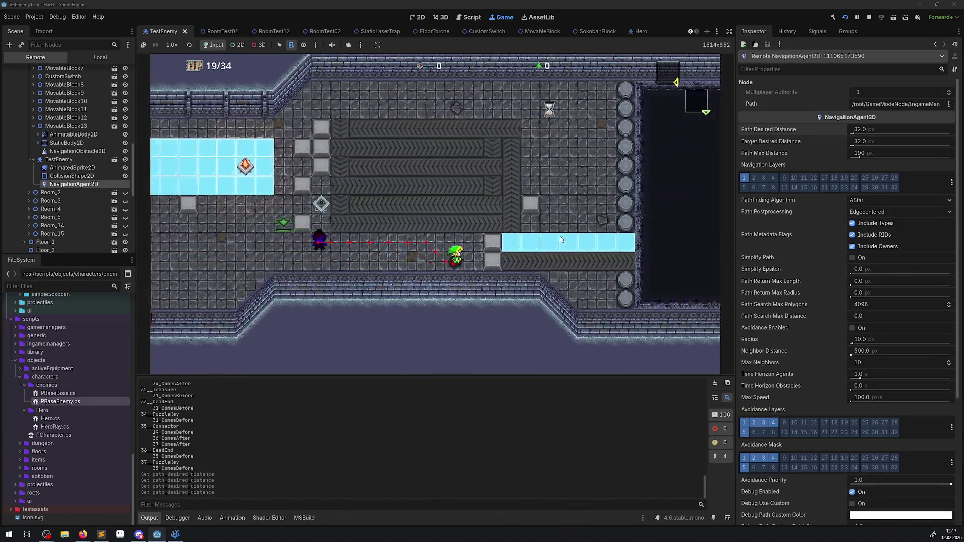
key(w)
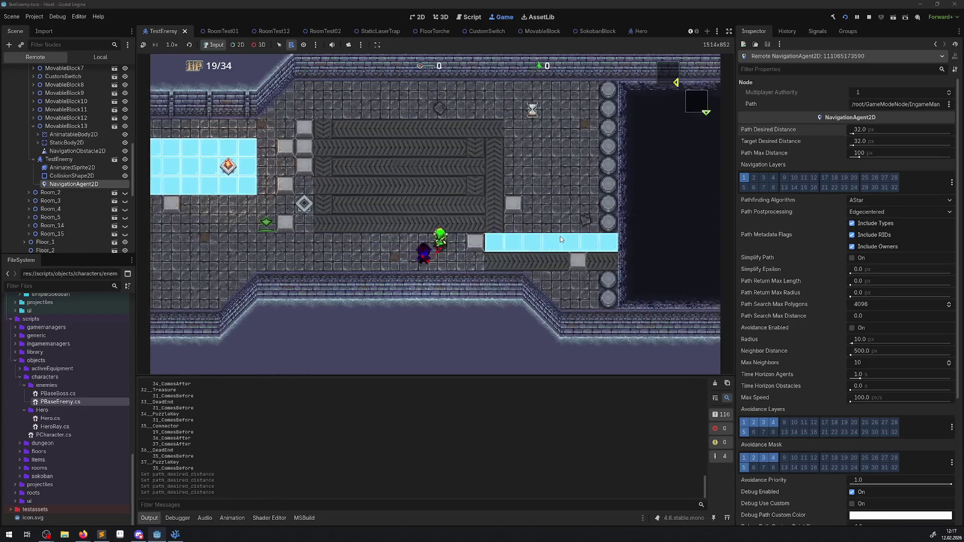
key(a)
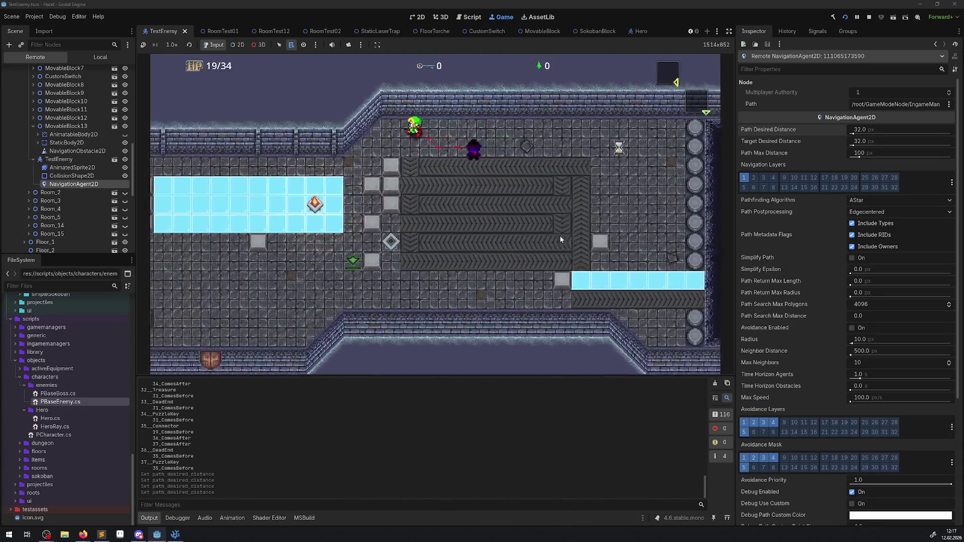
key(s)
key(a)
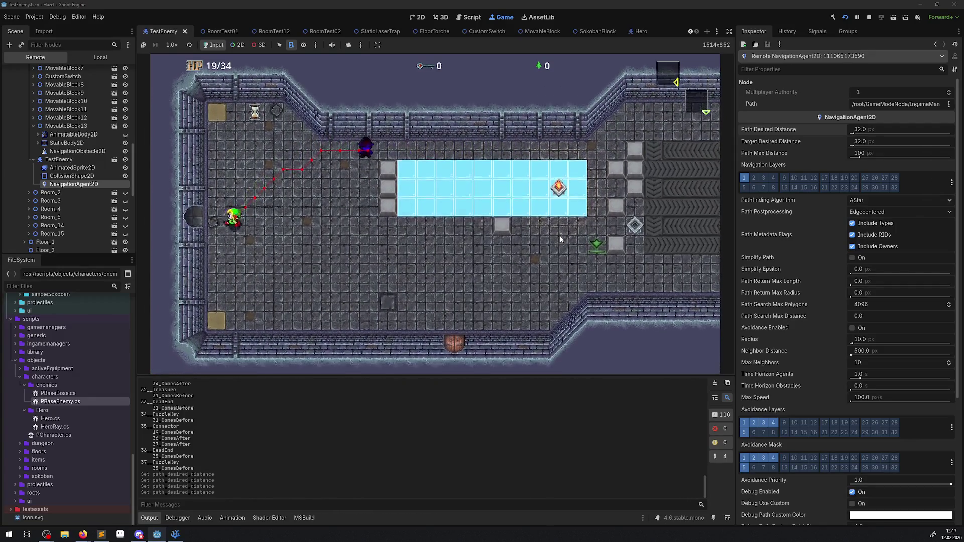
key(s)
key(d)
key(d)
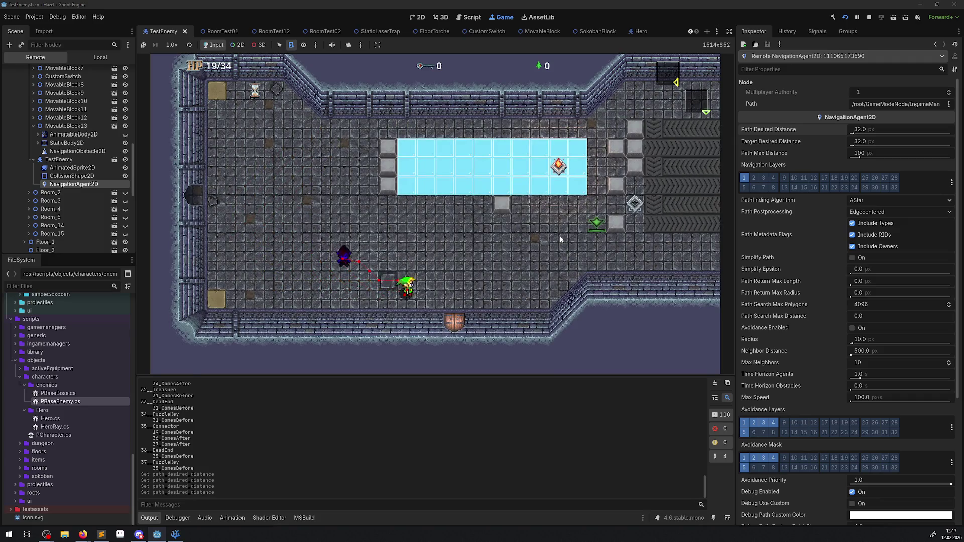
key(w)
key(d)
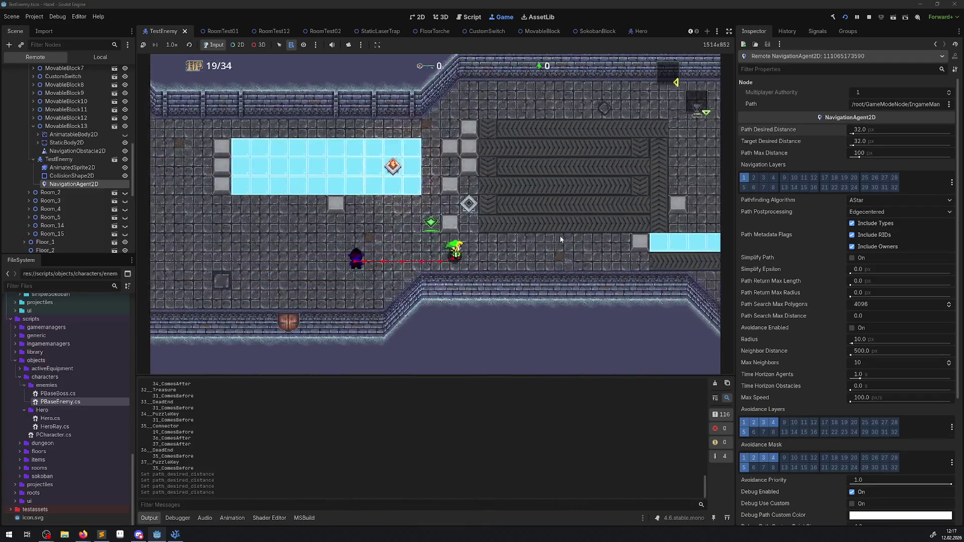
key(w)
key(a)
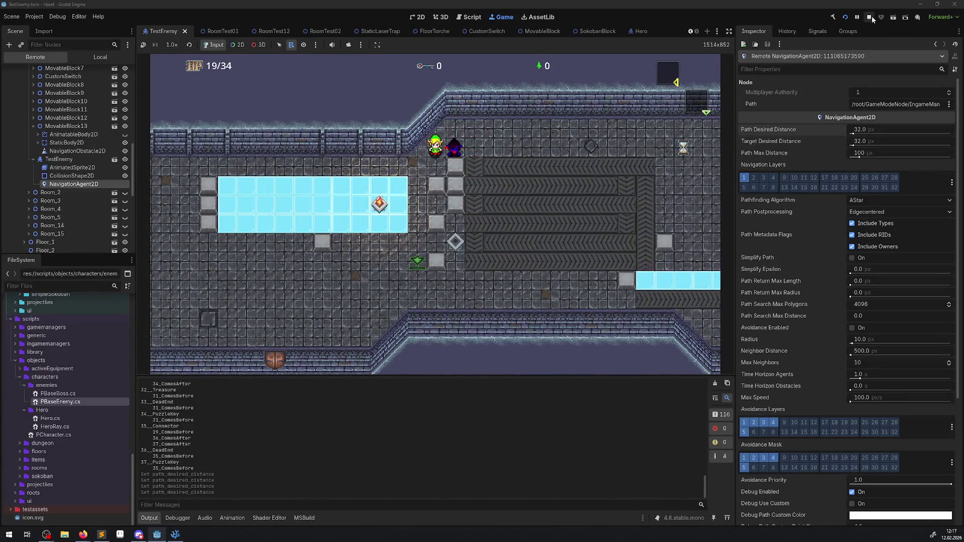
click(870, 16)
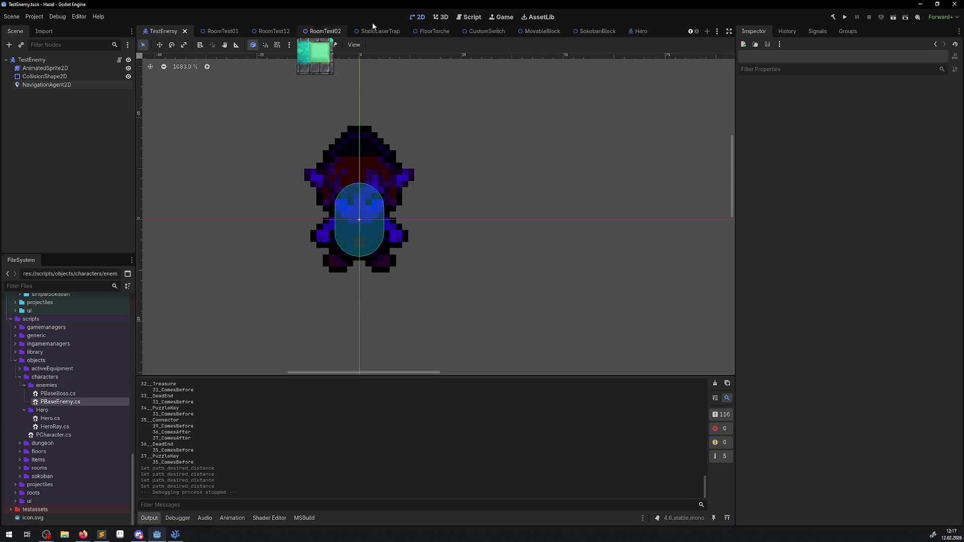
Open RoomTest02 and shift MovableBlock3 and MovableBlock2 down toward the lower left.
click(325, 31)
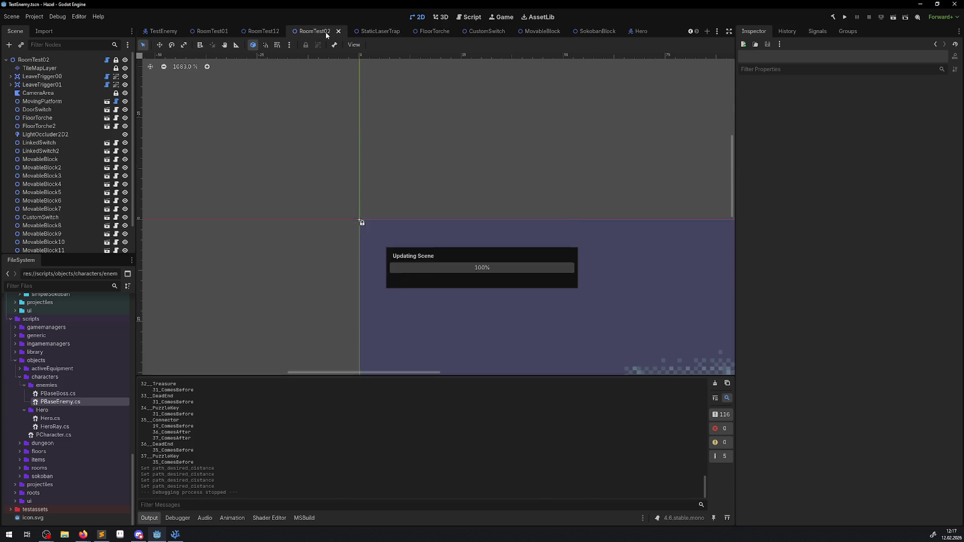
scroll(down, 3)
scroll(up, 3)
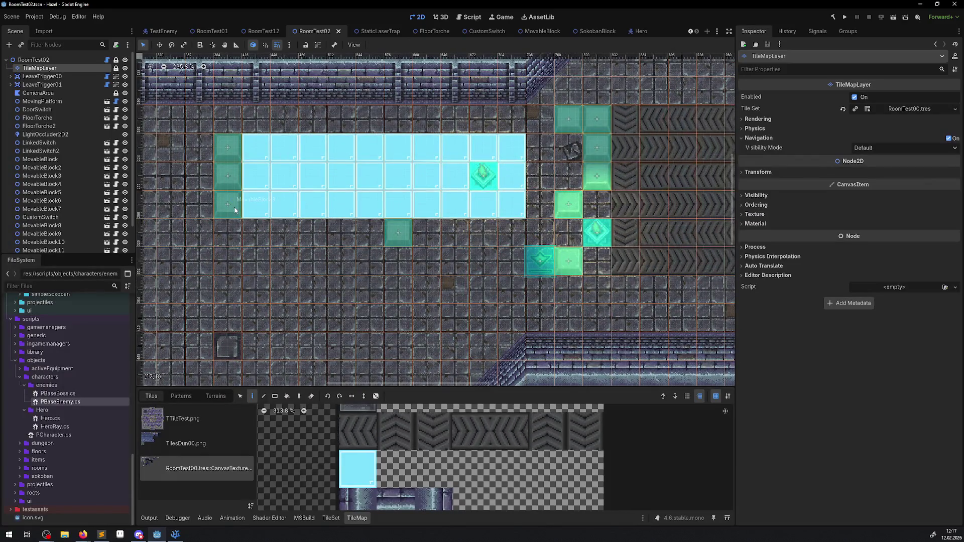
click(227, 205)
drag(227, 206, 221, 235)
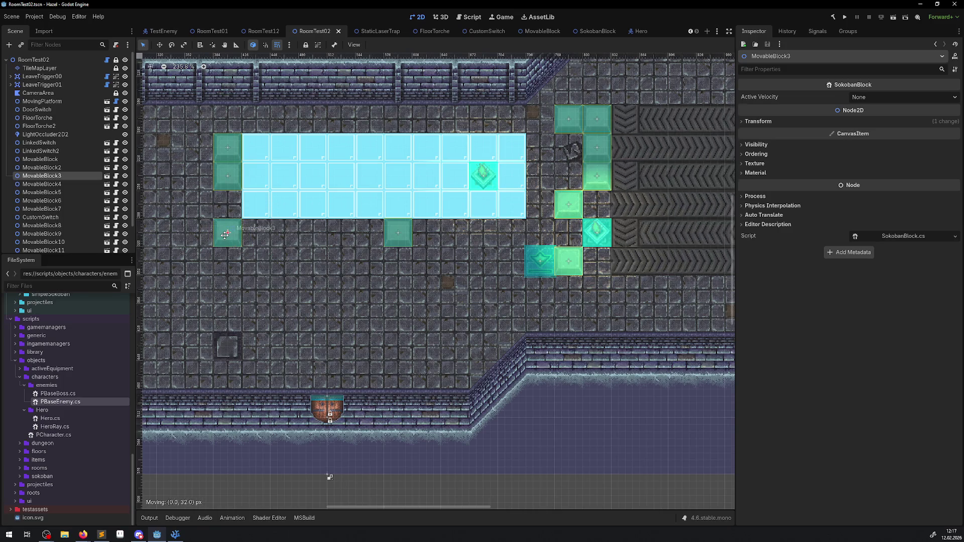
drag(227, 177, 199, 205)
drag(225, 155, 171, 205)
Move MovableBlock4, MovableBlock12, MovableBlock10 and MovableBlock6 into the left area beside the ice.
drag(397, 227, 255, 256)
drag(572, 257, 232, 285)
drag(569, 119, 199, 146)
drag(589, 177, 231, 138)
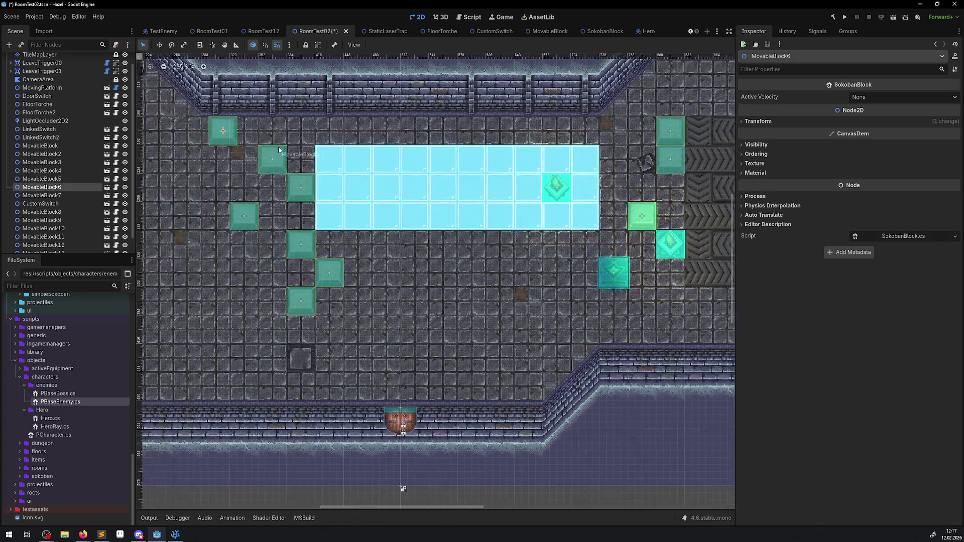
click(200, 137)
click(222, 139)
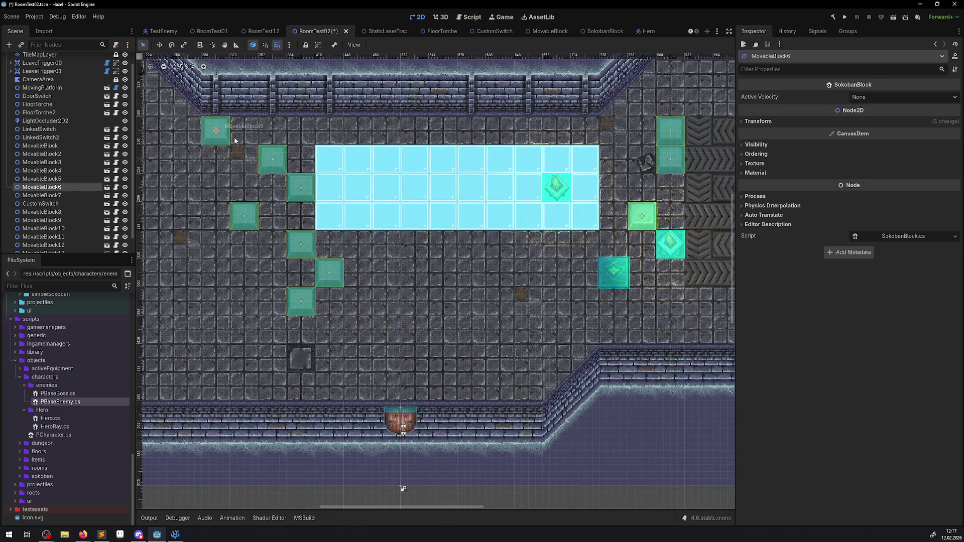
Move MovableBlock5, 11, 9, FloorTorche2 and MovableBlock7 into the zigzag, then save and run.
drag(676, 162, 254, 279)
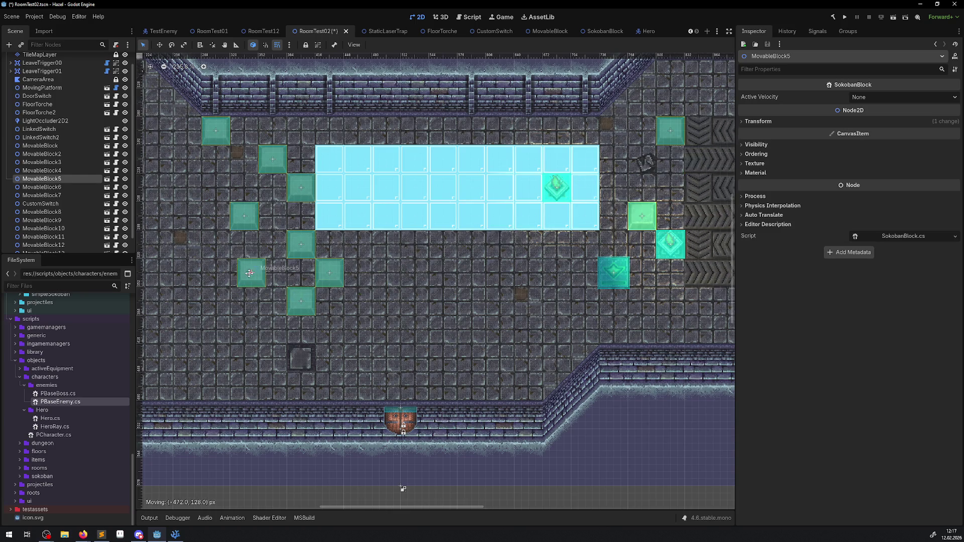
drag(670, 142, 215, 256)
drag(644, 216, 245, 172)
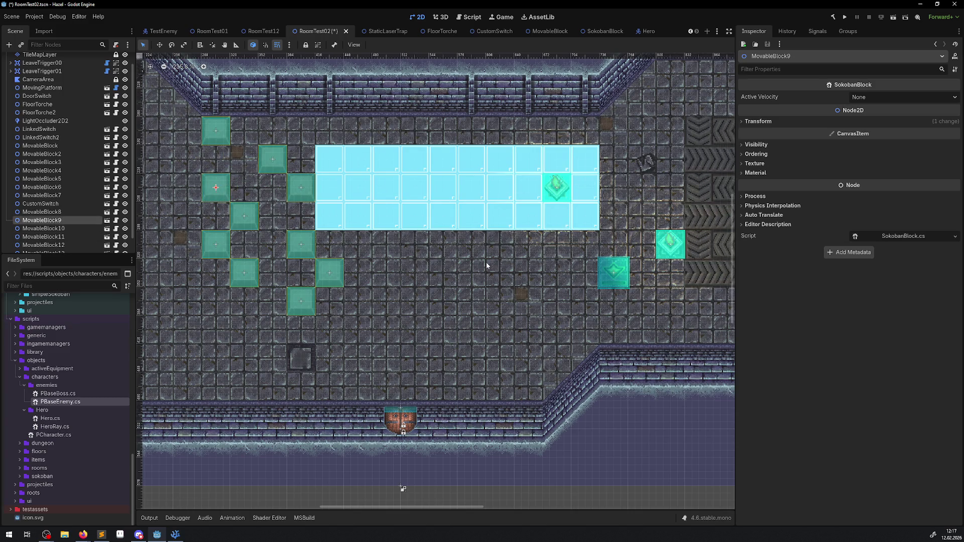
drag(662, 254, 243, 338)
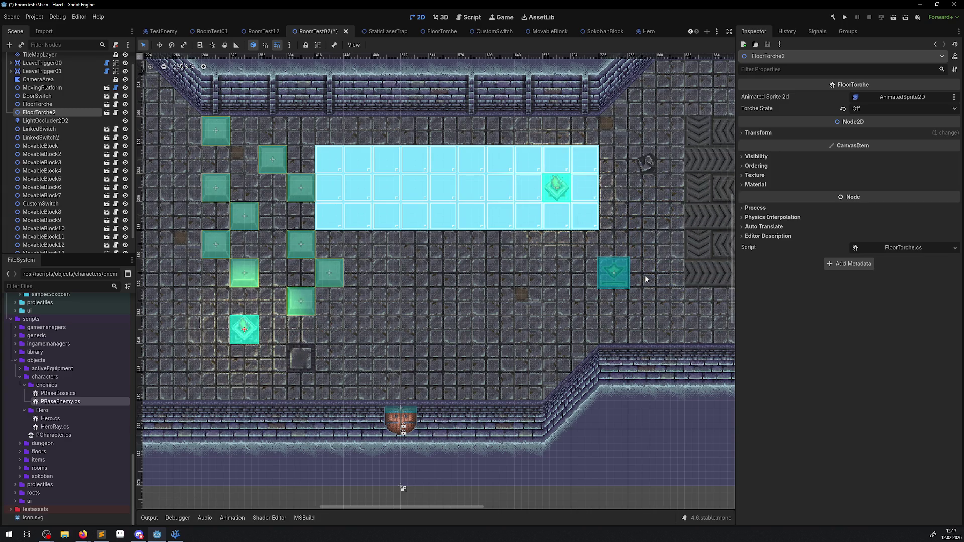
scroll(right, 3)
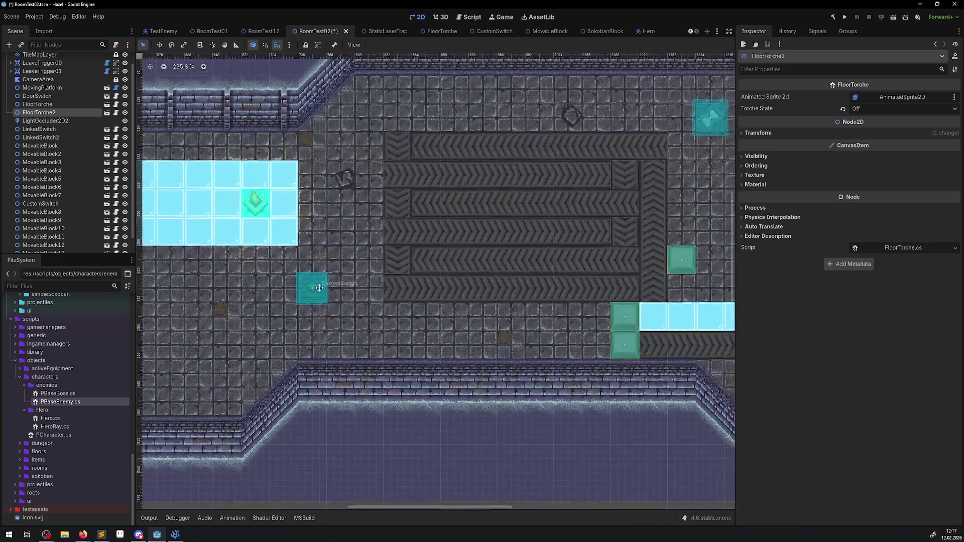
drag(680, 273, 593, 275)
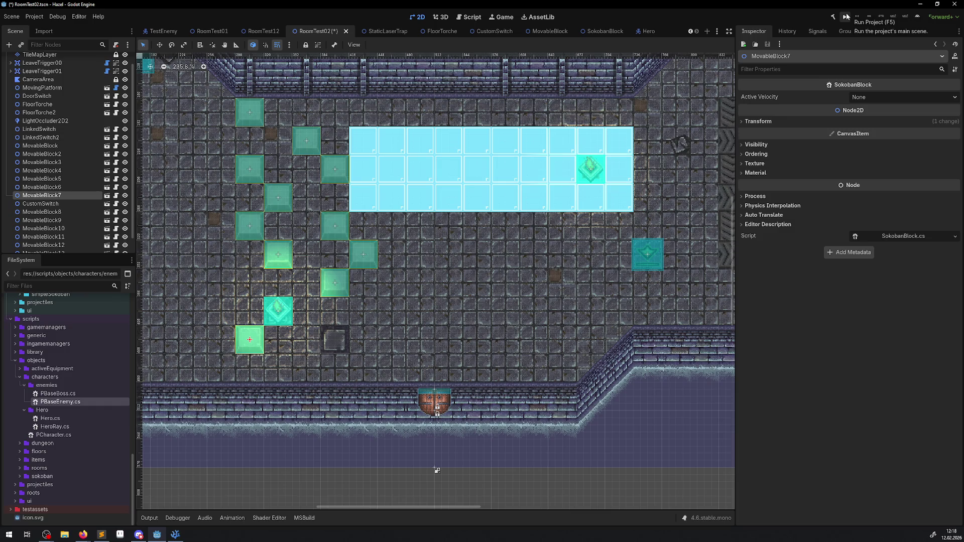
click(845, 17)
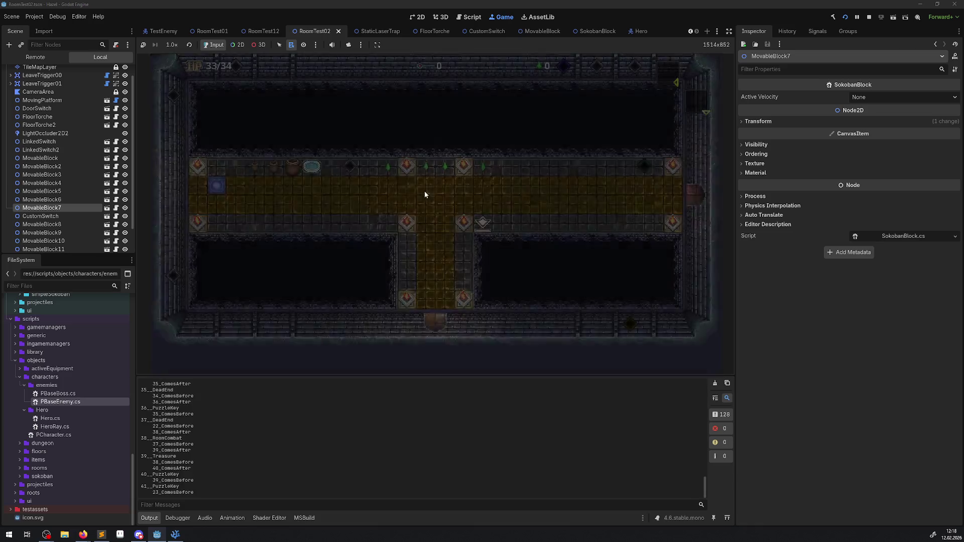
Walk the hero out of the corridor and around the room collecting gems while the enemy chases.
key(Up)
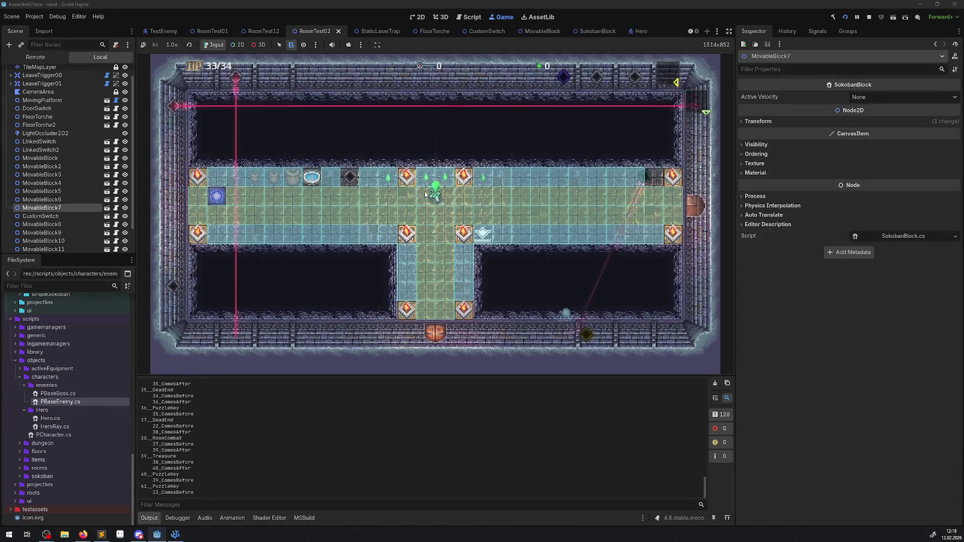
key(Right)
key(Right)
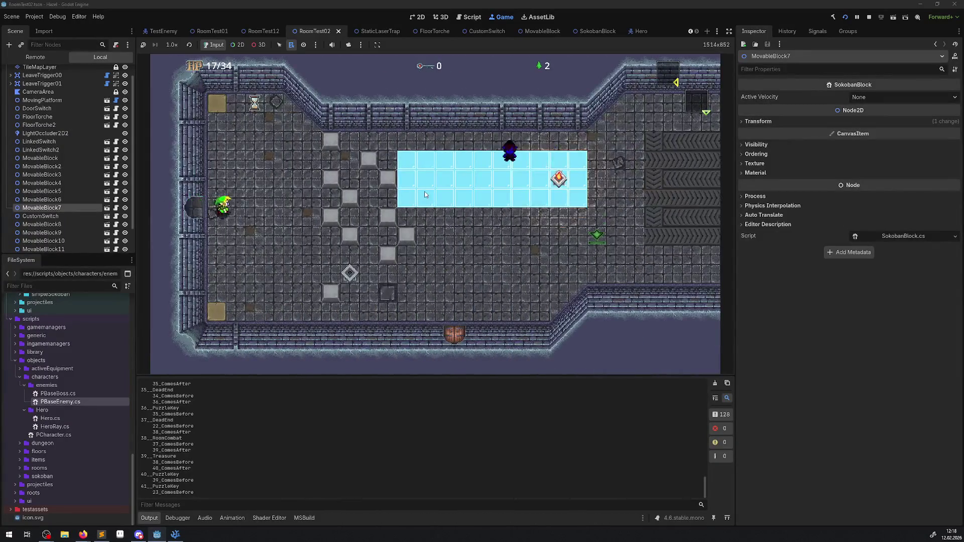
key(Right)
key(Down)
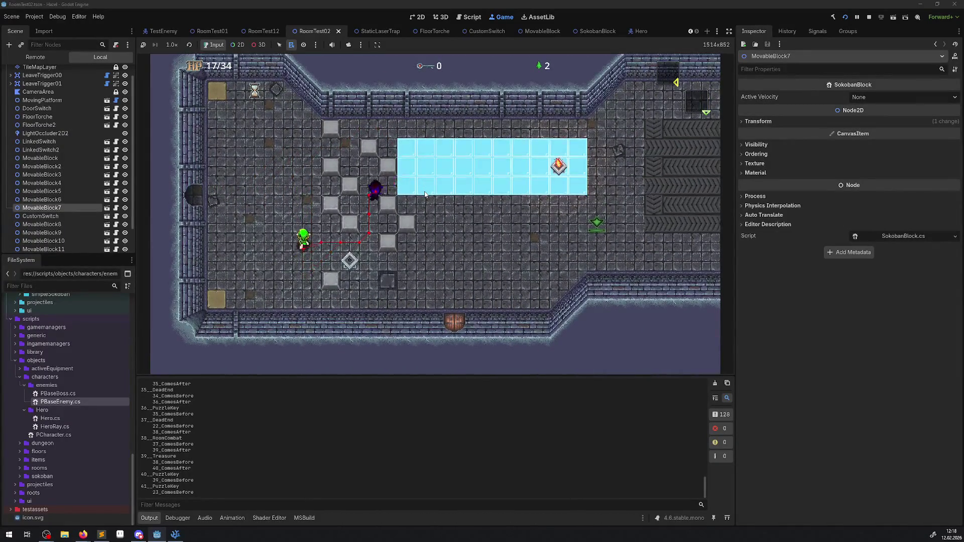
key(Up)
key(Right)
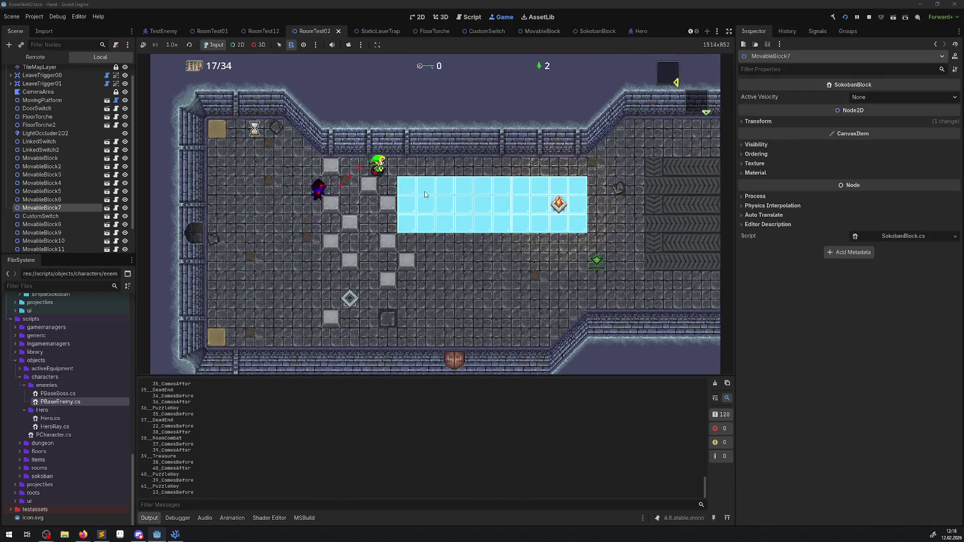
key(Down)
key(Left)
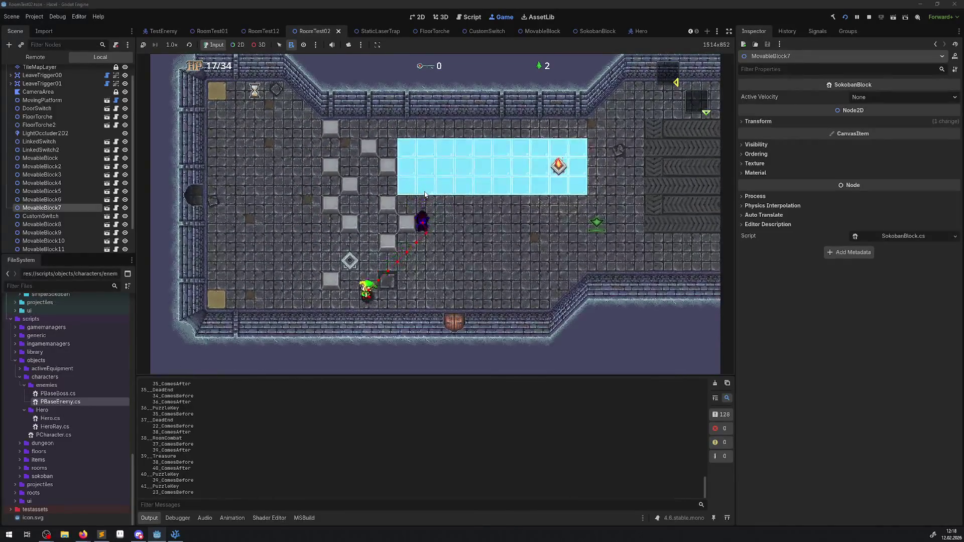
key(Up)
key(Right)
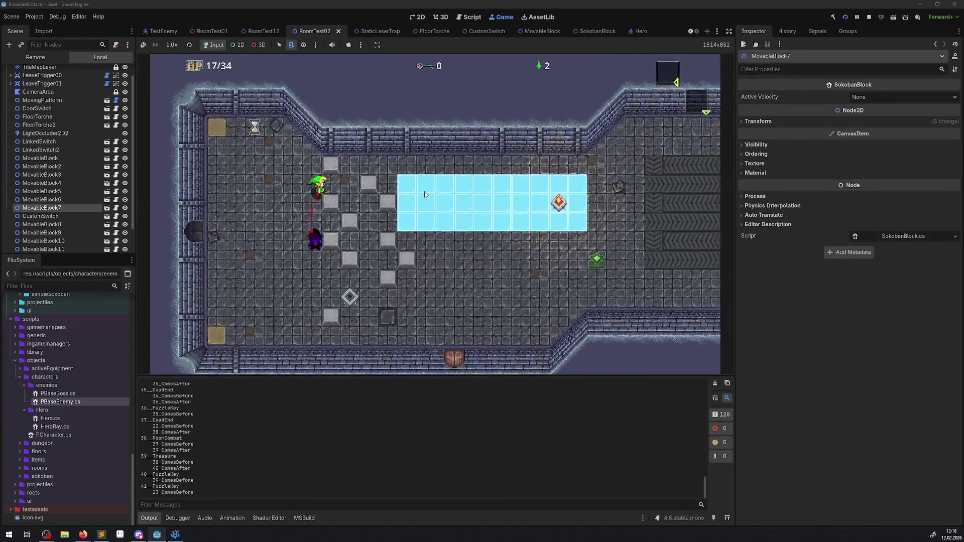
key(Down)
key(Left)
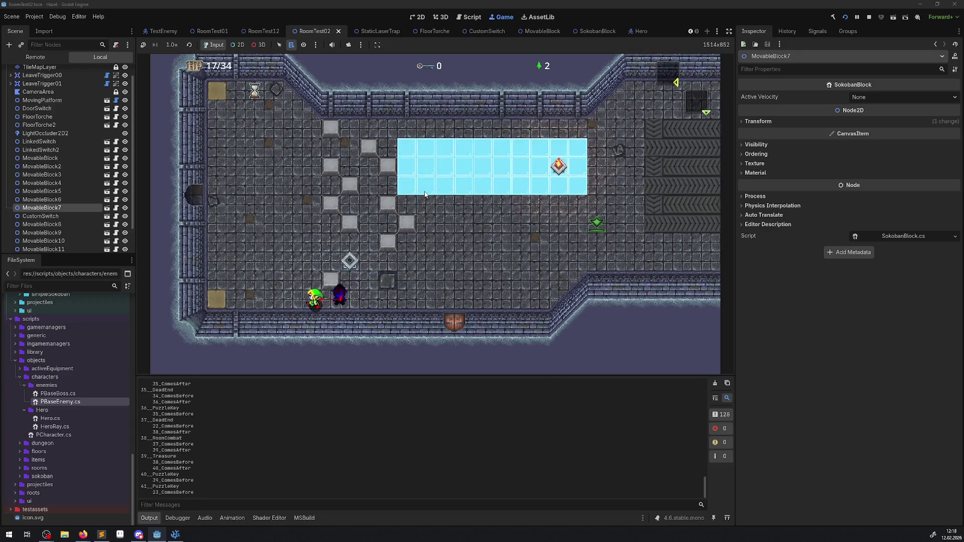
Steer the hero up and down the block columns and across the ice to dodge the enemy.
key(Up)
key(Right)
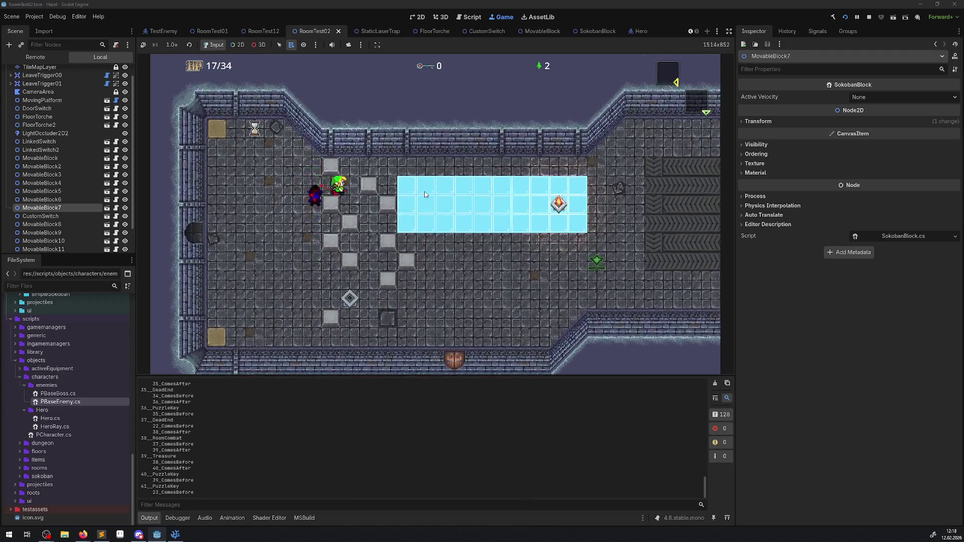
key(Down)
key(Right)
key(Up)
key(Up)
key(Left)
key(Left)
key(Down)
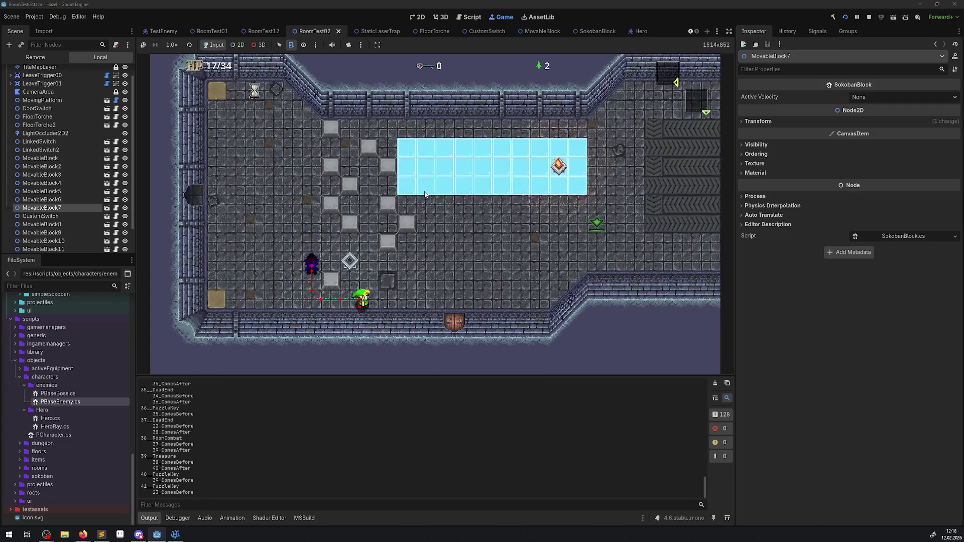
key(Up)
key(Left)
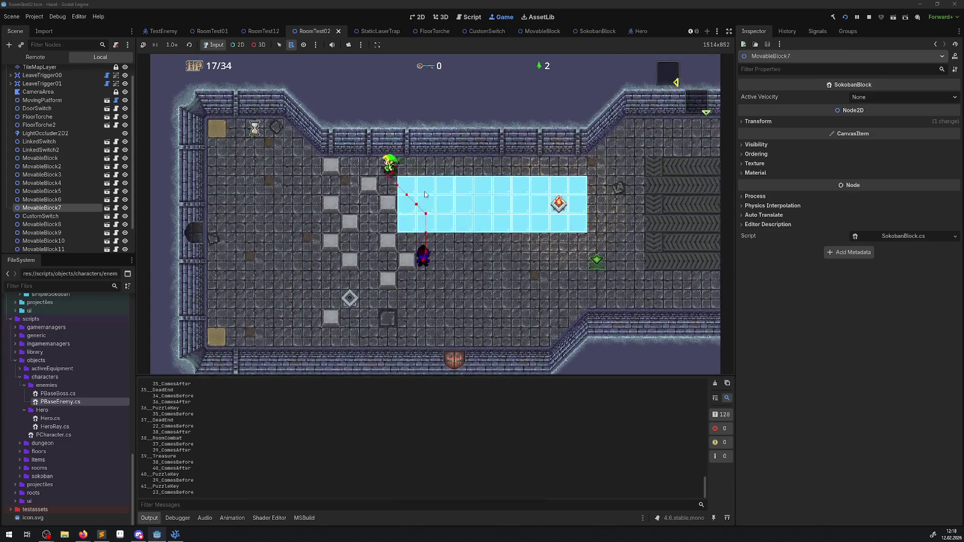
key(Down)
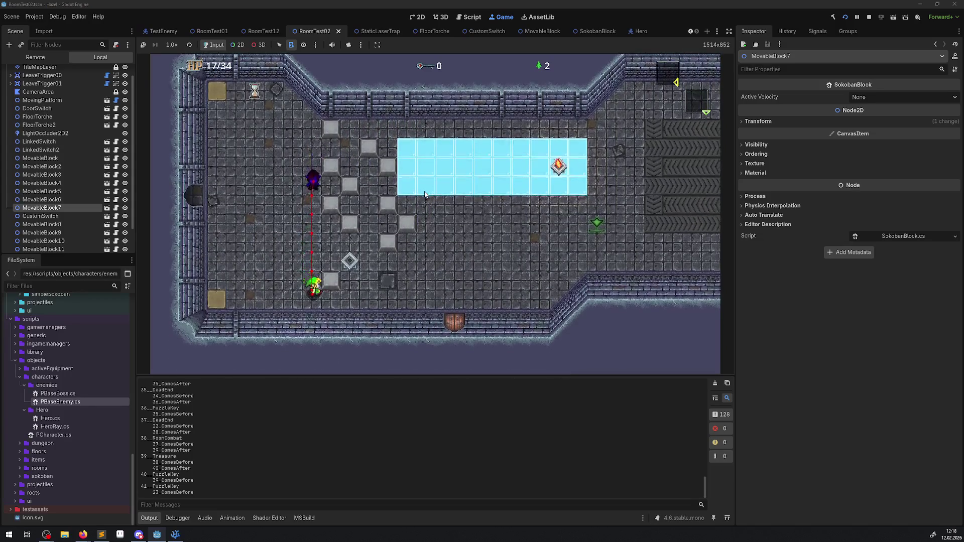
key(Up)
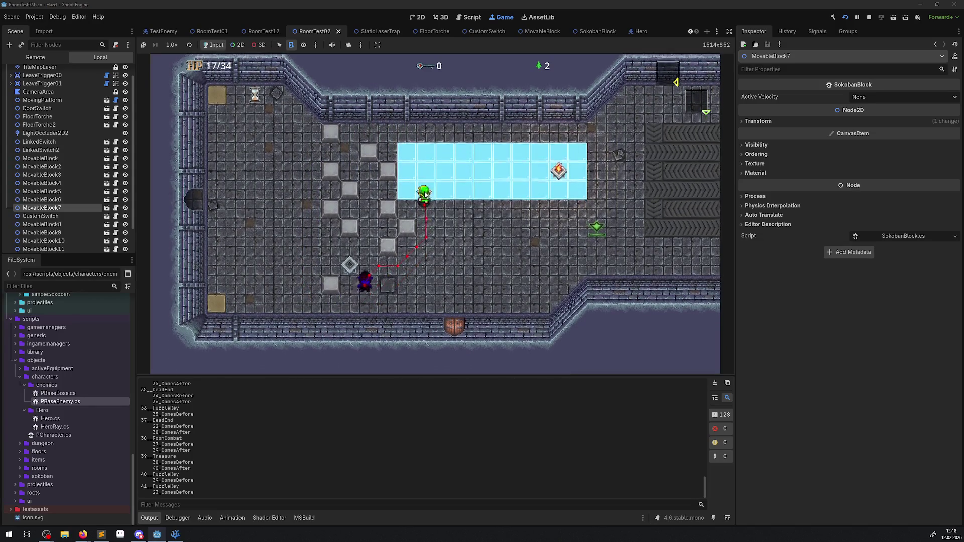
key(Right)
key(Down)
key(Down)
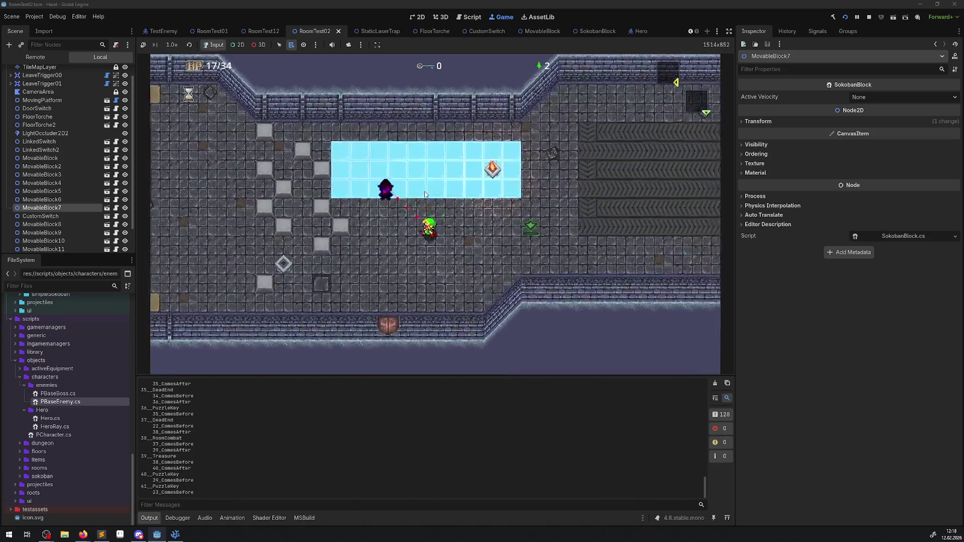
key(Left)
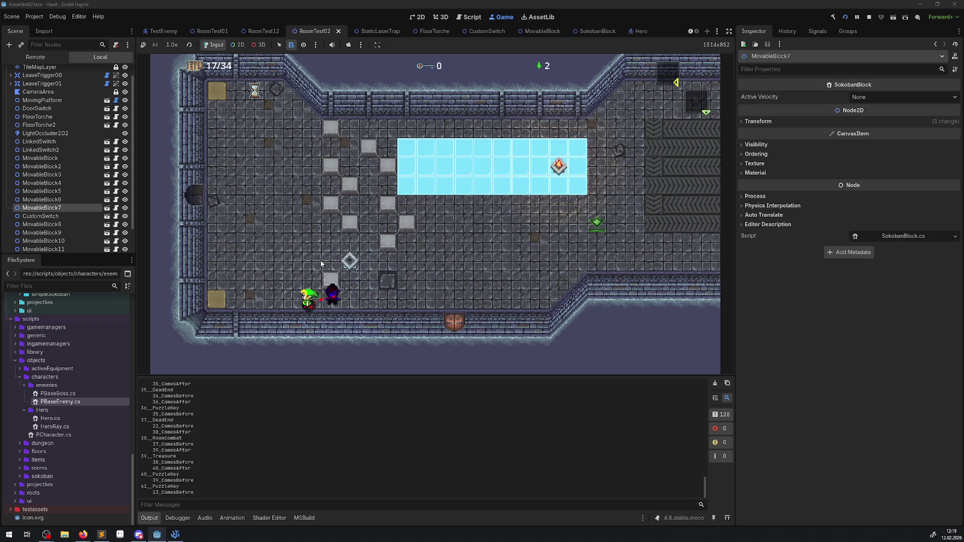
Lead the hero along the bottom wall and past the blocks, then stop the game.
key(Up)
key(Right)
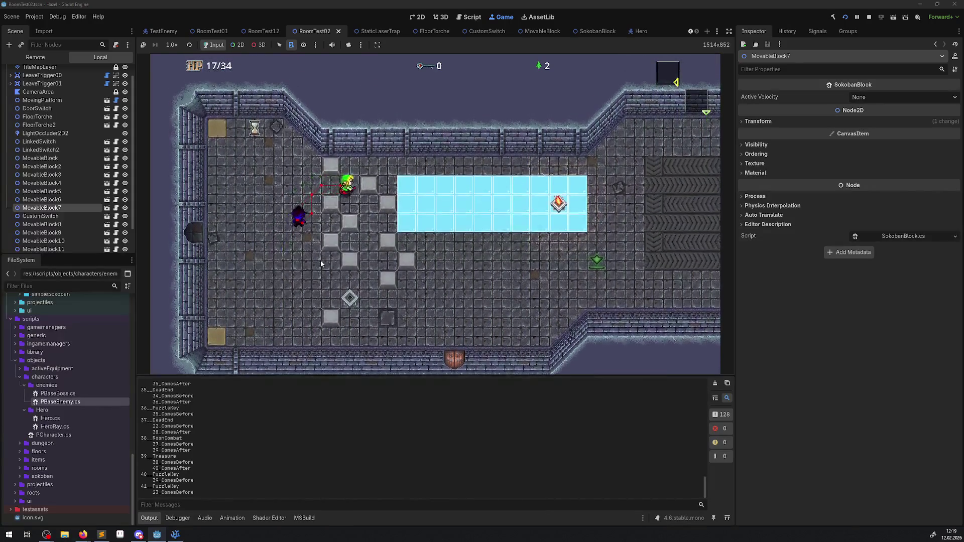
key(Down)
key(Left)
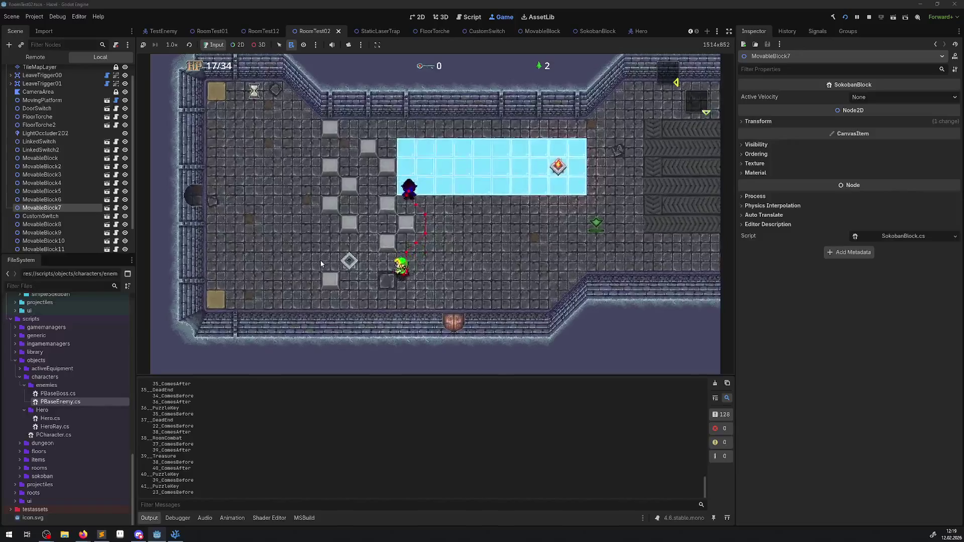
key(Left)
key(Up)
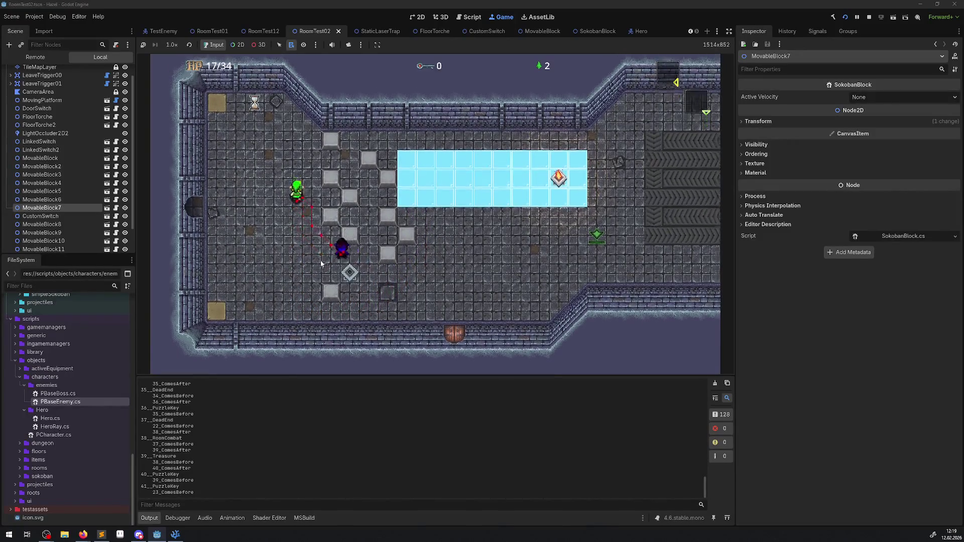
key(Right)
key(Down)
key(Right)
key(Up)
key(Down)
key(Right)
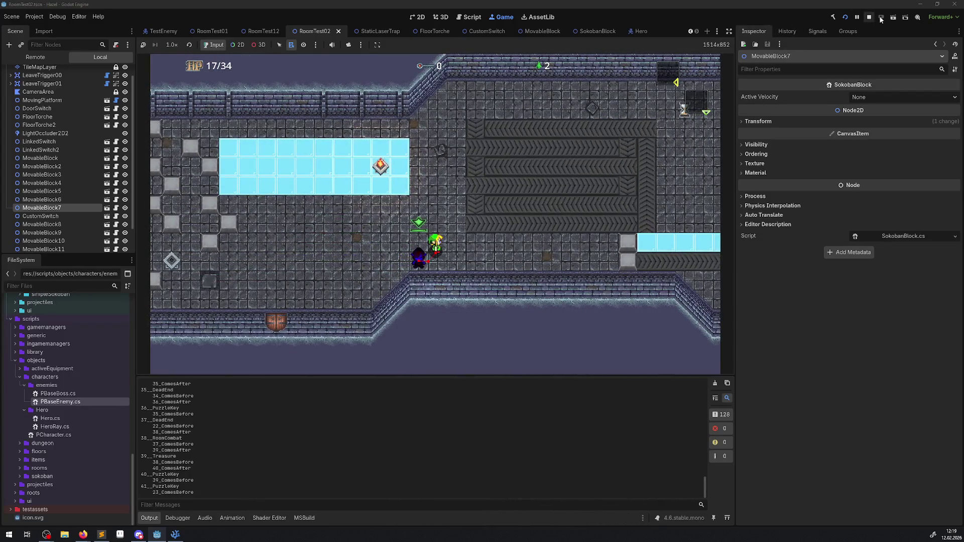
click(871, 18)
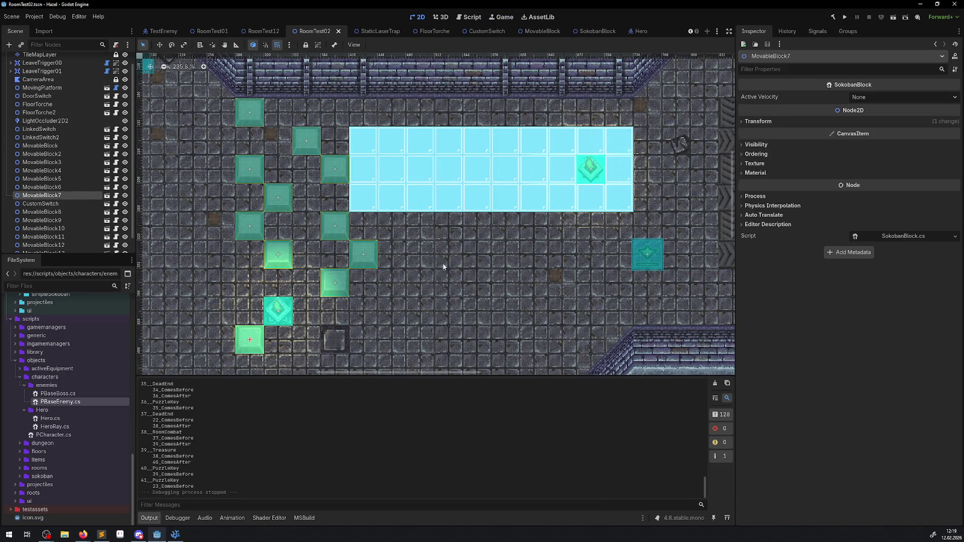
Shift MovableBlocks 10, 3, 4, 12 and 5 up and right, beside the cyan area.
drag(310, 145, 339, 144)
drag(339, 224, 340, 195)
drag(366, 252, 366, 226)
drag(331, 295, 392, 227)
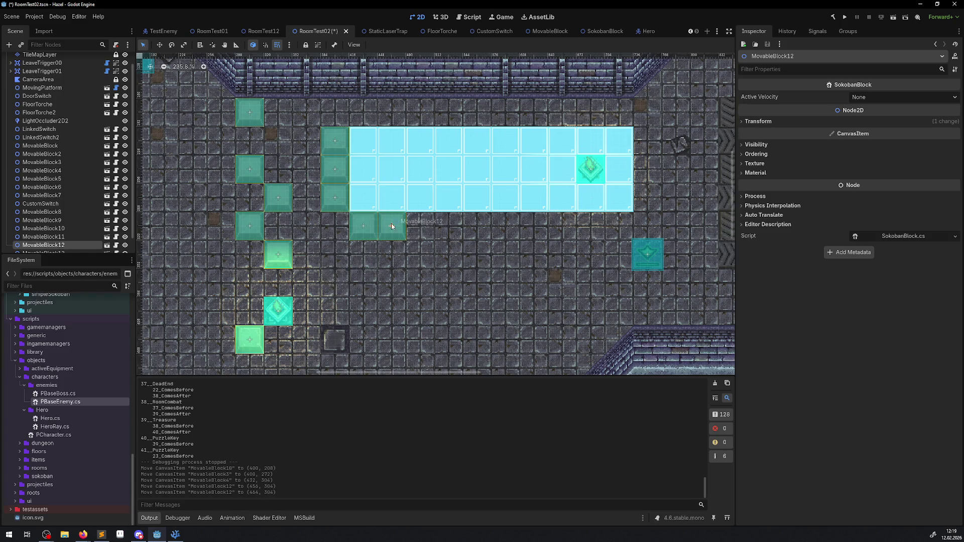
drag(280, 254, 426, 219)
Line up MovableBlocks 12, 4, 3, 1, 2 and 10 along the conveyor.
scroll(down, 3)
drag(491, 235, 457, 166)
drag(222, 245, 473, 186)
drag(202, 246, 477, 227)
drag(179, 226, 498, 246)
drag(189, 209, 522, 265)
drag(182, 226, 552, 221)
drag(215, 174, 571, 194)
Place MovableBlock6 and MovableBlock9 beside the glass panel, and MovableBlock11 on the conveyor.
click(173, 166)
drag(160, 162, 219, 181)
drag(161, 200, 218, 199)
drag(166, 236, 218, 219)
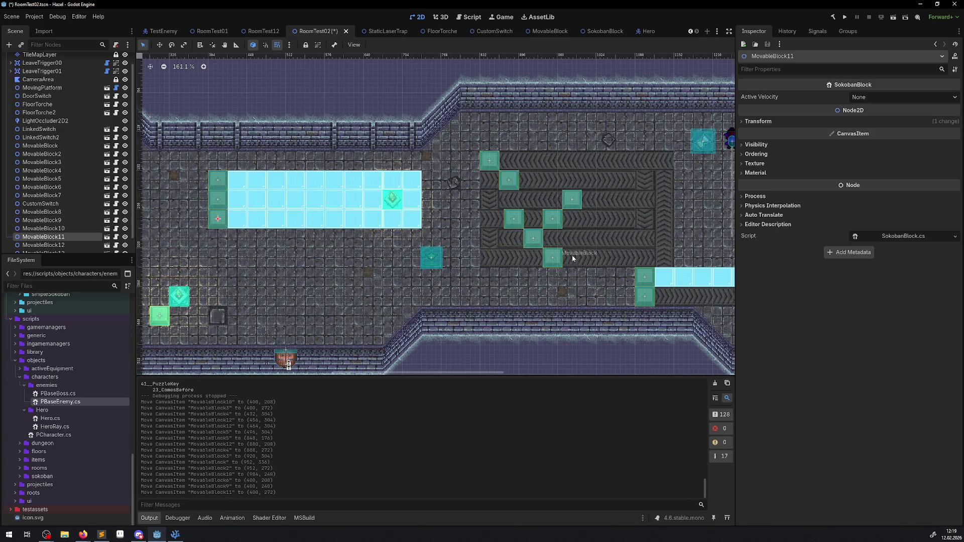
drag(573, 258, 507, 263)
Select seven movable blocks and set their Active Velocity to Addition.
click(492, 257)
click(485, 228)
click(487, 224)
click(510, 204)
click(451, 222)
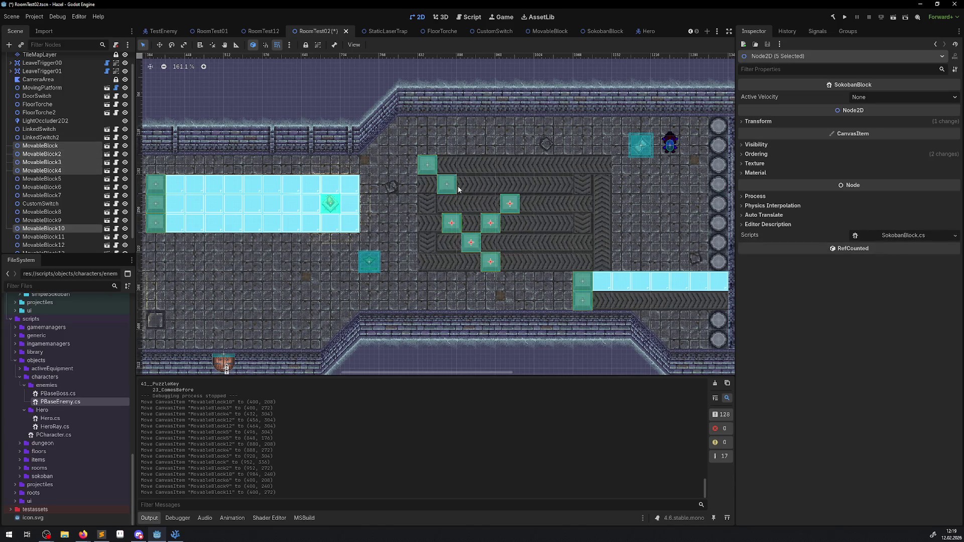
click(446, 184)
click(427, 164)
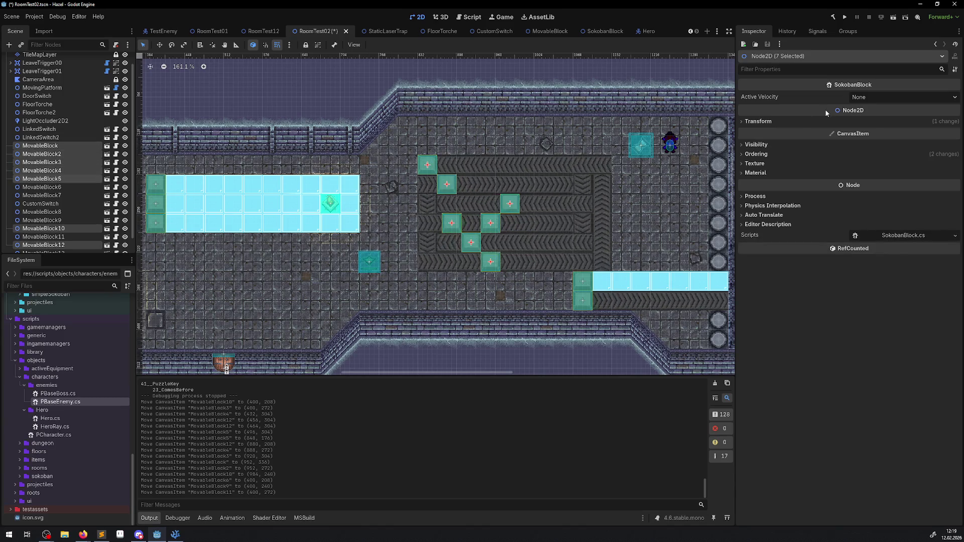
click(860, 97)
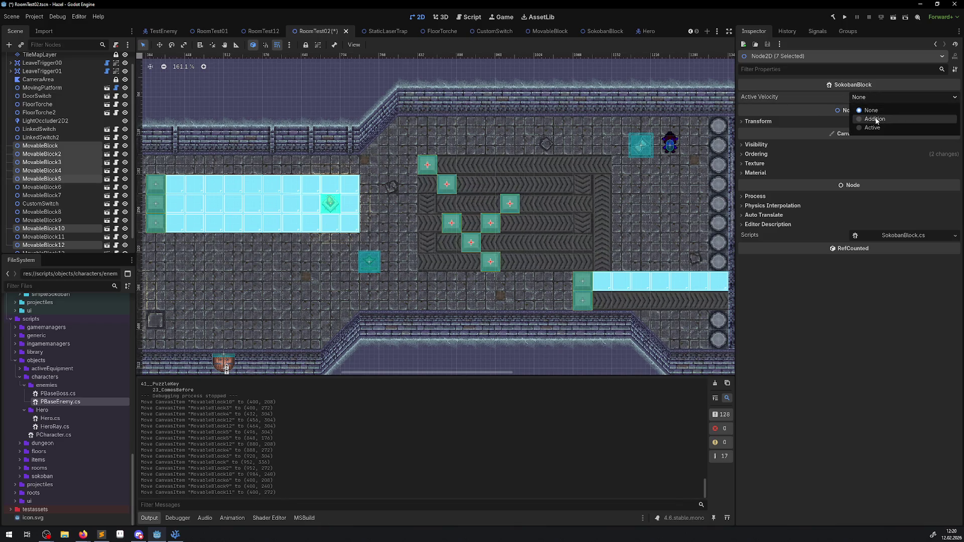
click(874, 119)
Test the blocks by walking the hero right through the exit, switch to Active, then stop.
key(F5)
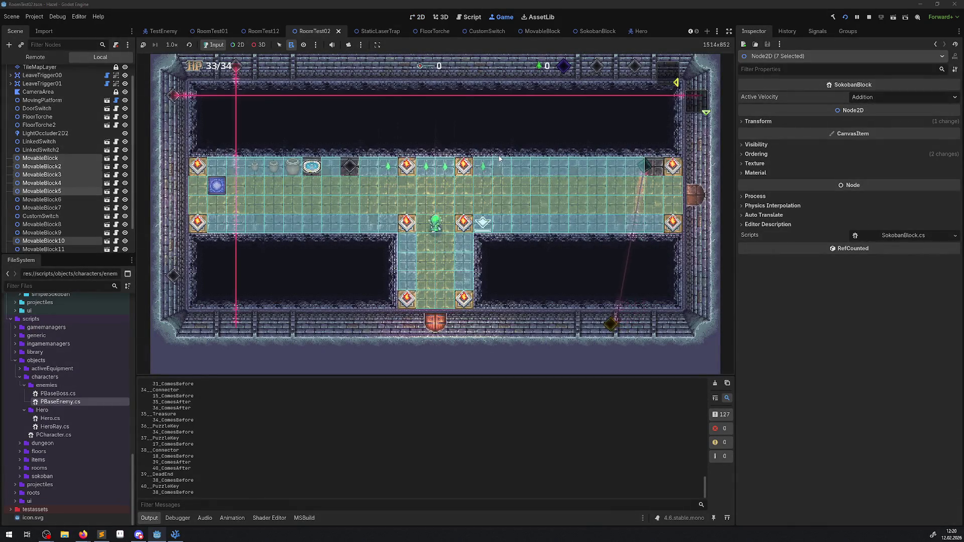
key(Right)
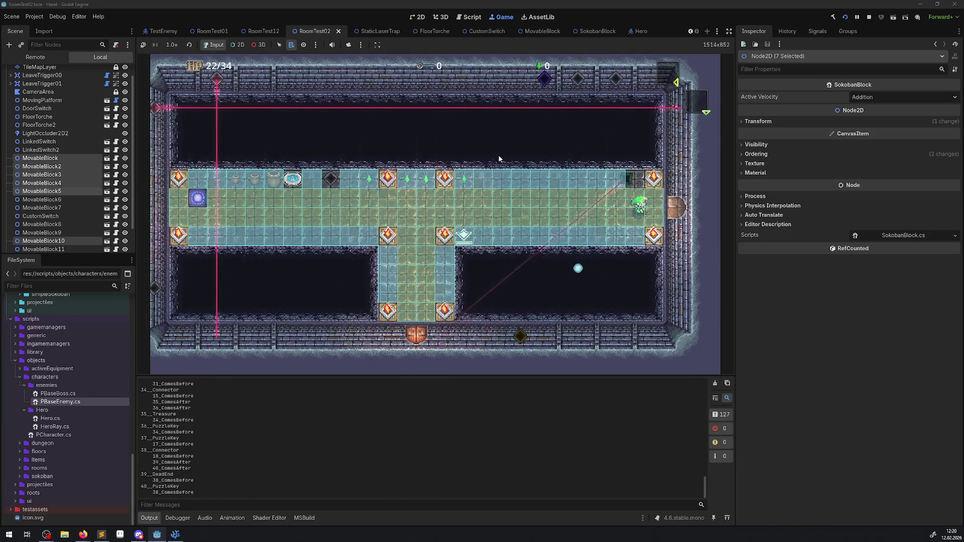
key(Right)
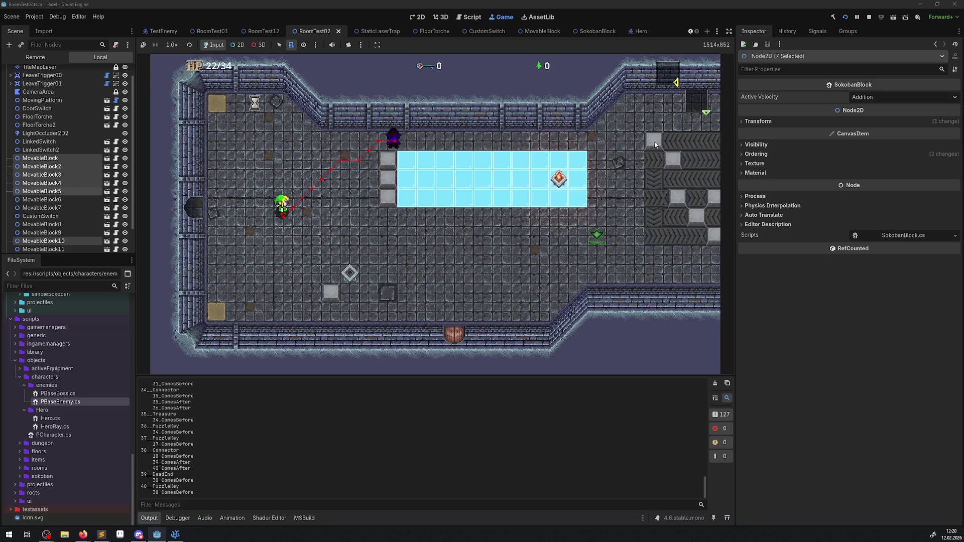
click(863, 97)
click(878, 129)
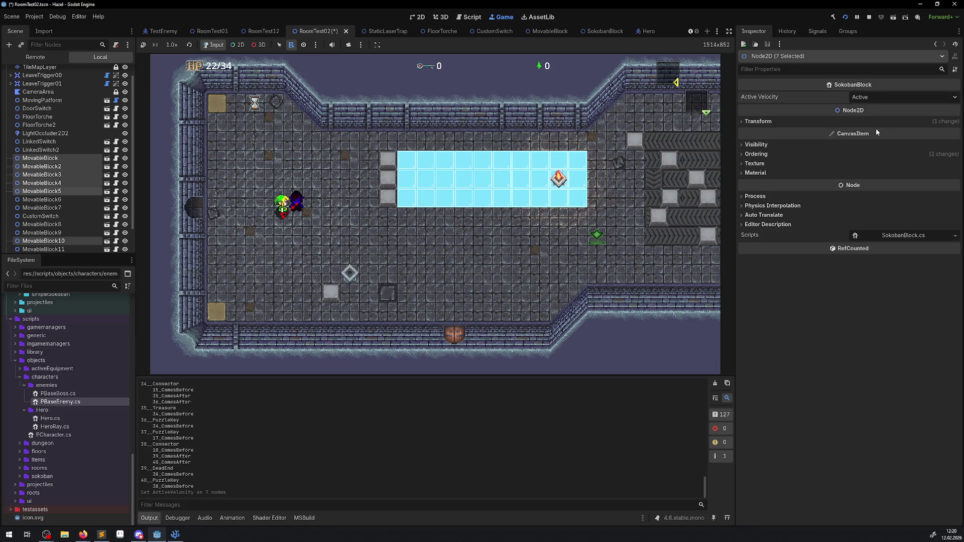
click(869, 17)
Set the seven blocks' Active Velocity to Active, then save and relaunch the game.
click(860, 97)
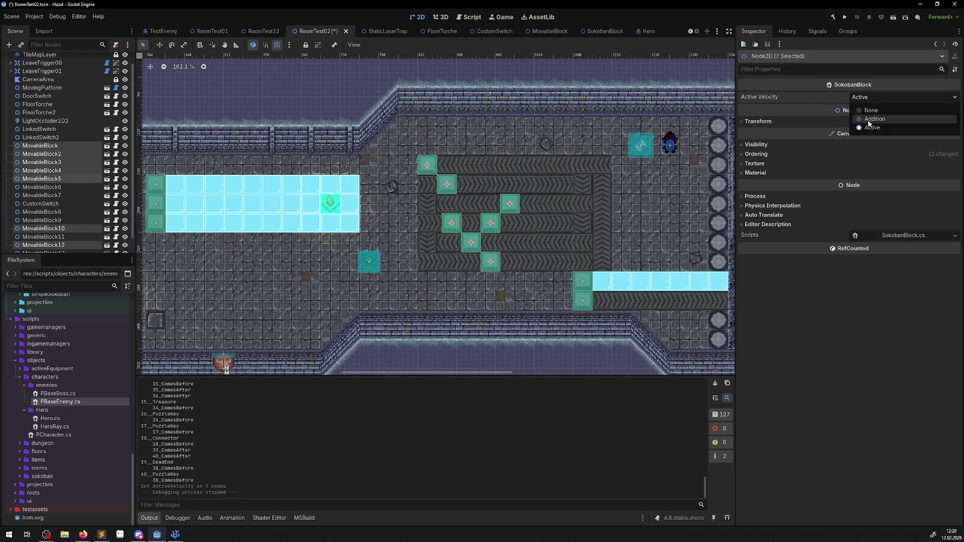
click(874, 119)
click(867, 98)
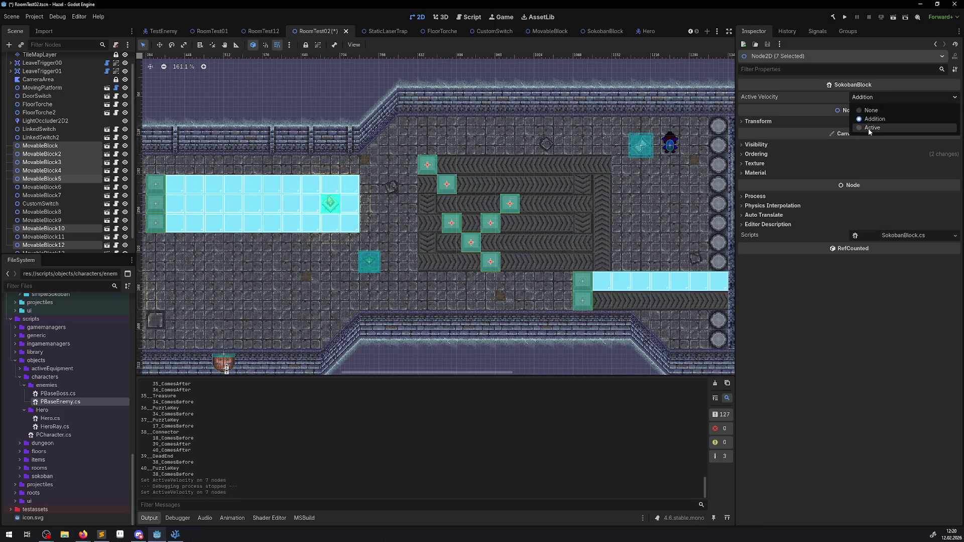
click(872, 128)
click(844, 18)
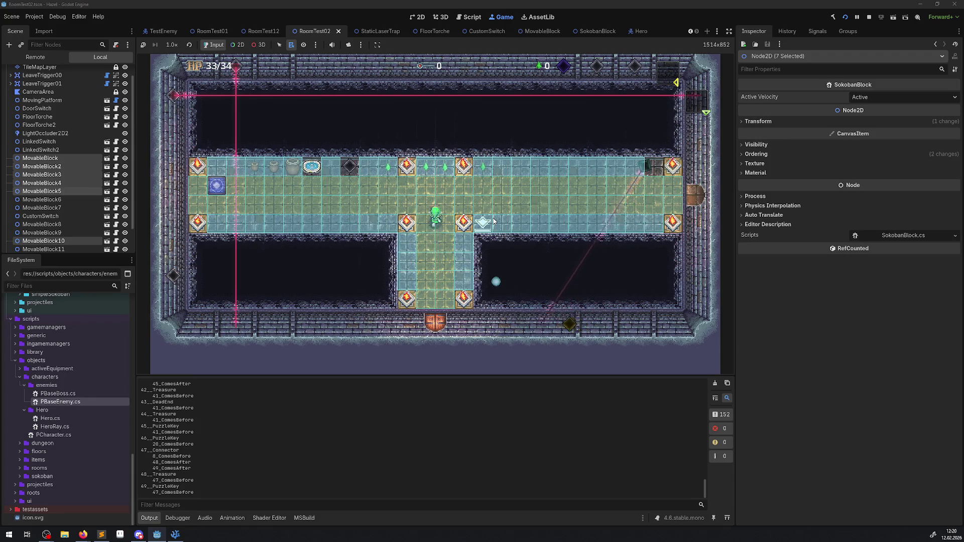
Walk the hero right through the door, then weave up and down around the conveyor blocks.
key(Right)
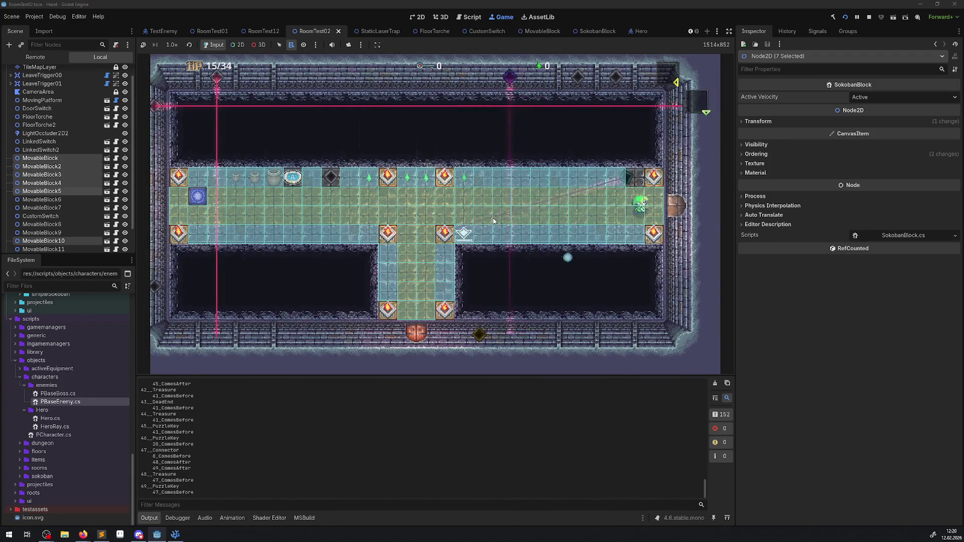
key(Right)
key(Right)
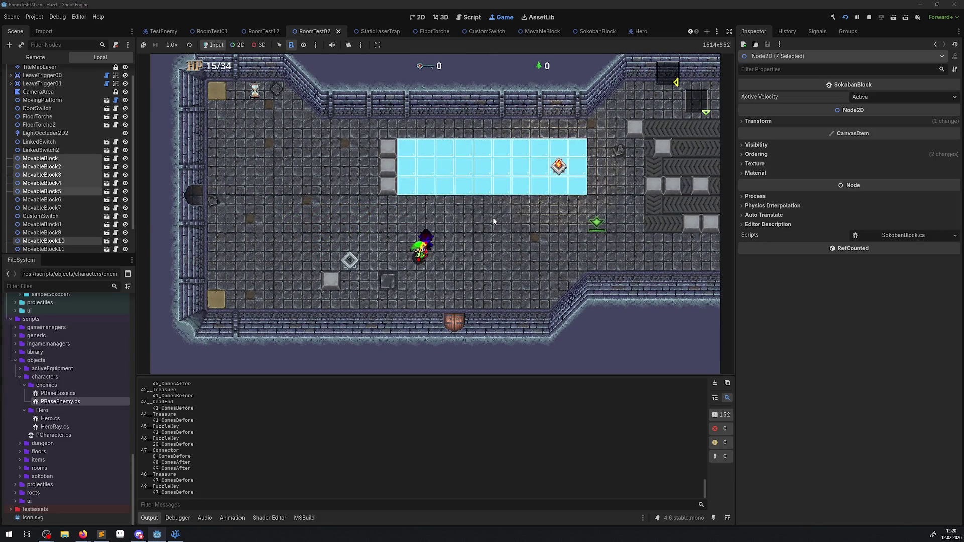
key(Right)
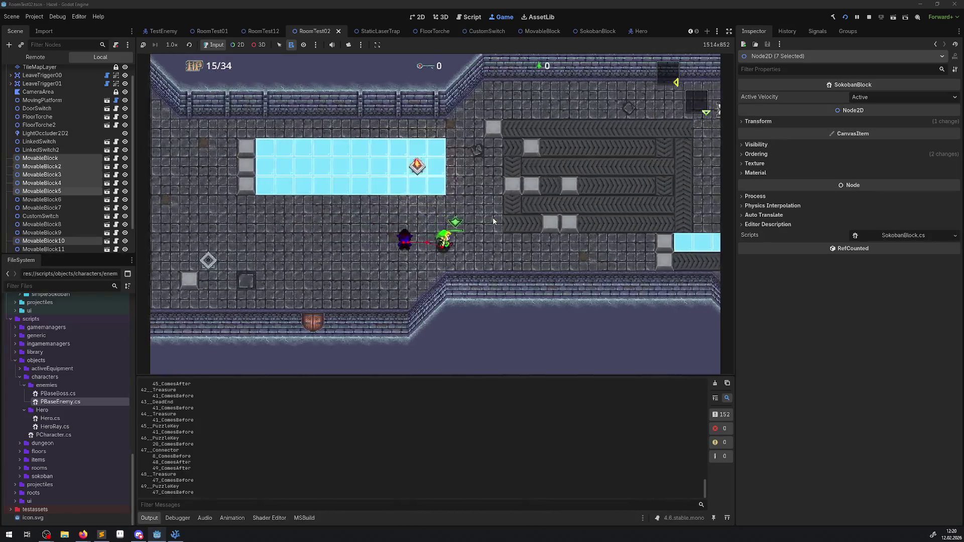
key(Right)
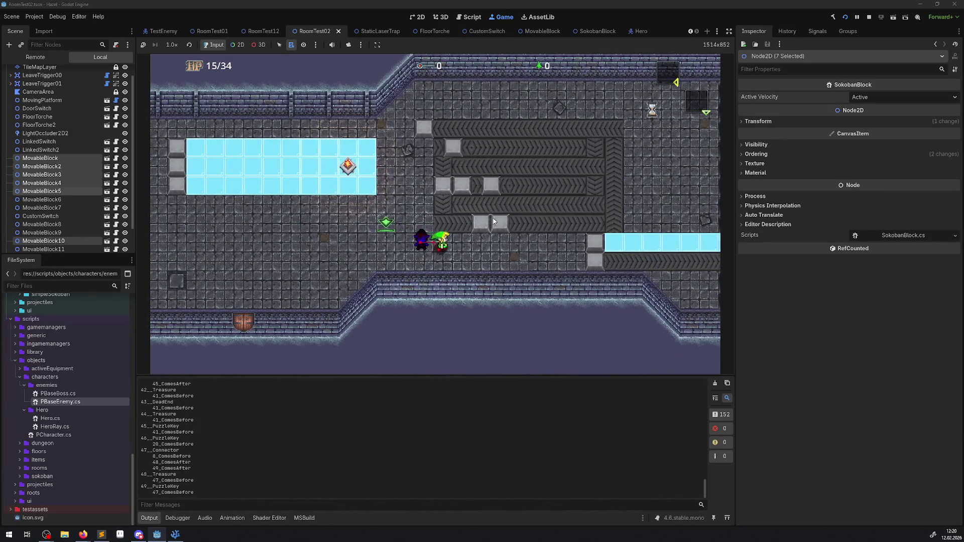
key(Up)
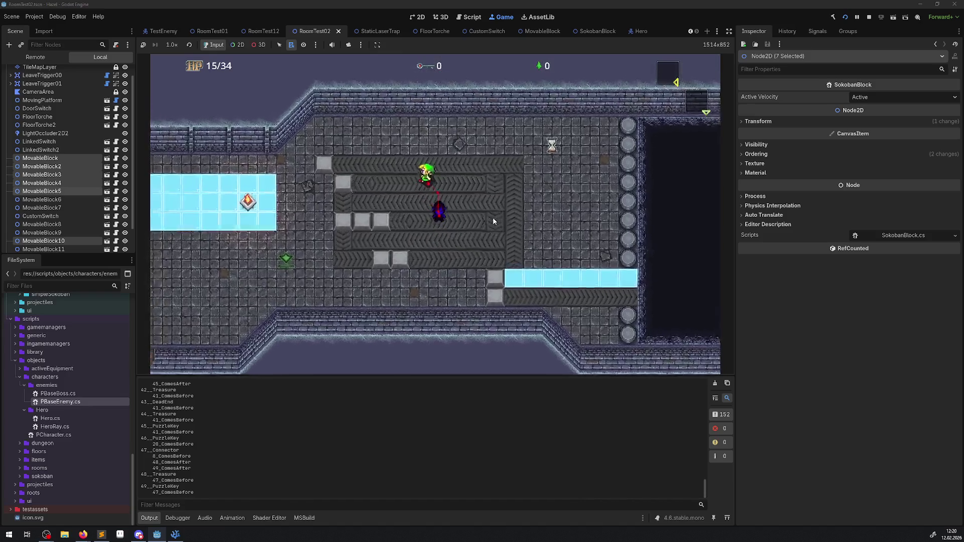
key(Down)
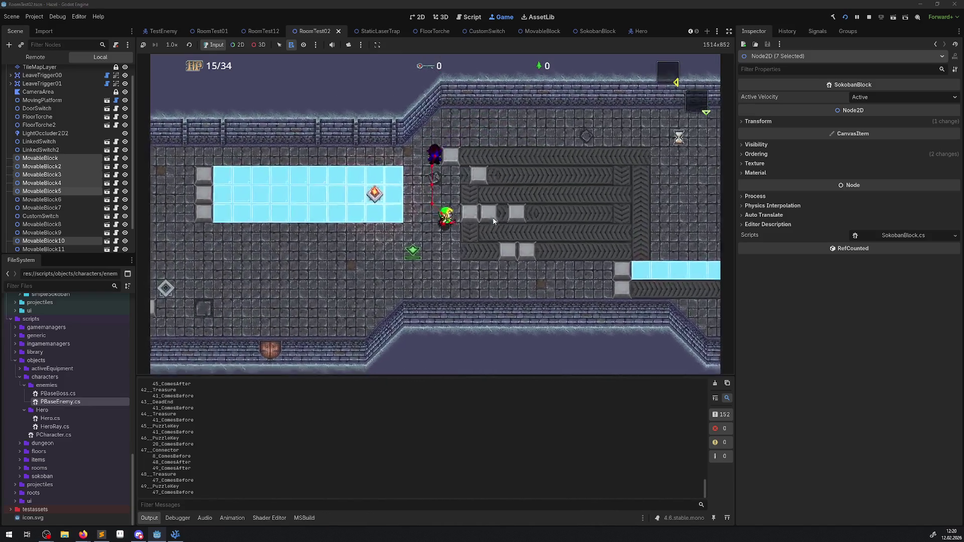
key(Up)
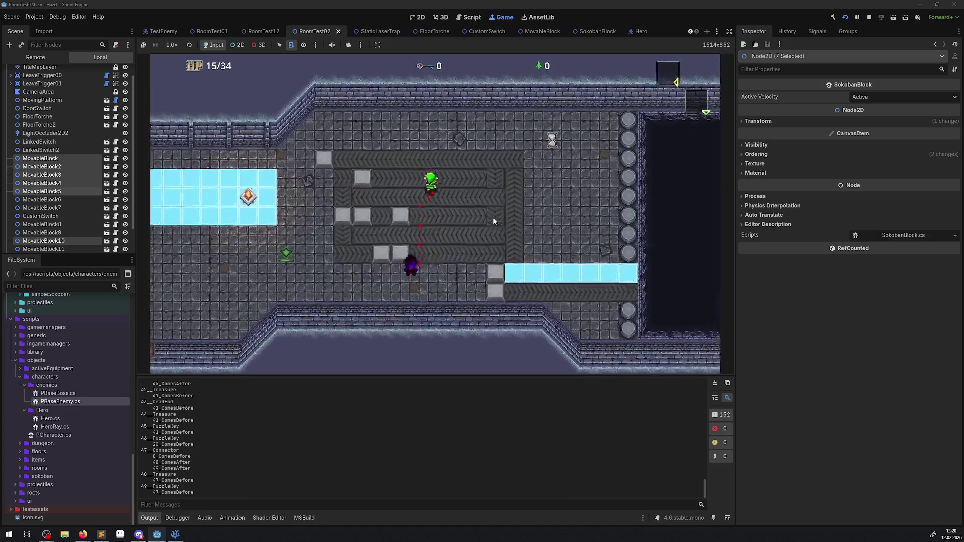
key(Left)
key(Down)
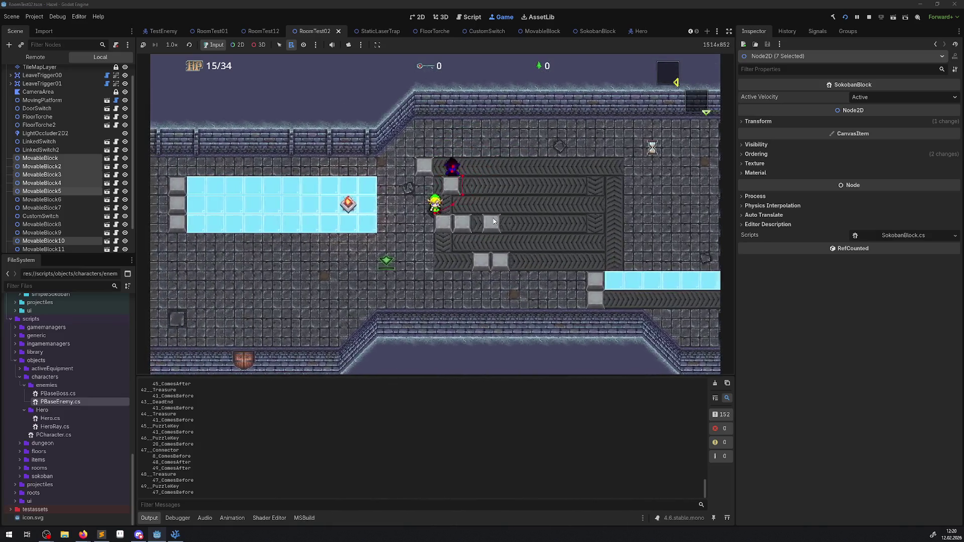
key(Left)
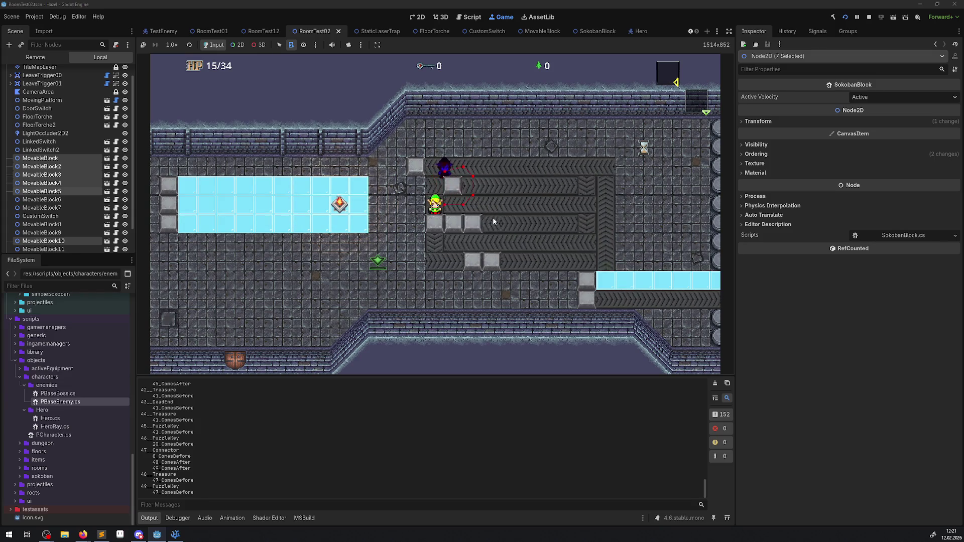
In the live tree, set TestEnemy's NavigationAgent2D Path Desired Distance to 32.
click(22, 57)
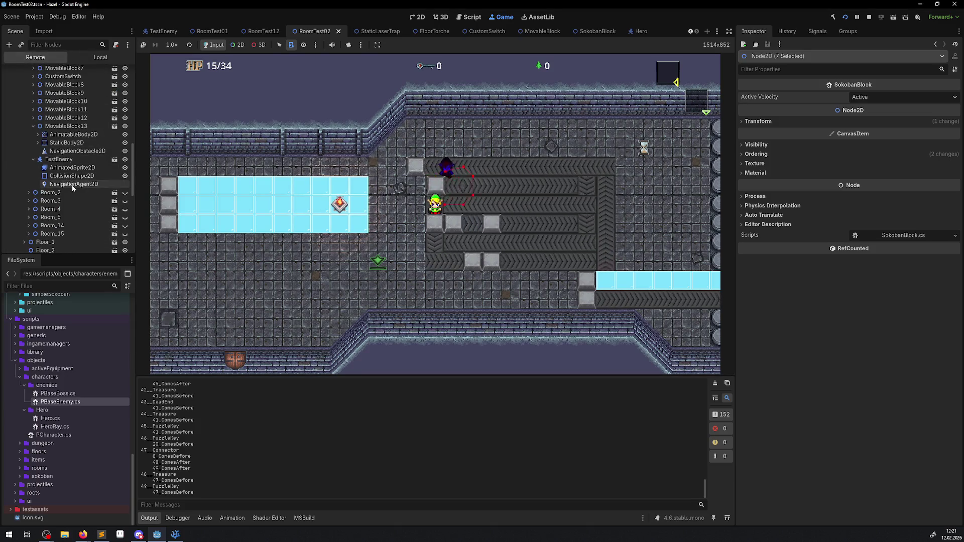
click(71, 184)
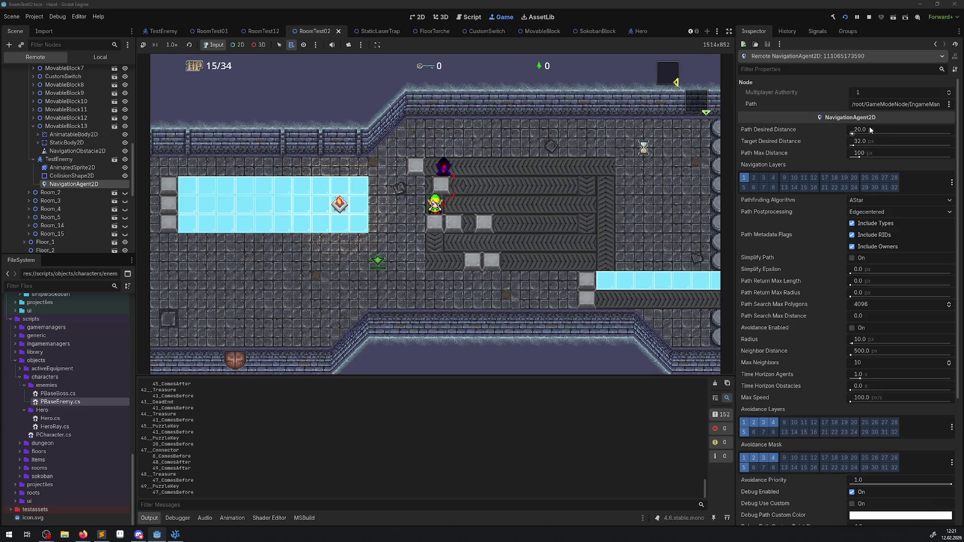
click(870, 128)
text(32)
key(Return)
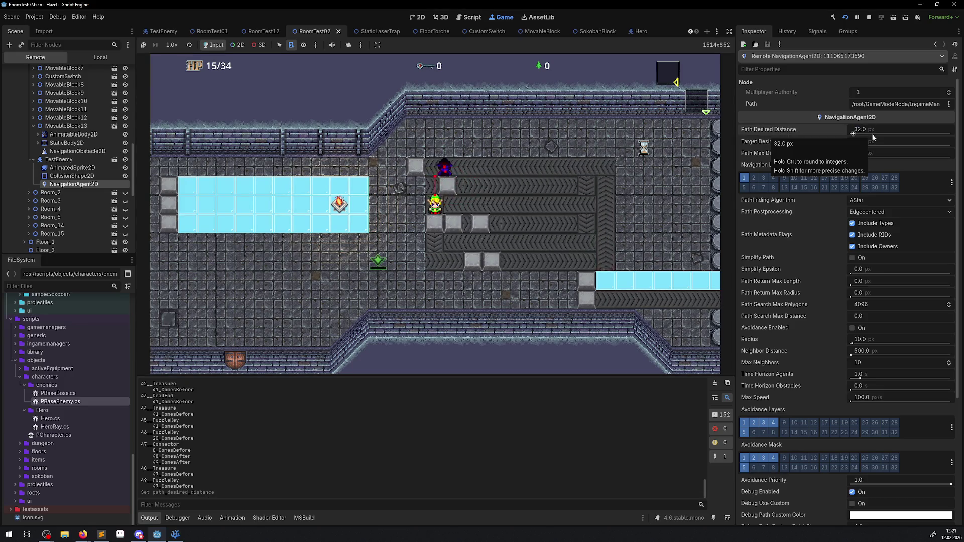
Try Path Desired Distance values of 8, 4 and 256 px, ending back at 32 px.
click(867, 130)
text(8)
key(Return)
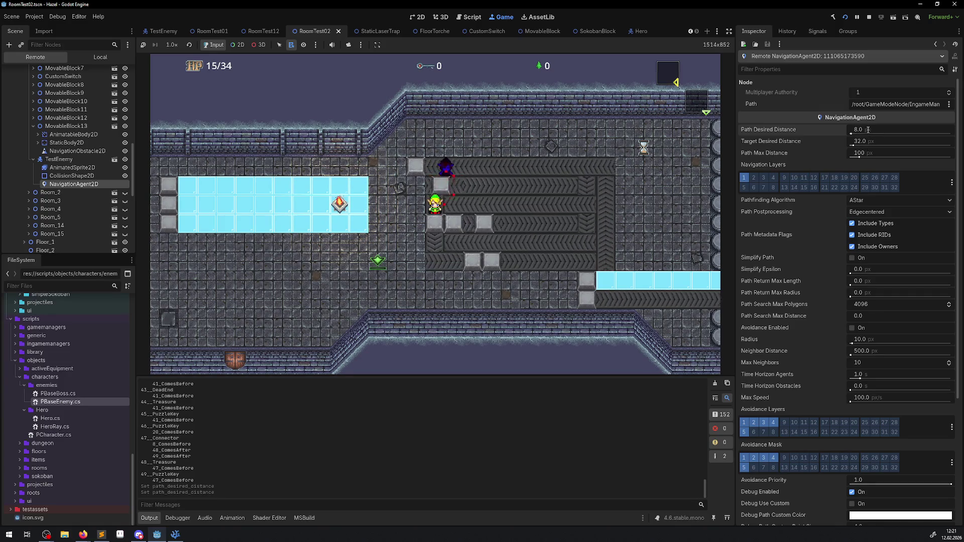
click(869, 131)
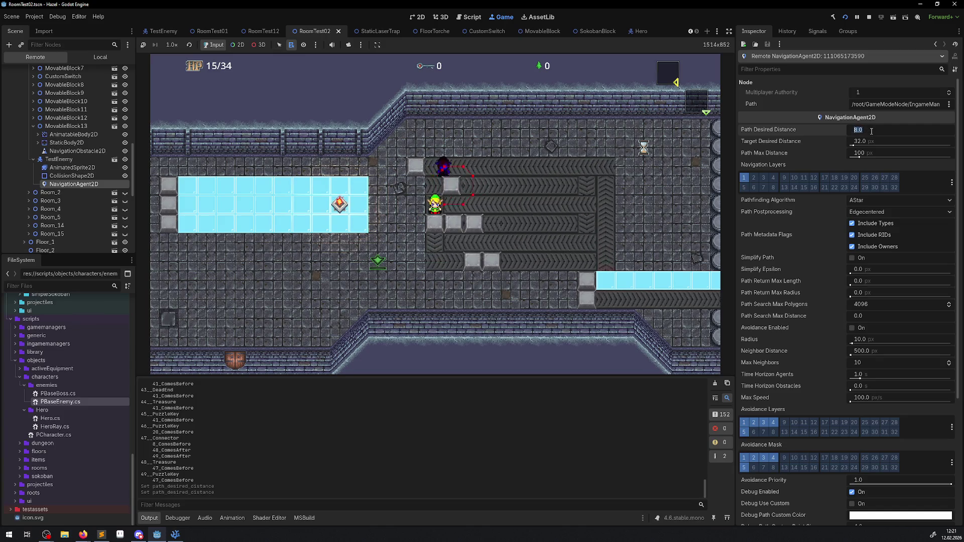
text(4)
key(Return)
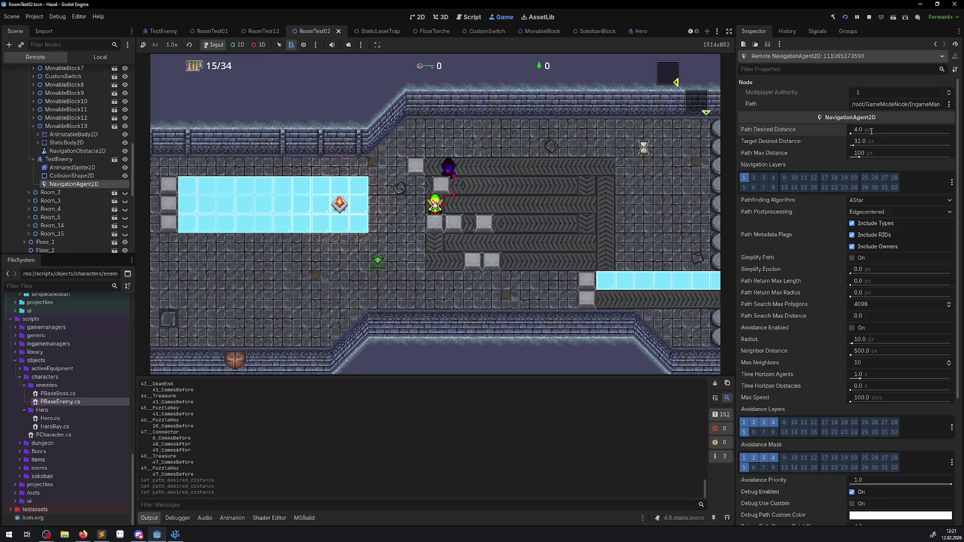
text(6)
key(Return)
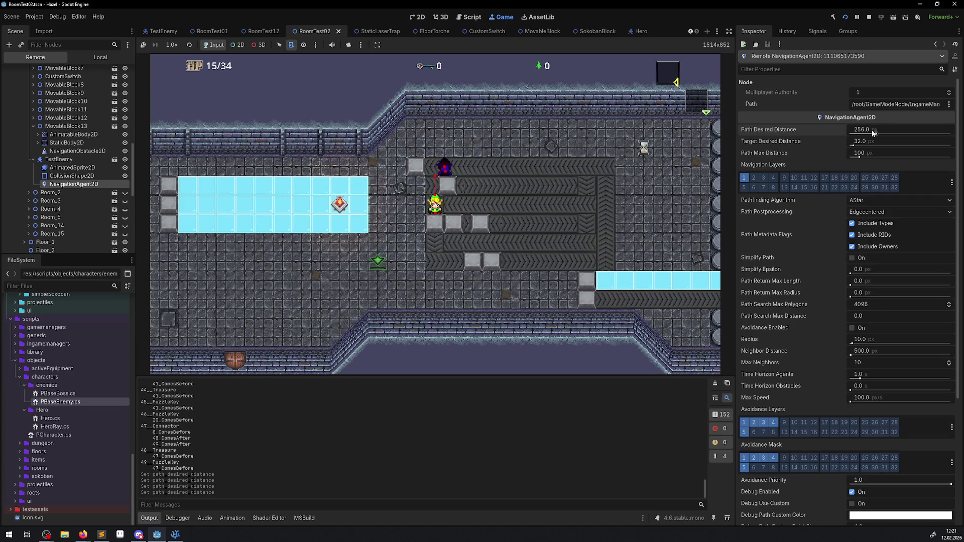
text(32)
key(Return)
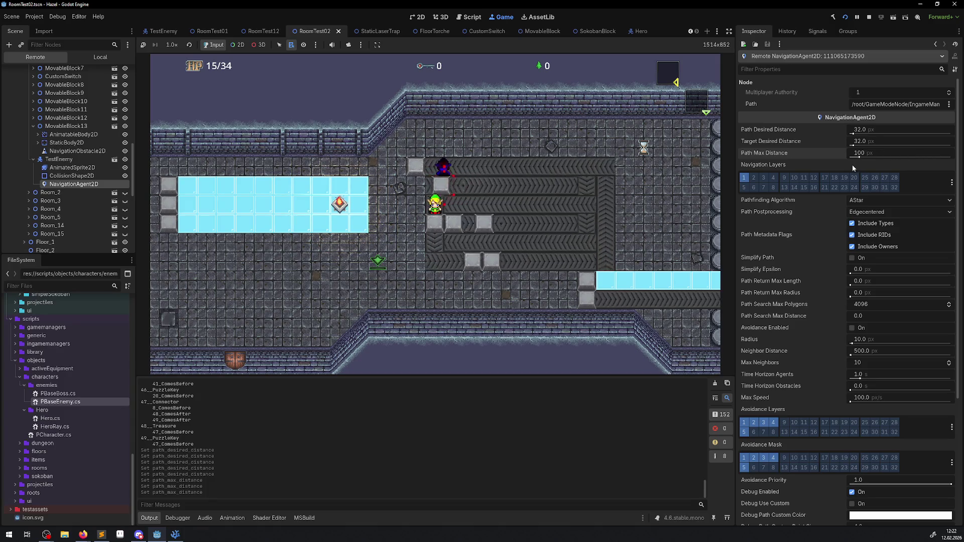
Enable Simplify Path at epsilon 10 and walk the hero down-left to watch the path.
click(852, 258)
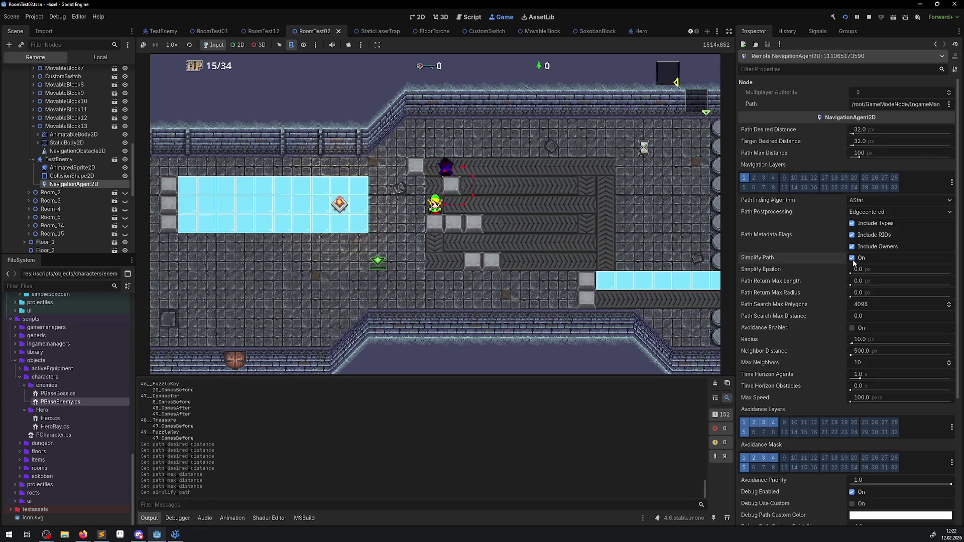
drag(852, 273, 941, 267)
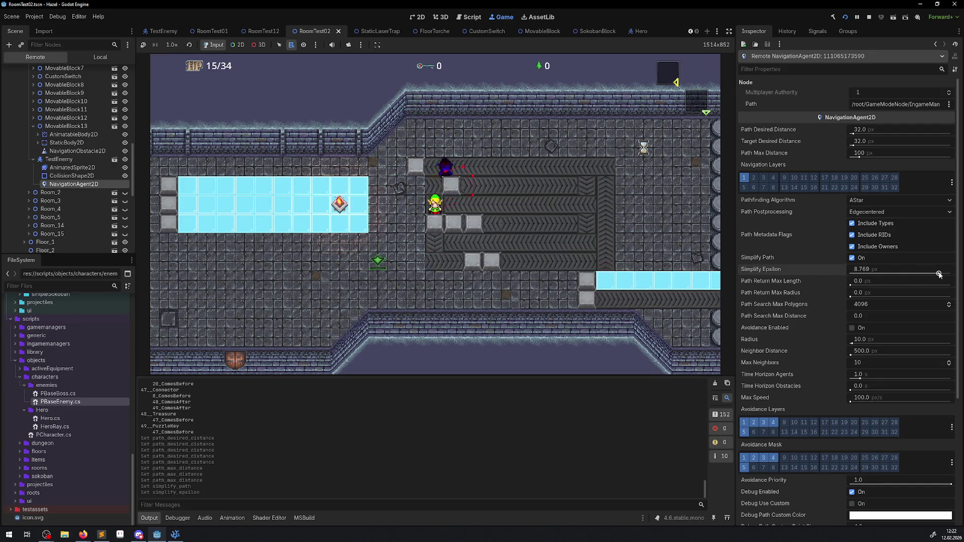
drag(931, 273, 950, 273)
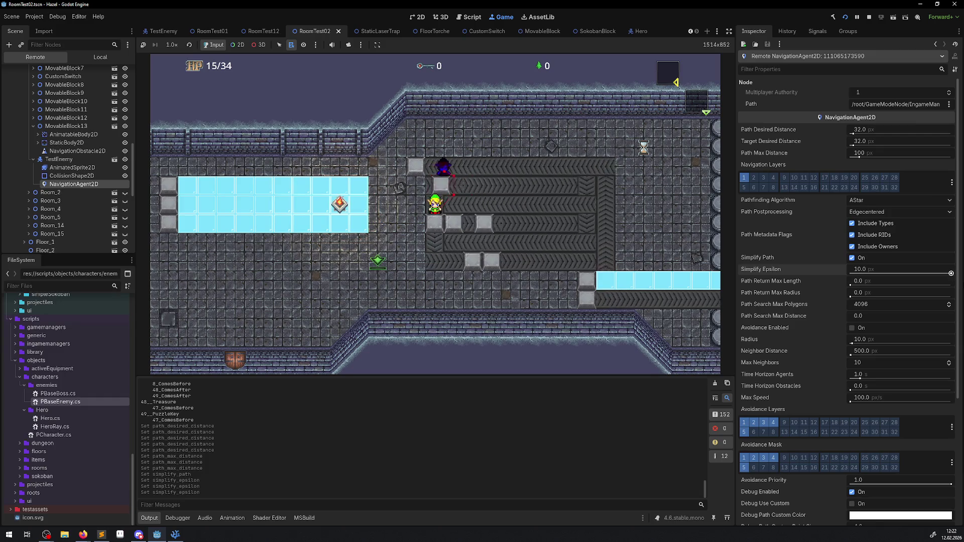
click(417, 302)
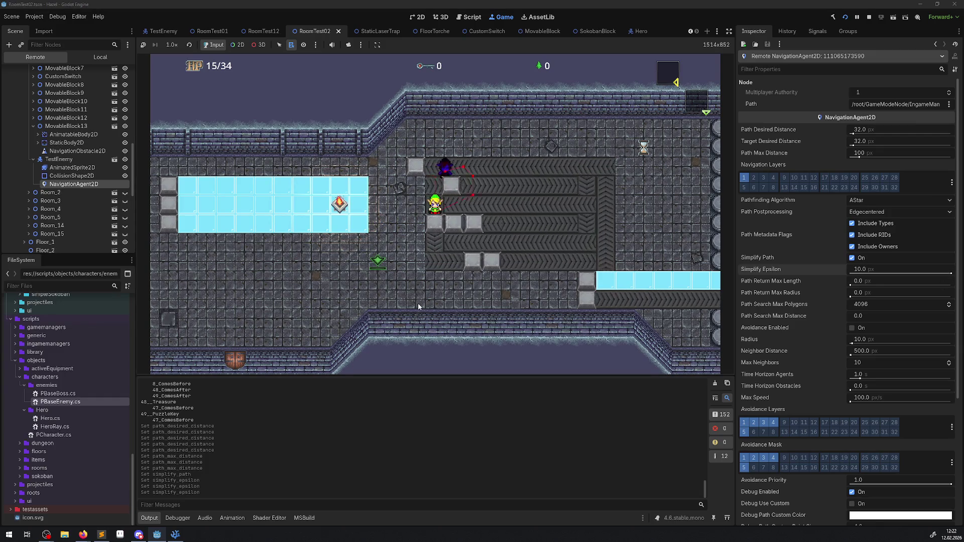
key(Left)
key(Down)
key(Left)
key(Down)
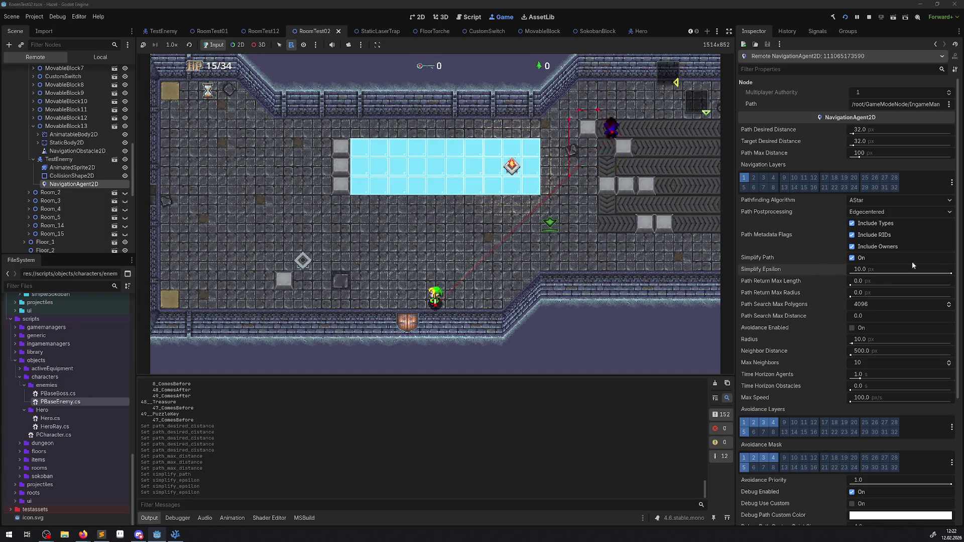
Lower Simplify Epsilon to 0.0 and toggle Simplify Path on and off, ending off.
drag(951, 271, 818, 279)
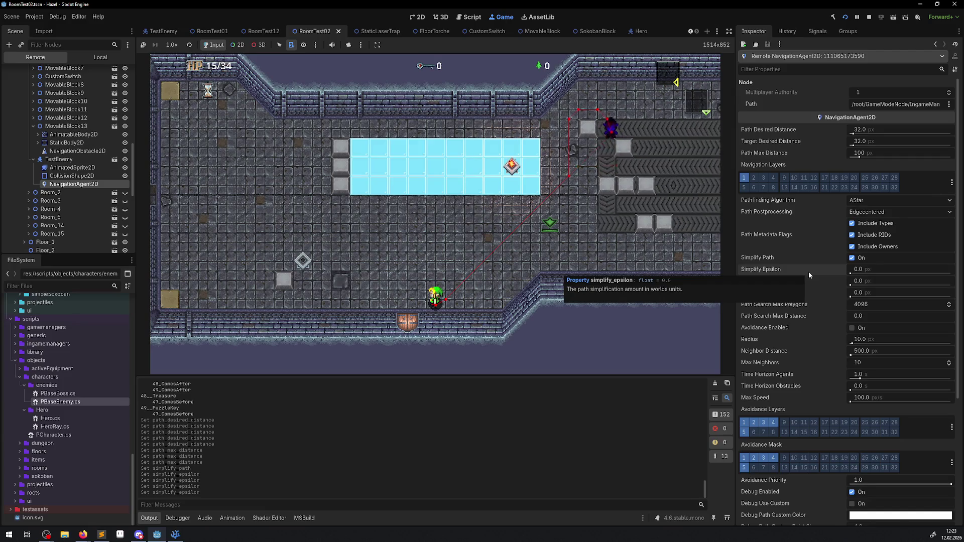
click(852, 258)
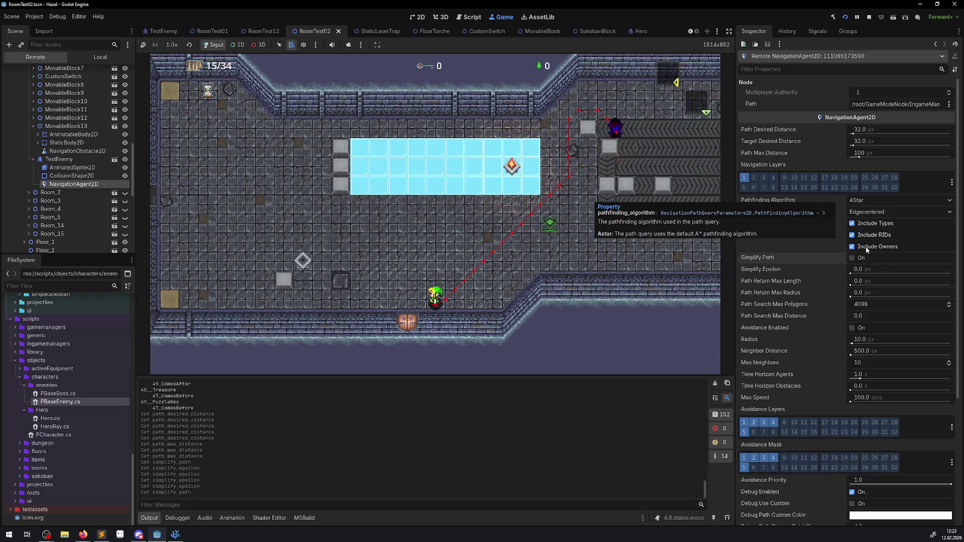
click(852, 257)
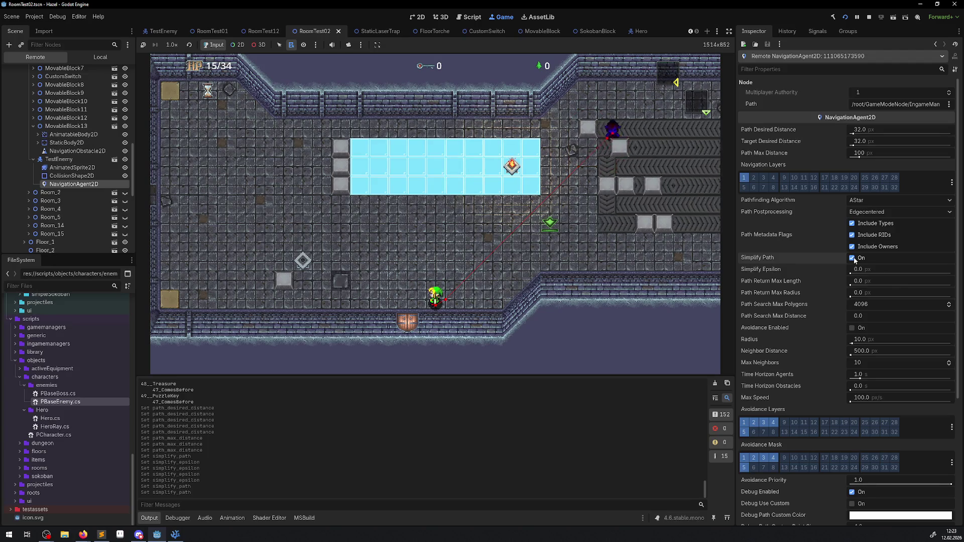
click(852, 258)
click(852, 258)
click(852, 258)
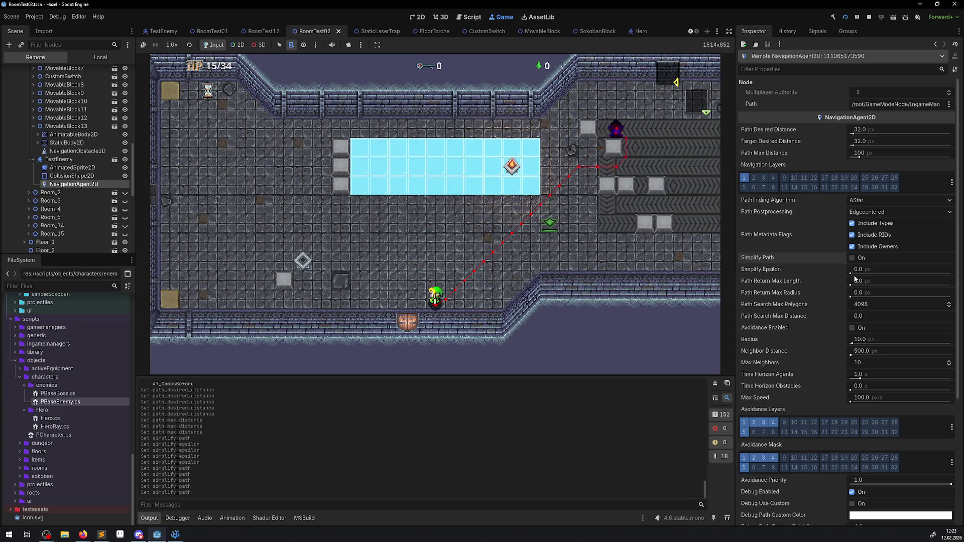
Compare simplification at epsilon 10 and about 8, then finish with it off and epsilon 0.
drag(851, 274, 950, 273)
click(852, 257)
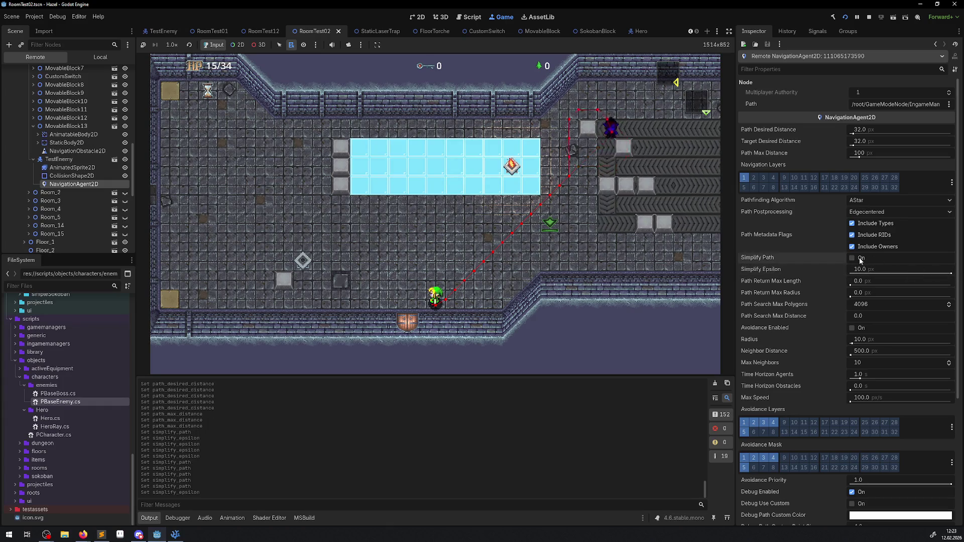
drag(937, 273, 932, 273)
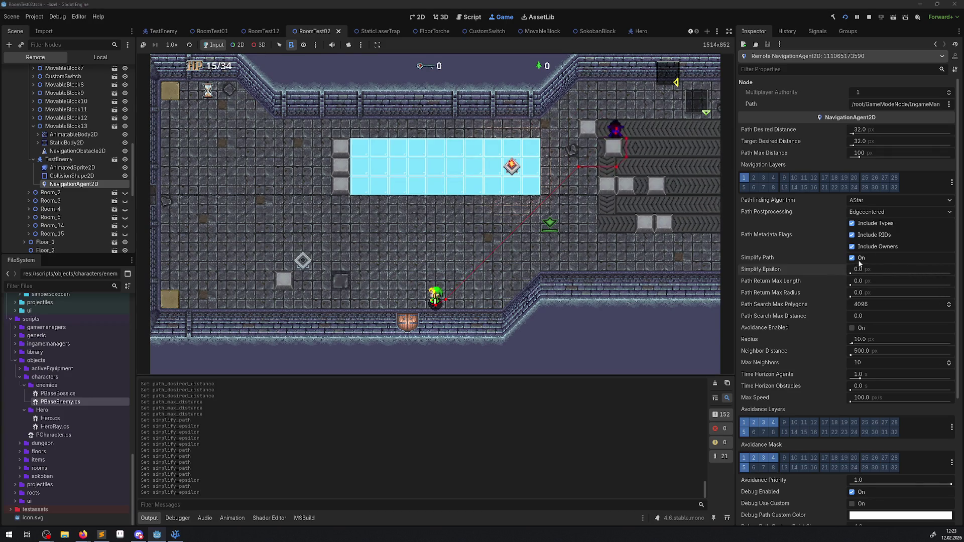
click(856, 261)
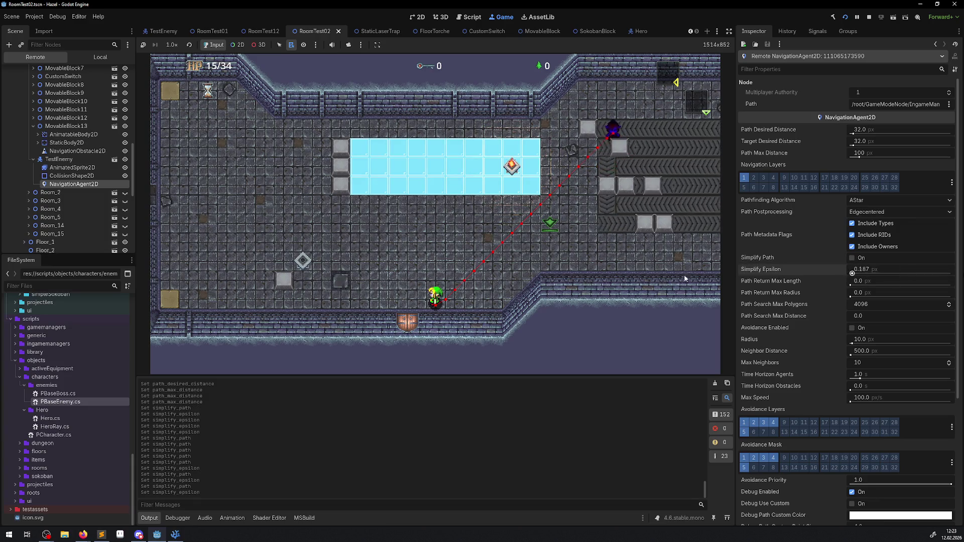
click(850, 274)
click(853, 283)
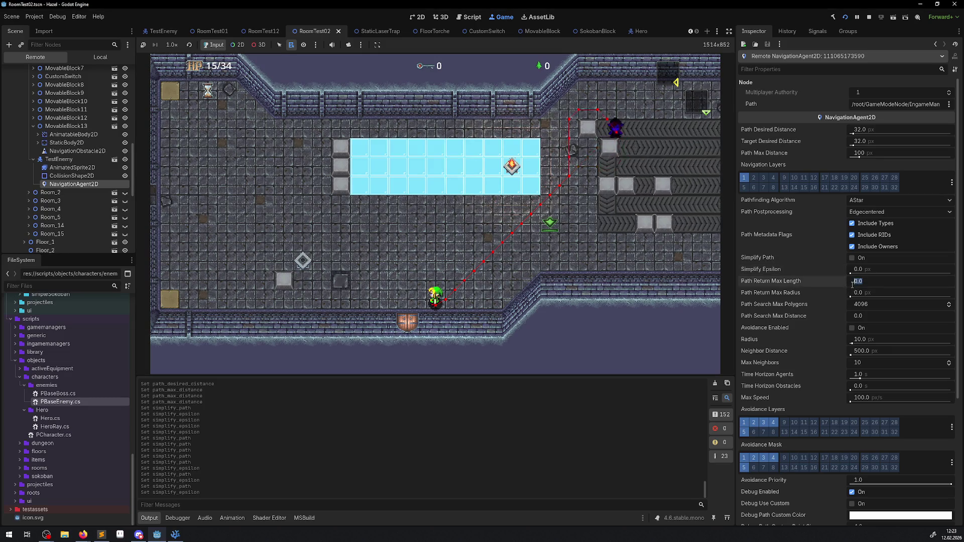
Try new Path Return Max Length, Time Horizon, Path Max Distance and ~517 px desired distance, then stop.
drag(853, 284, 849, 297)
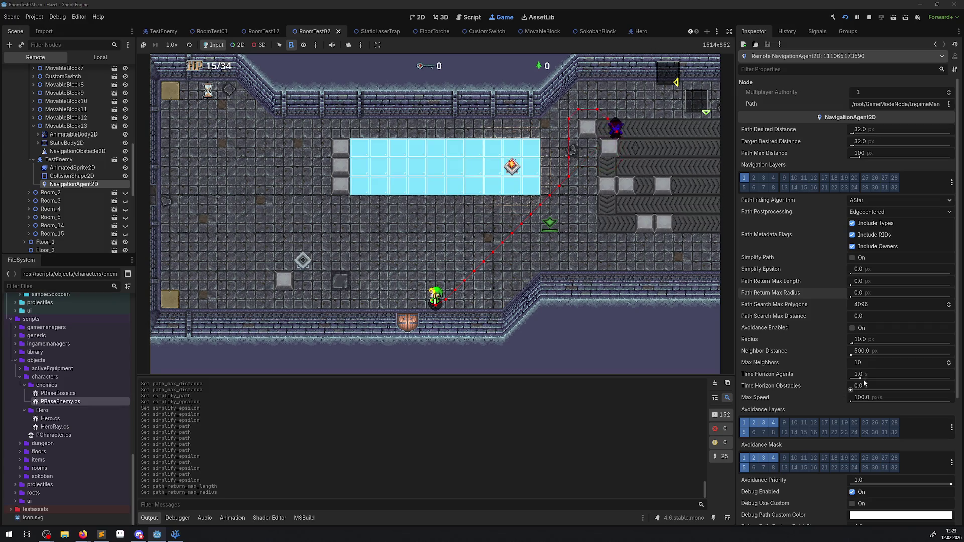
drag(853, 389, 824, 381)
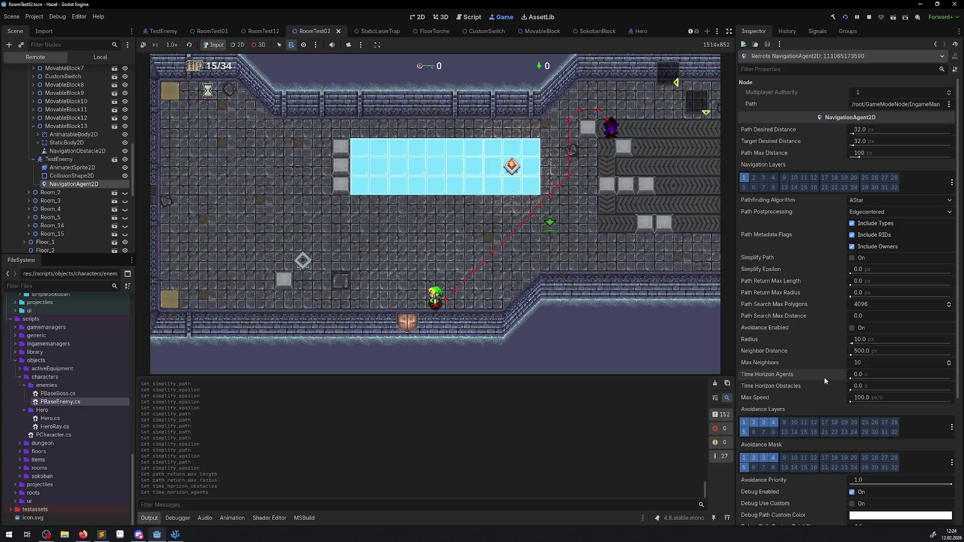
drag(859, 158, 882, 160)
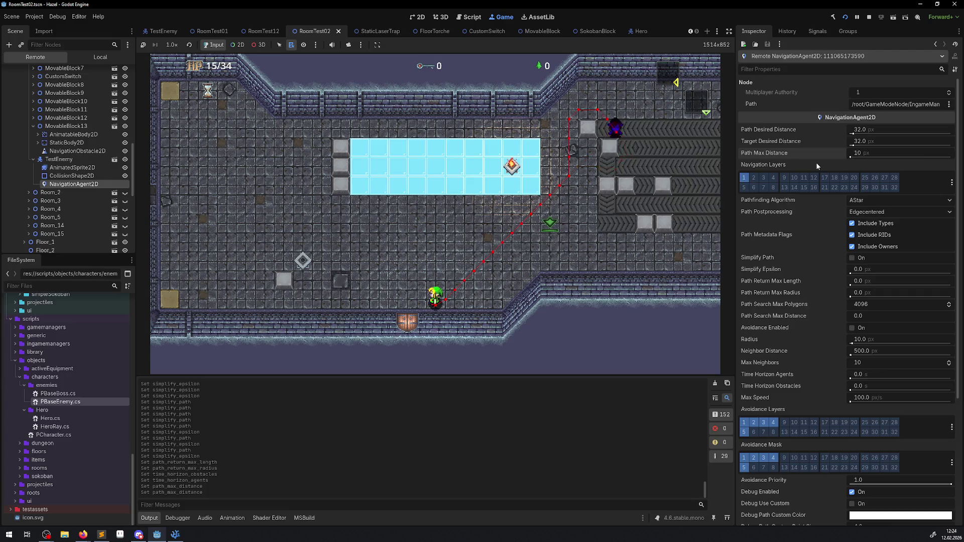
drag(854, 134, 907, 134)
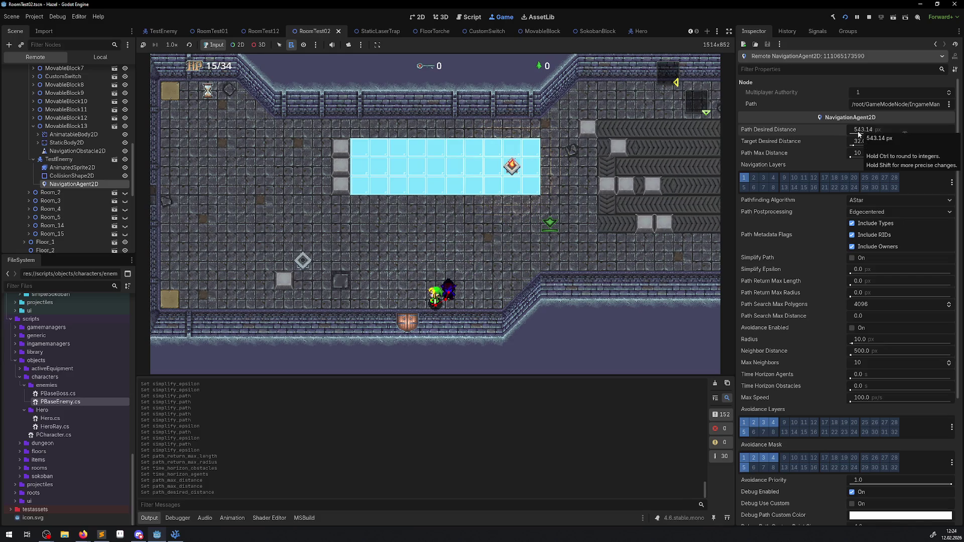
click(868, 19)
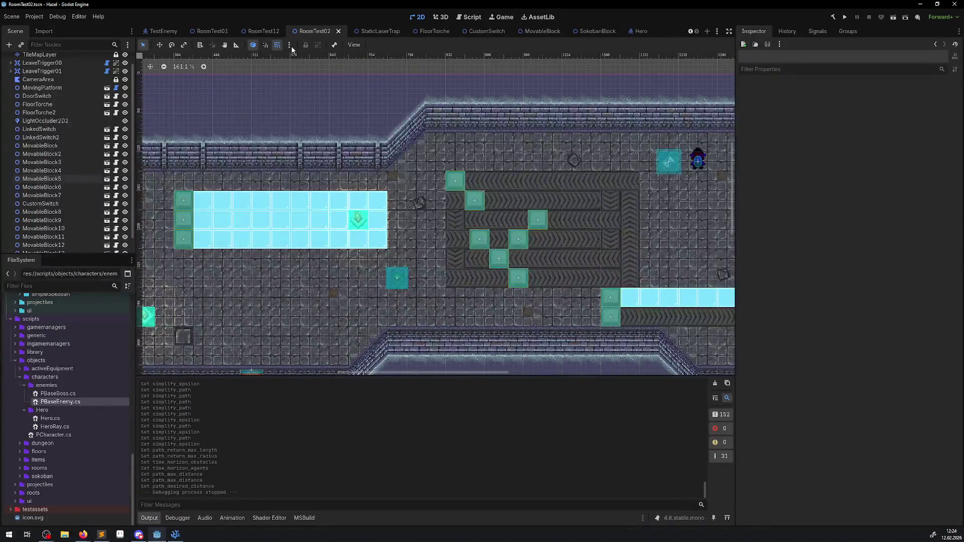
In the TestEnemy scene, set NavigationAgent2D's Path Desired Distance to 512 px, then save and run.
click(156, 31)
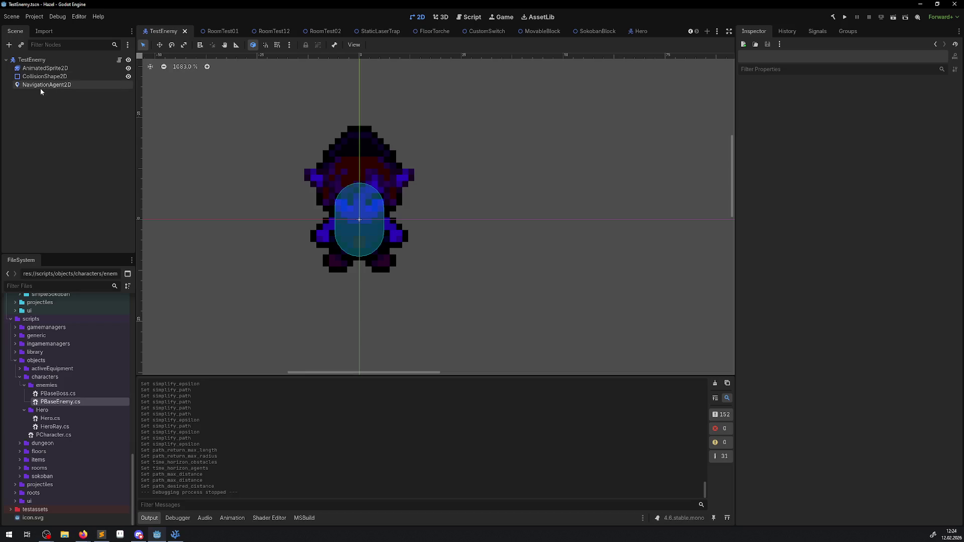
click(44, 84)
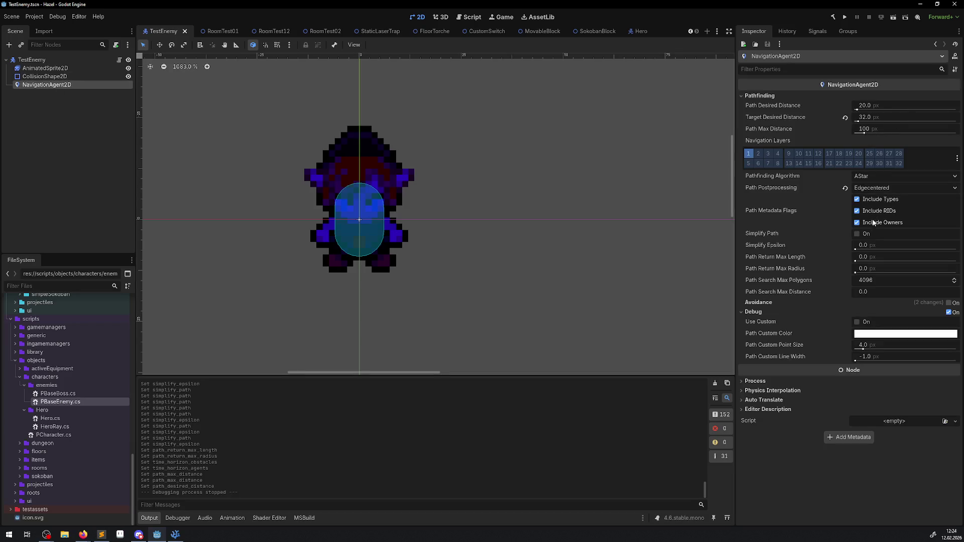
mouse_move(776, 235)
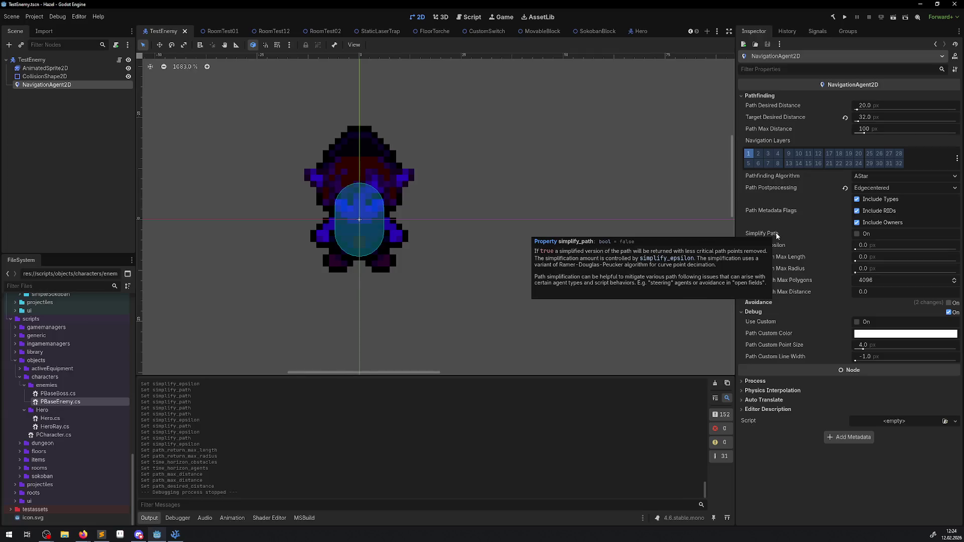
click(864, 107)
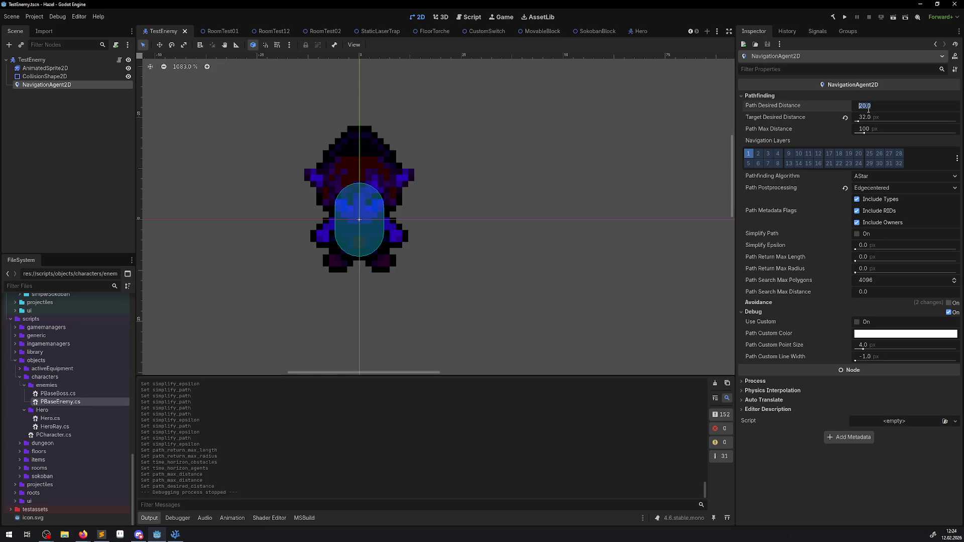
text(50)
text(512)
key(Return)
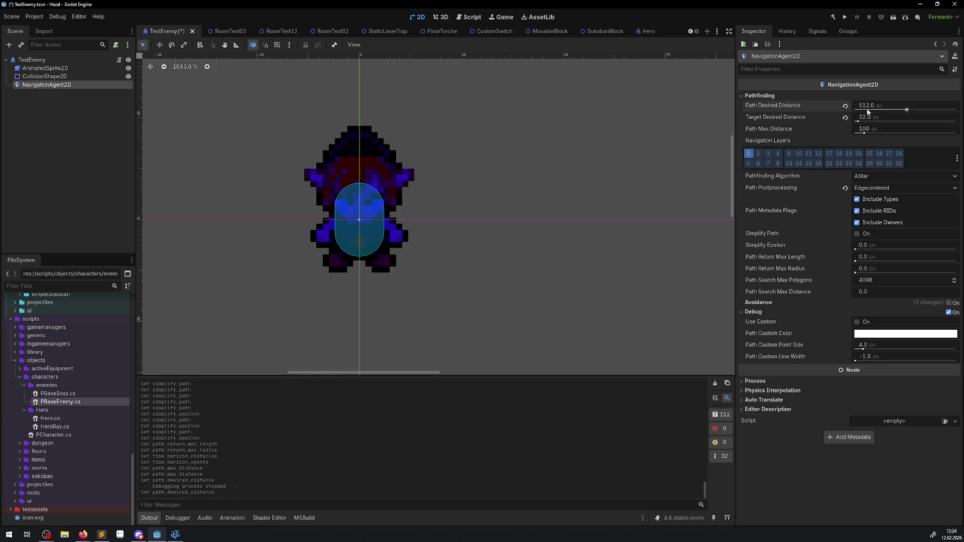
click(845, 18)
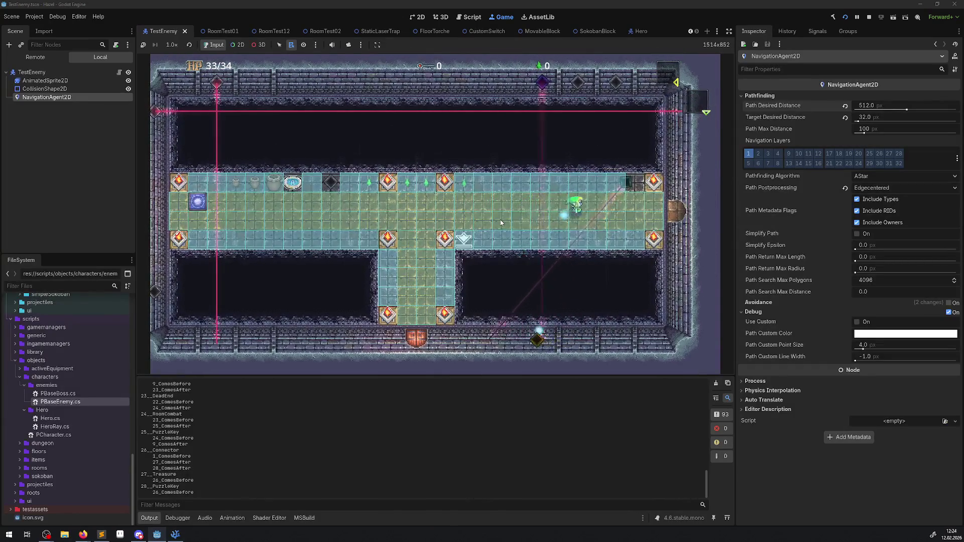
Walk the hero right into the next room, stepping up and down beside the ice block.
key(Right)
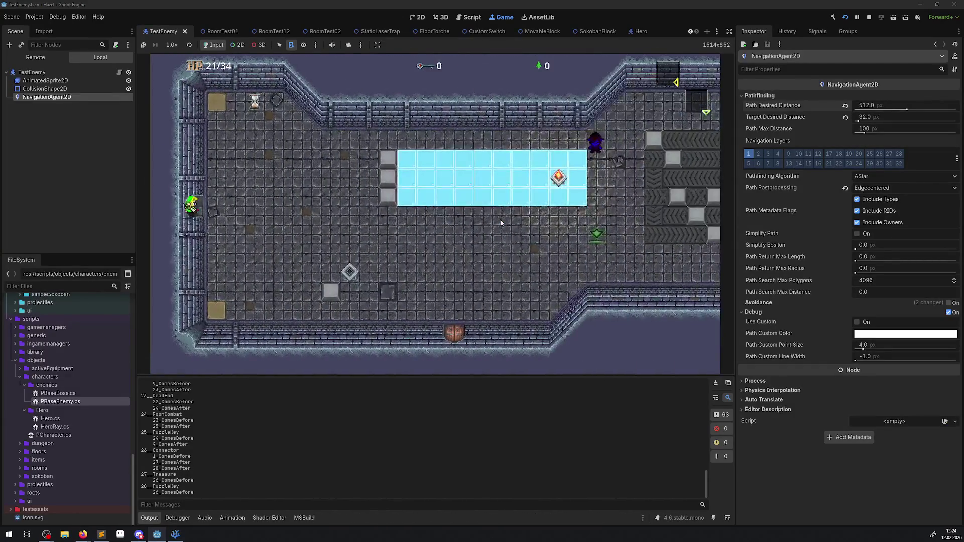
key(Right)
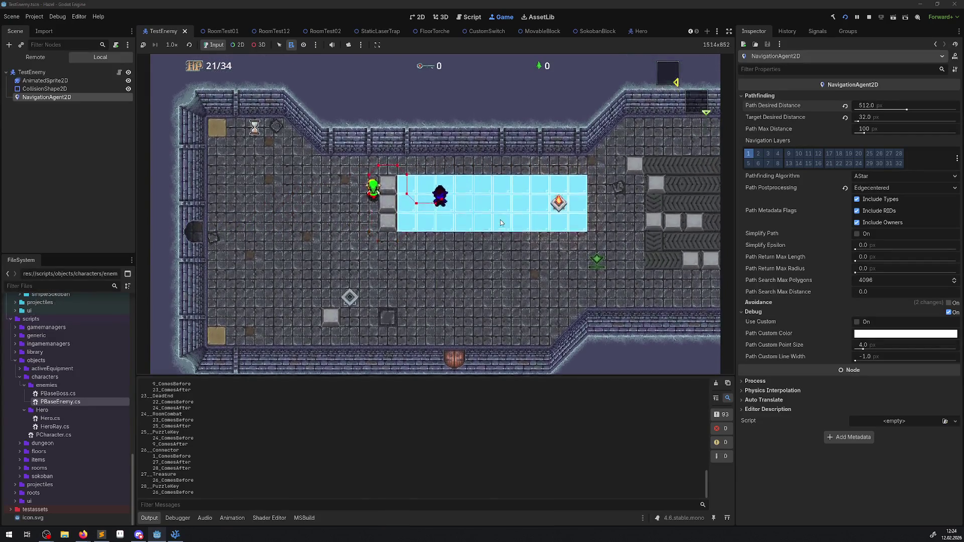
key(Up)
key(Down)
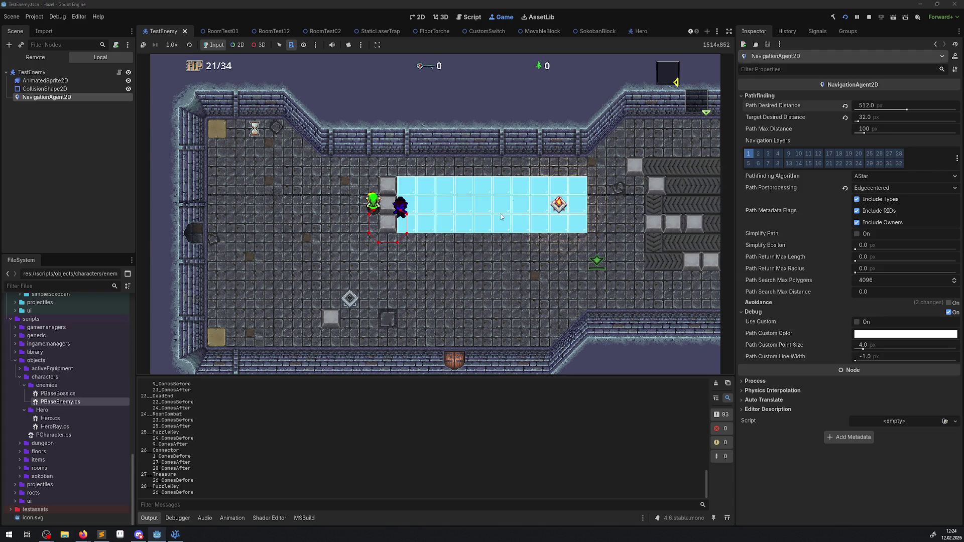
Set the live Path Desired Distance to 256, then back to 32 px, and walk the hero up.
click(881, 105)
text(25)
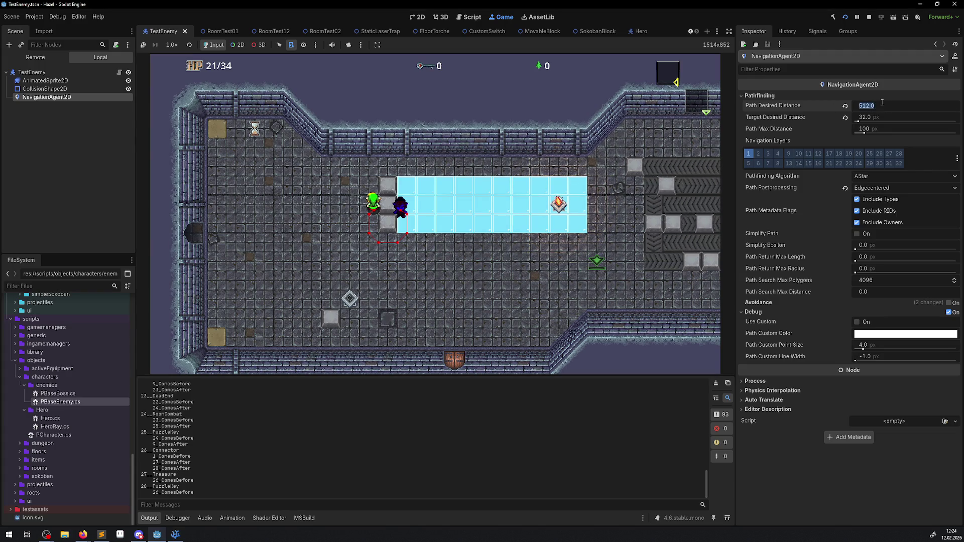
text(6)
key(Return)
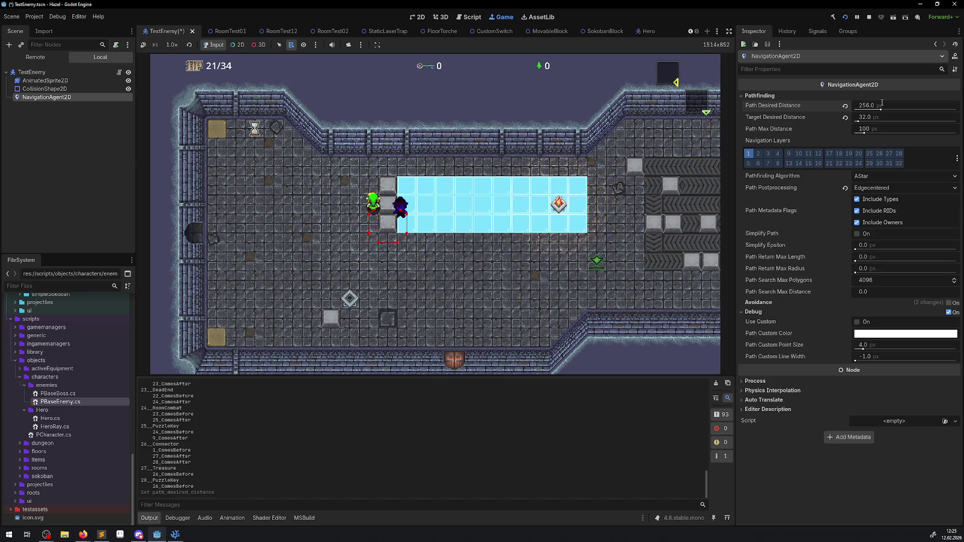
text(32)
key(Return)
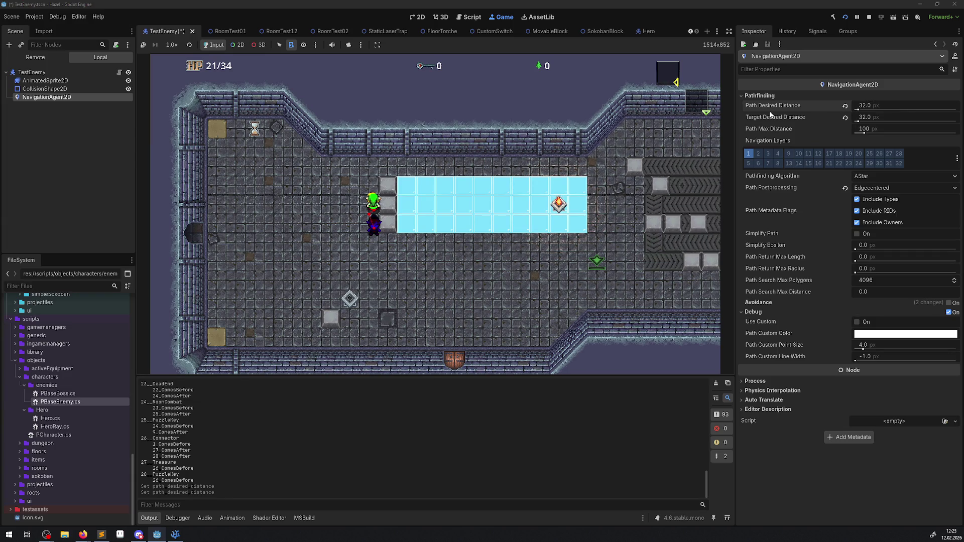
mouse_move(775, 109)
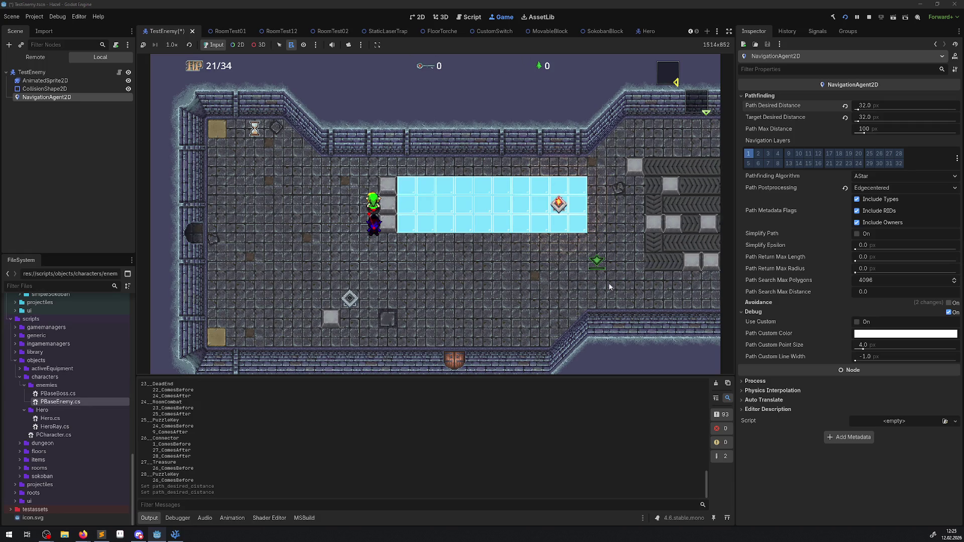
key(Up)
Enable Simplify Path with epsilon 10 and lead the hero through the conveyor area.
key(Right)
key(Right)
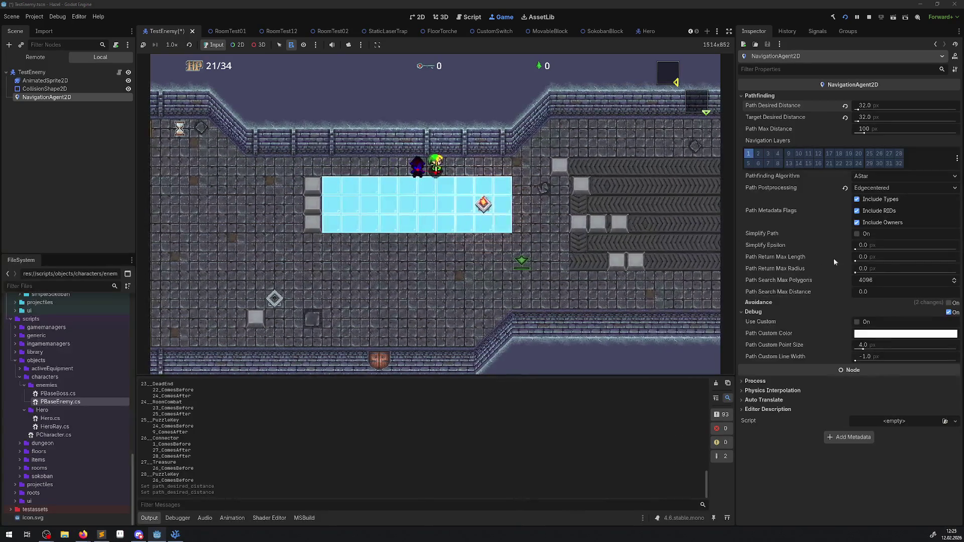
click(857, 234)
drag(855, 250, 956, 250)
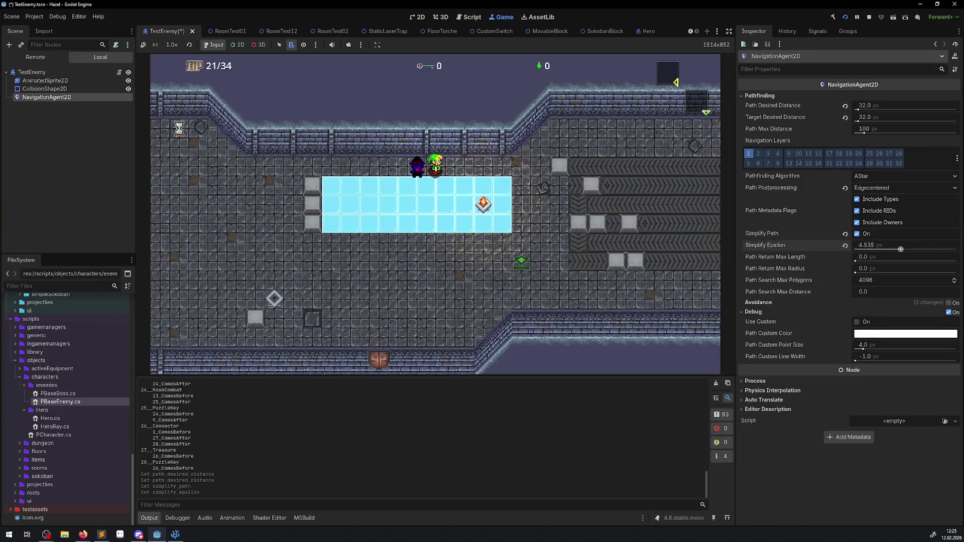
key(Down)
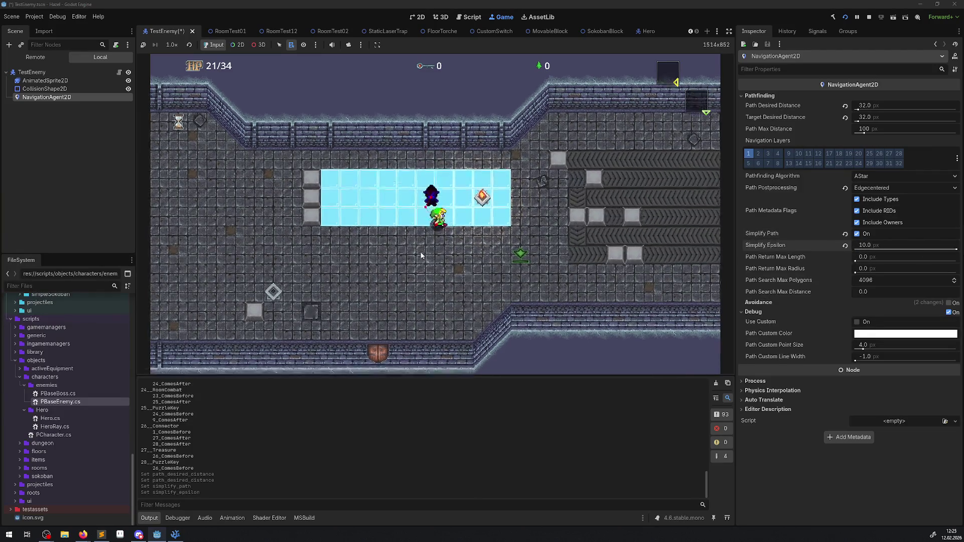
key(Right)
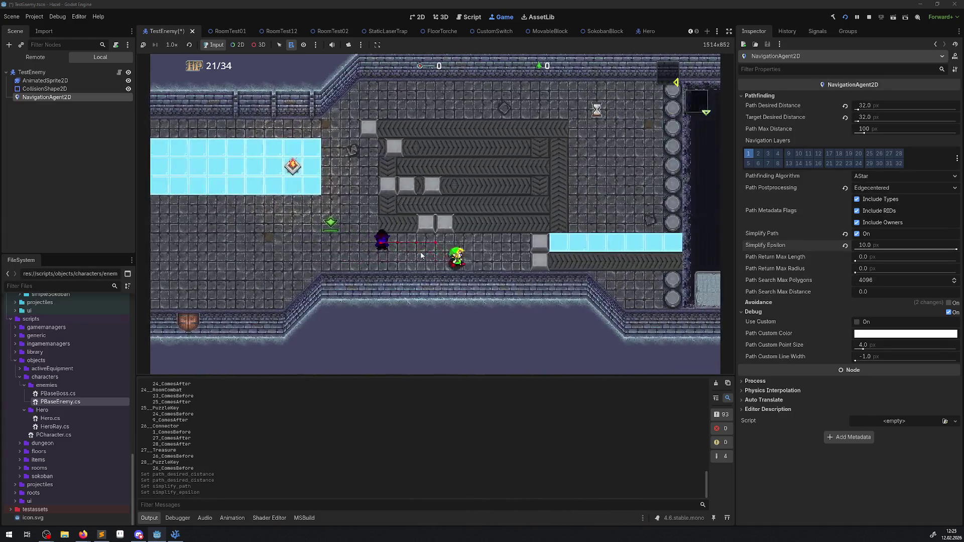
key(Up)
key(Left)
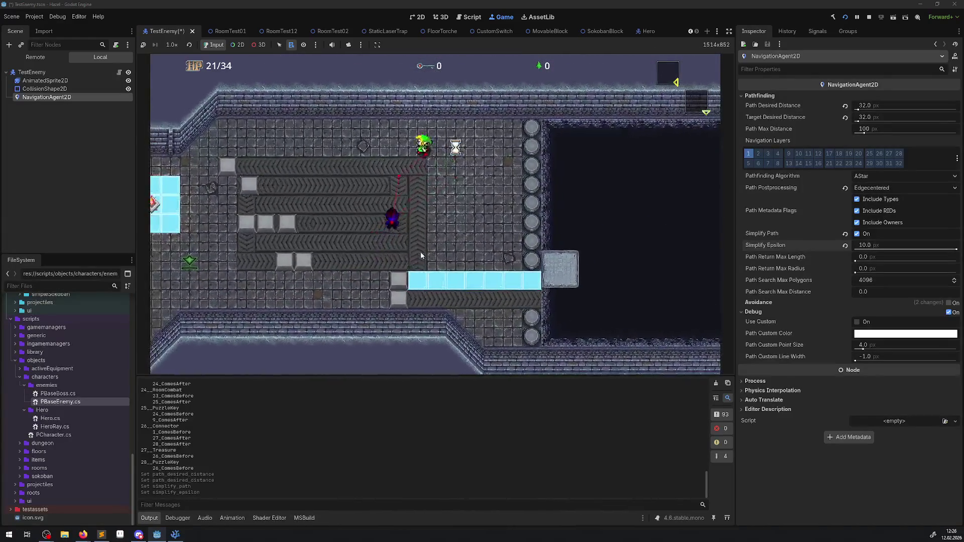
key(Down)
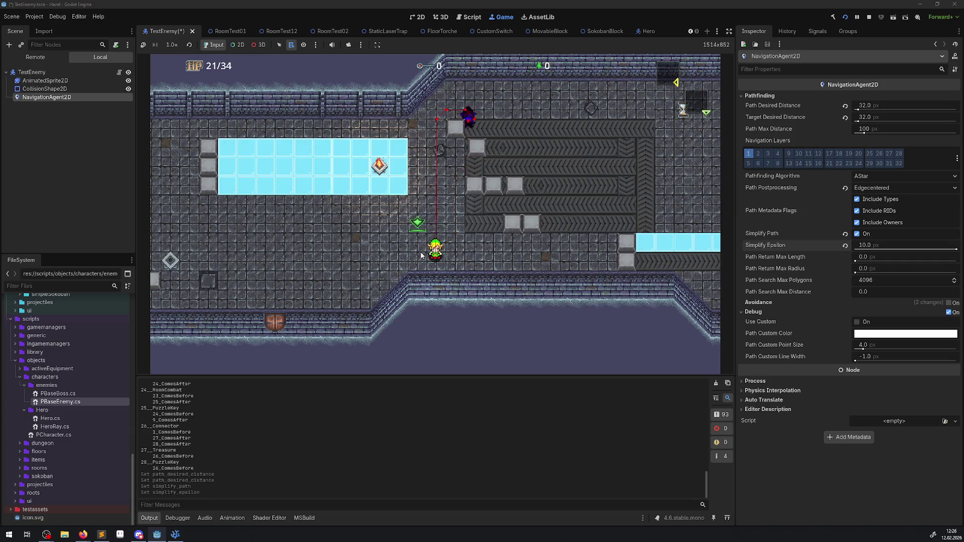
Toggle Simplify Path several times to compare paths, then drag Simplify Epsilon down.
click(871, 238)
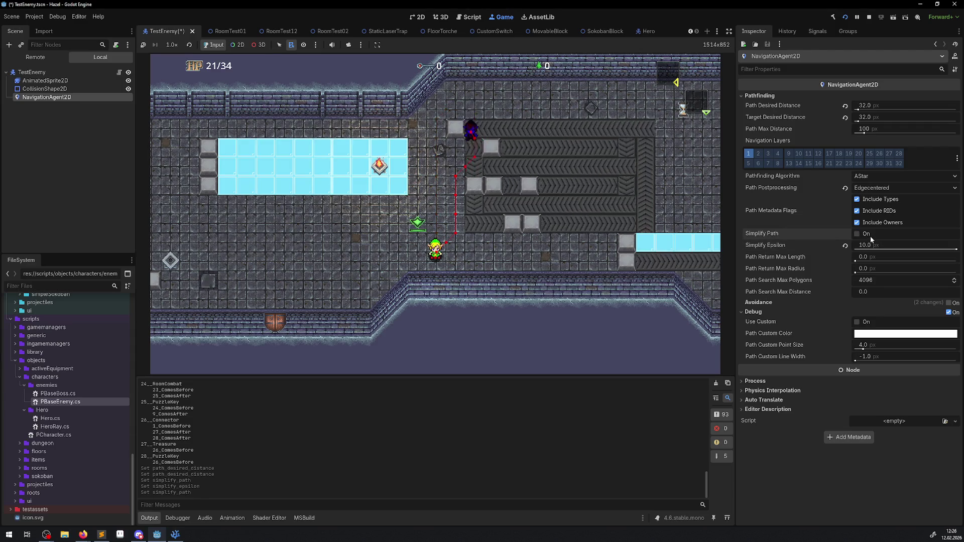
click(870, 239)
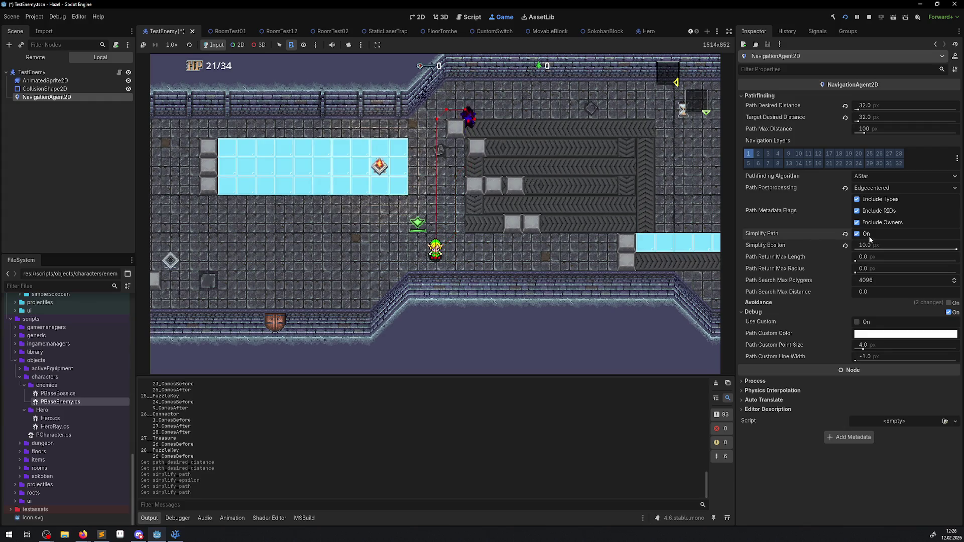
click(870, 239)
click(870, 239)
click(870, 239)
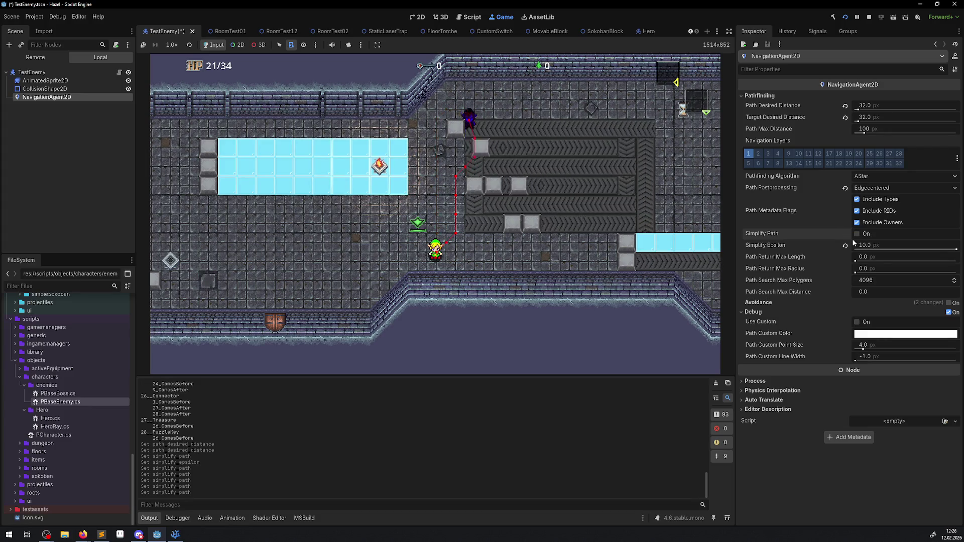
drag(868, 245, 755, 241)
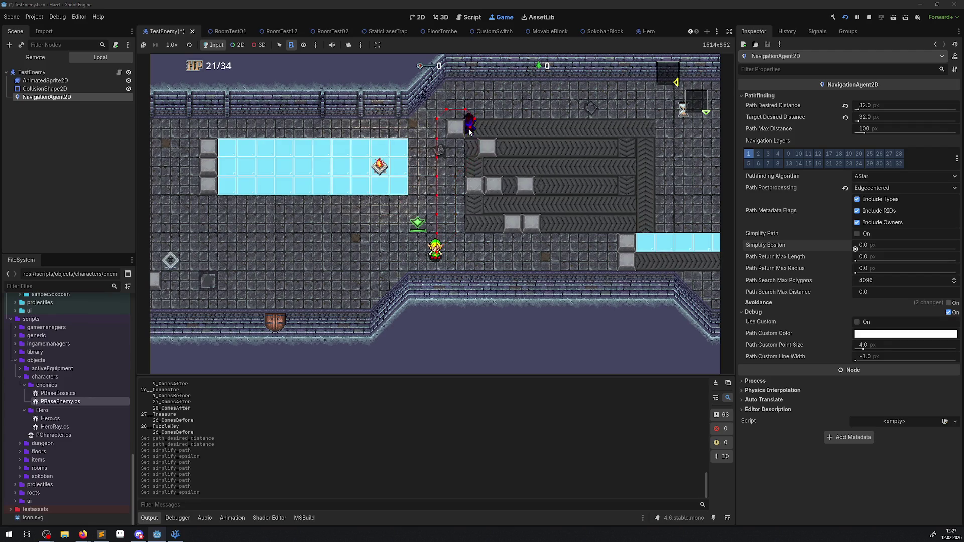
click(868, 106)
text(512)
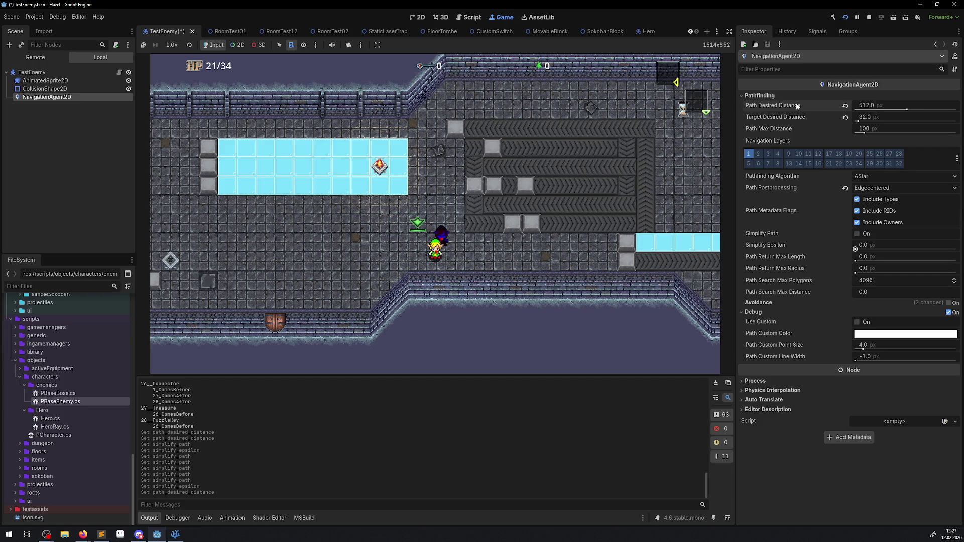
mouse_move(797, 105)
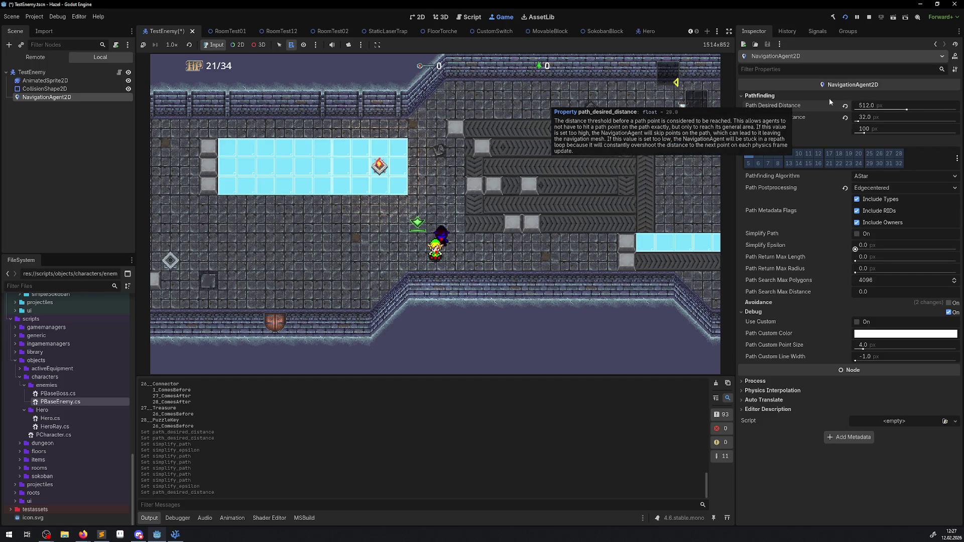
text(32)
key(Return)
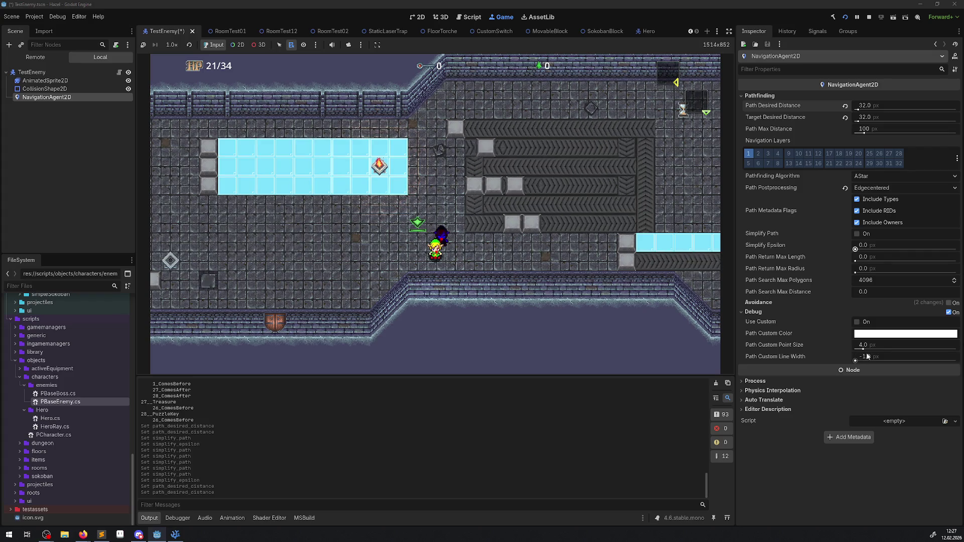
click(874, 357)
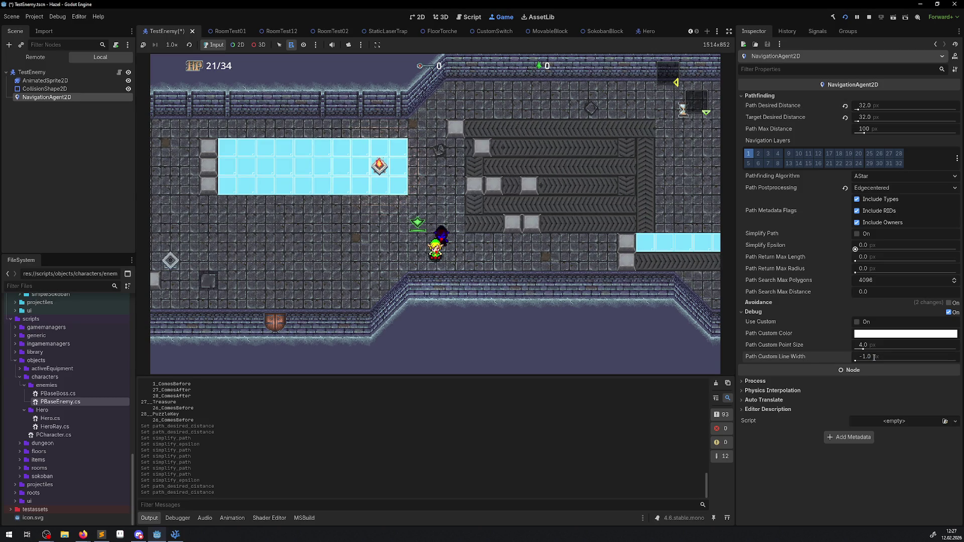
drag(865, 352, 871, 353)
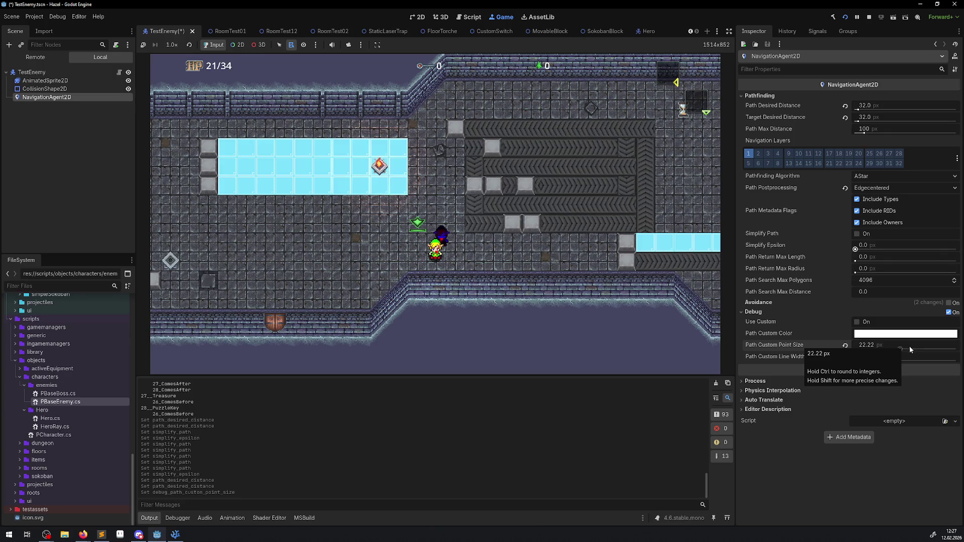
Walk the hero left, down, up and right across the room so the enemy follows.
key(Left)
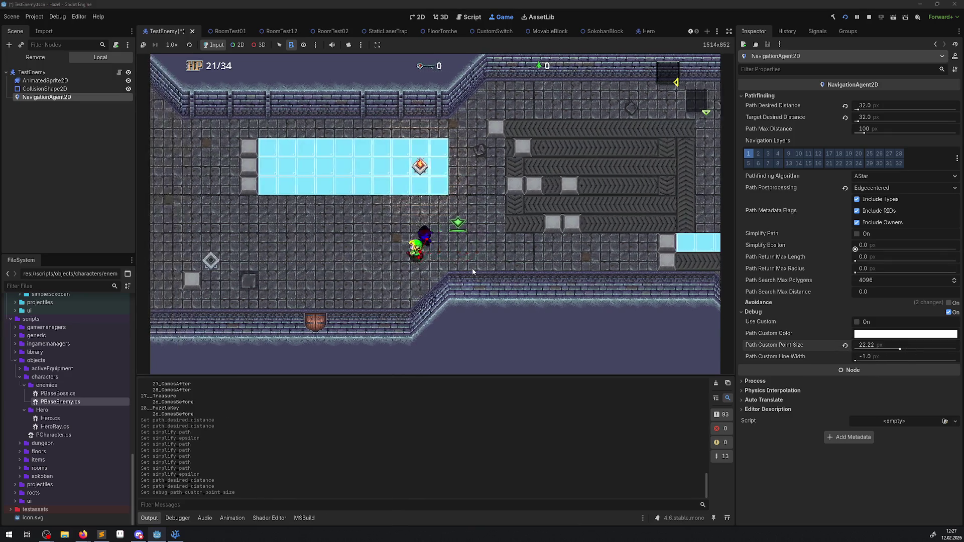
key(Down)
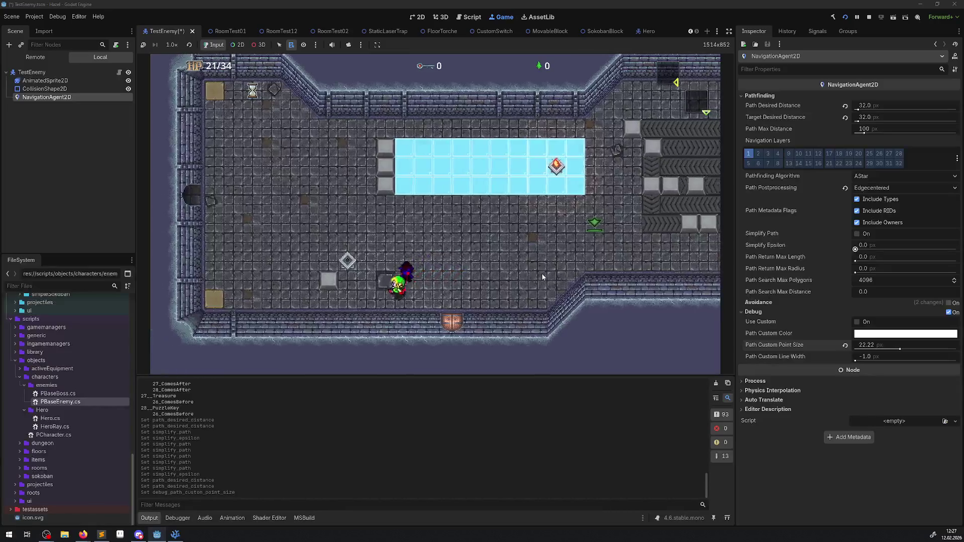
key(Up)
key(Right)
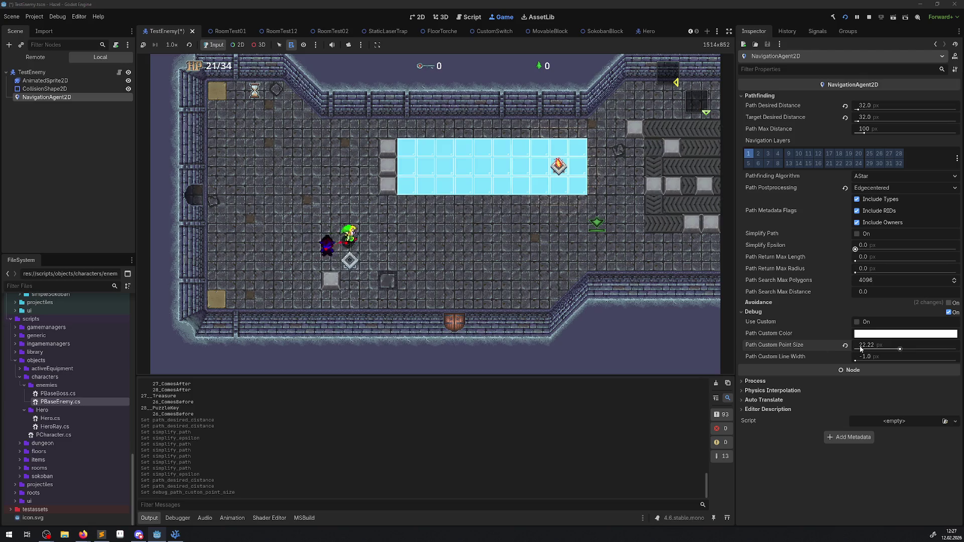
Turn the debug path's Use Custom on and then off, walking the hero right after each change.
click(857, 322)
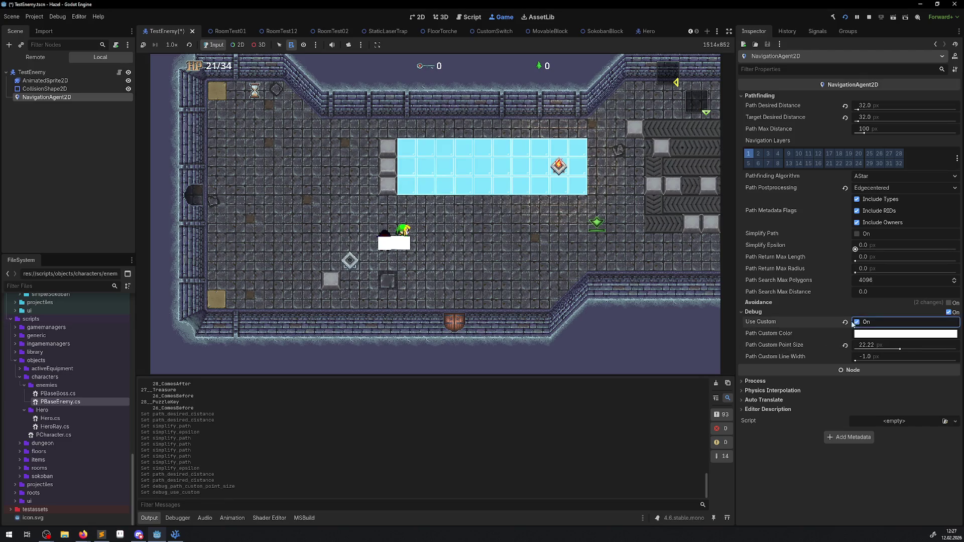
click(507, 257)
key(Right)
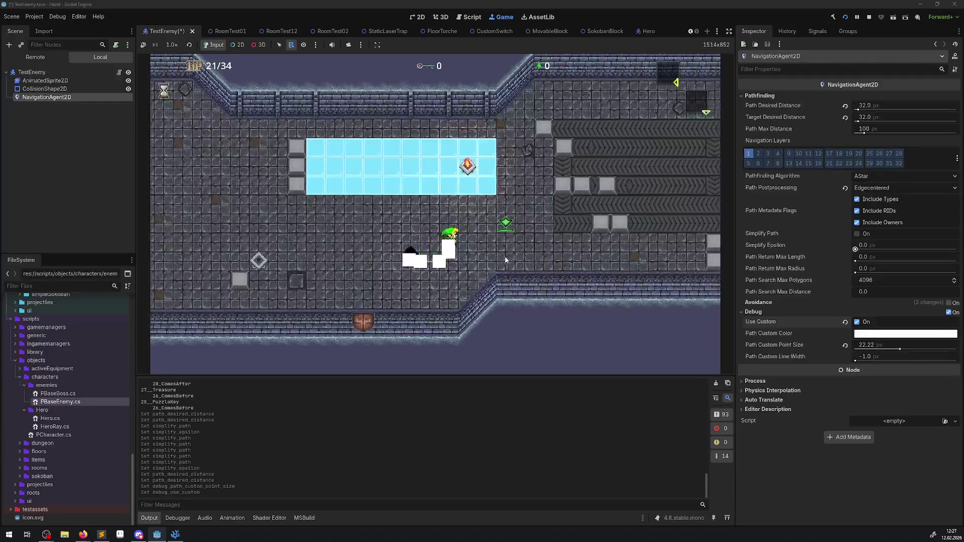
click(857, 322)
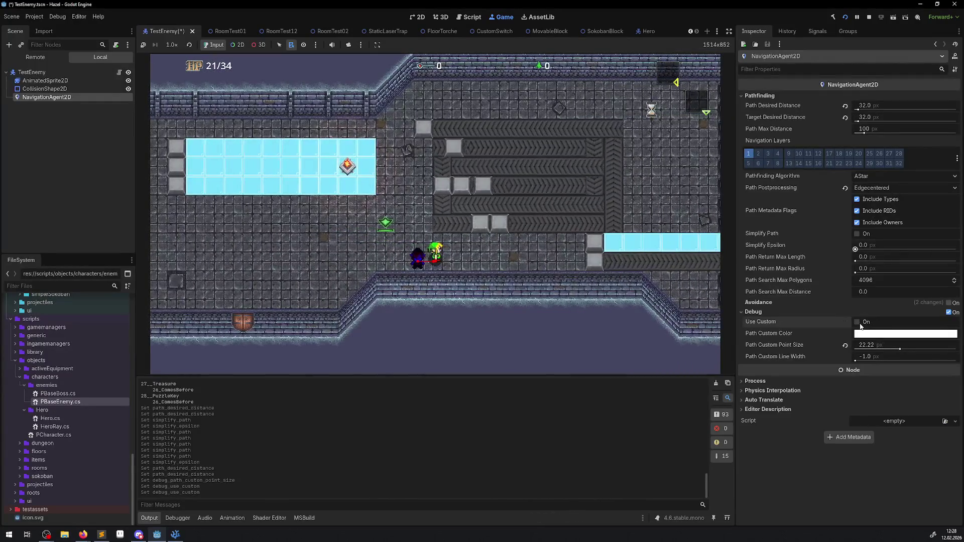
click(475, 253)
key(Right)
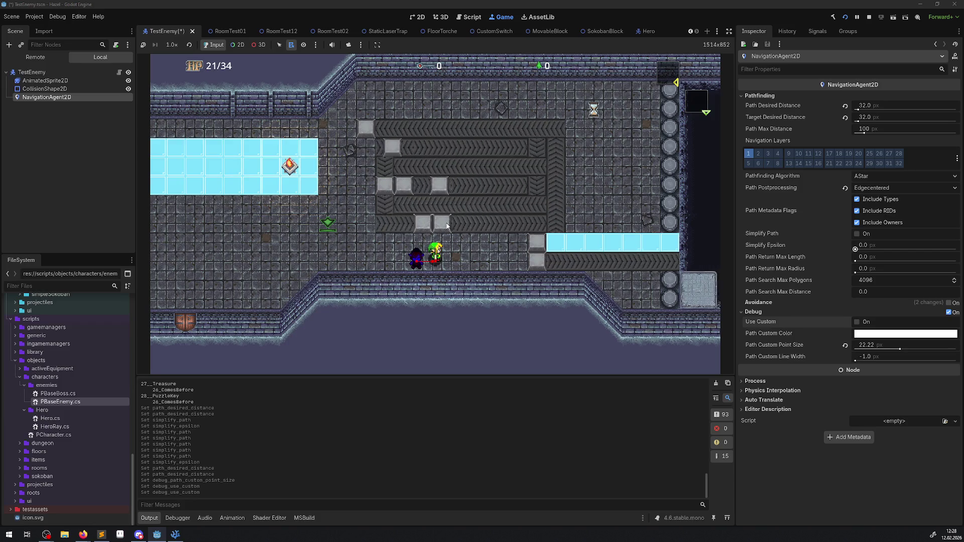
Lead the hero around the conveyors to their top edge, with the enemy close behind.
key(Up)
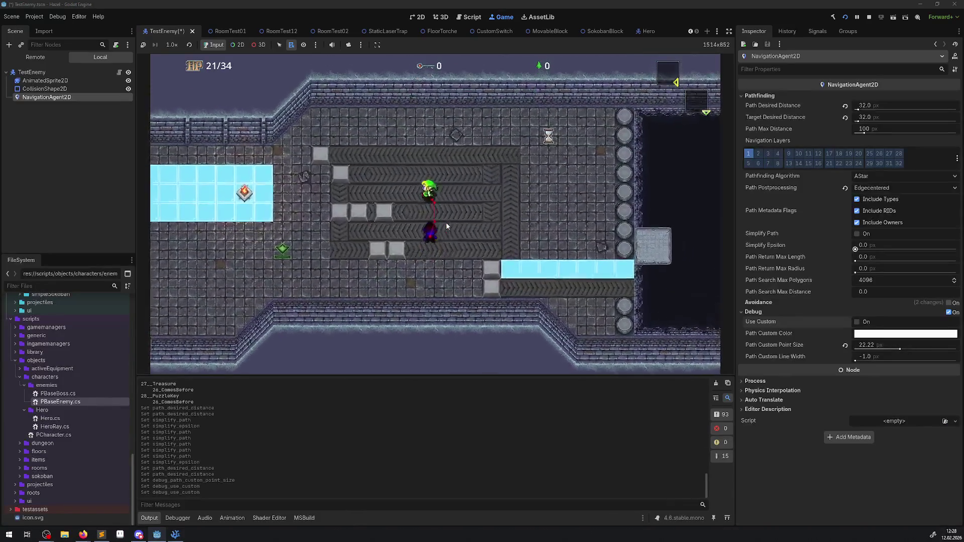
key(Left)
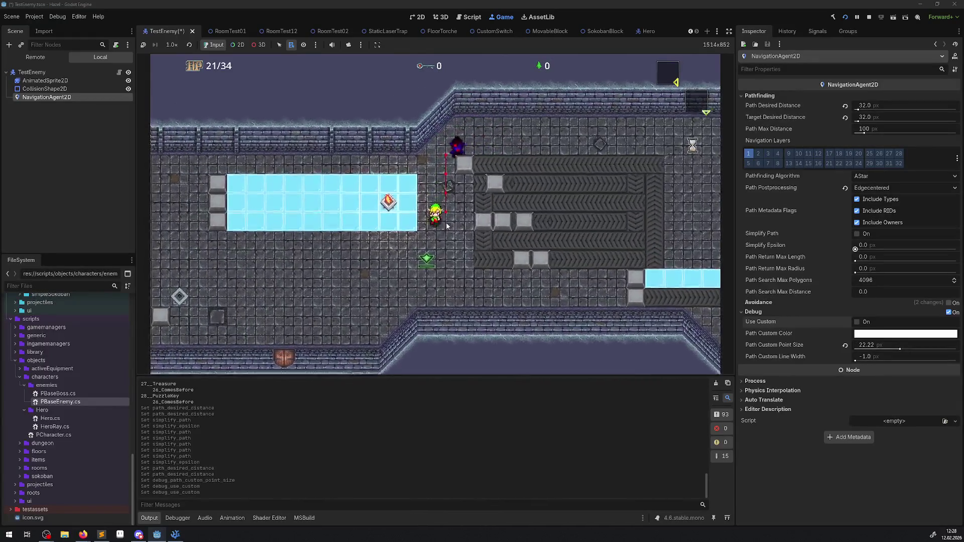
key(Right)
key(Down)
key(Up)
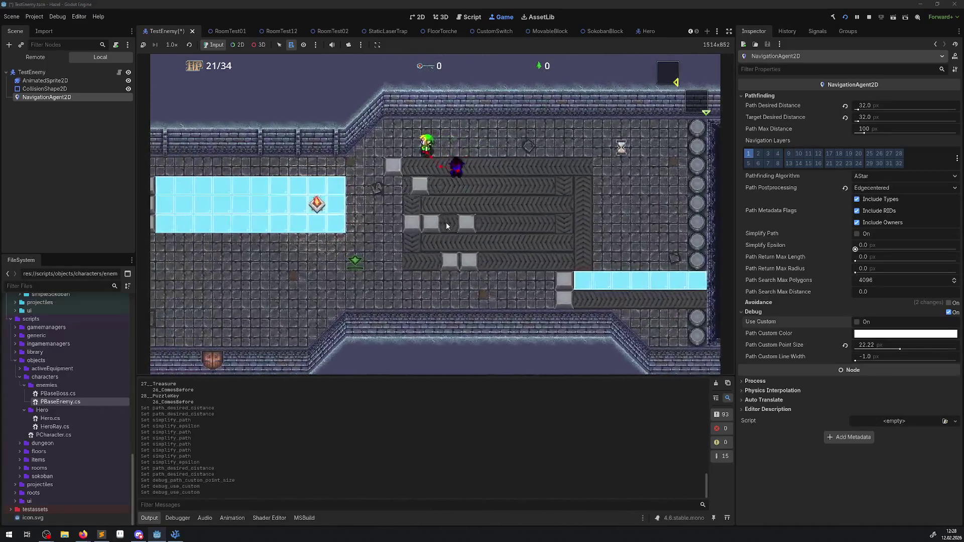
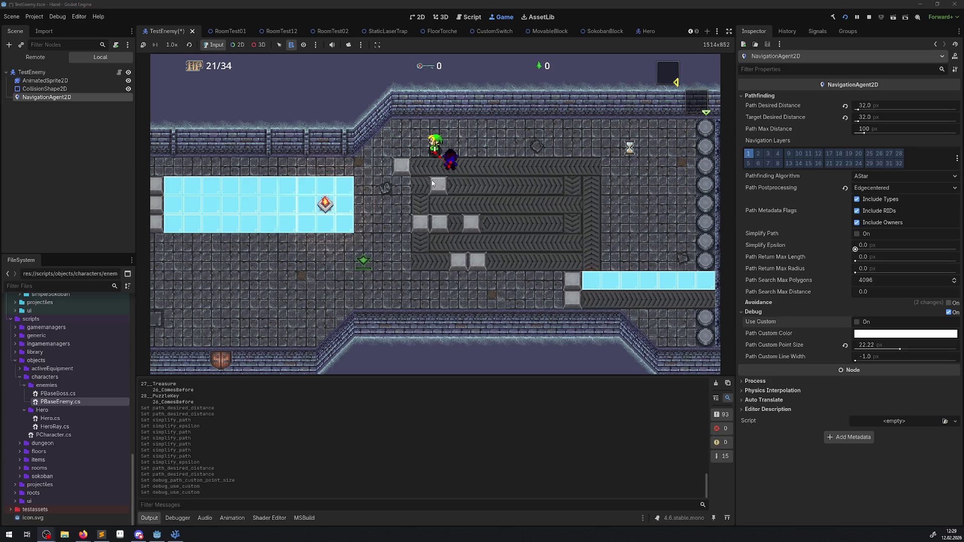
Walk the hero up, down and across the conveyor belt rows and ice while the enemy pursues.
key(Down)
key(Up)
key(Right)
key(Down)
key(Up)
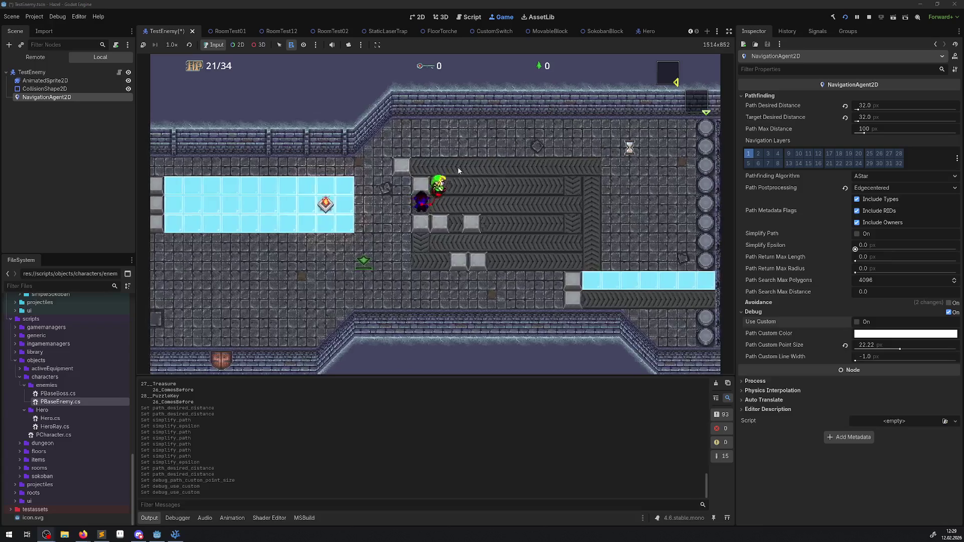
key(Down)
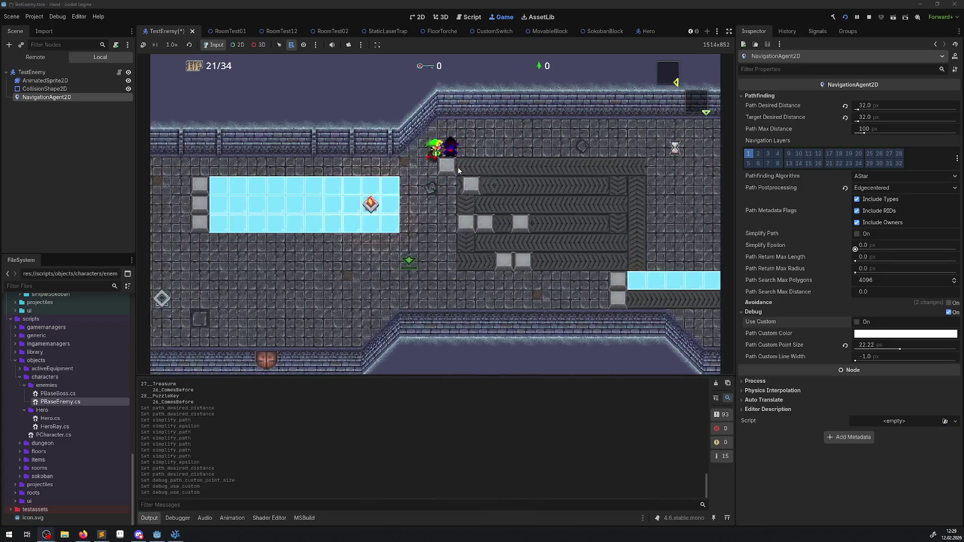
key(Up)
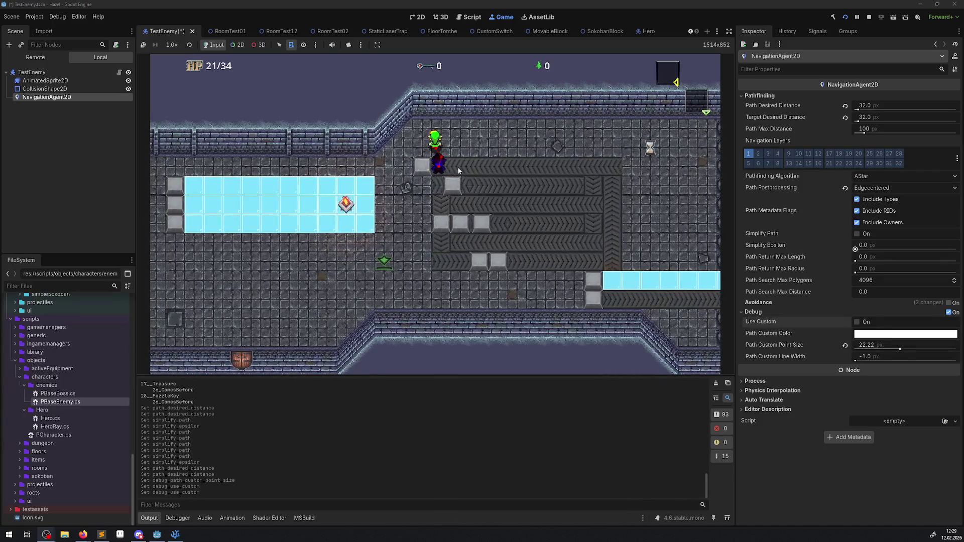
key(Left)
key(Down)
key(Down)
key(Right)
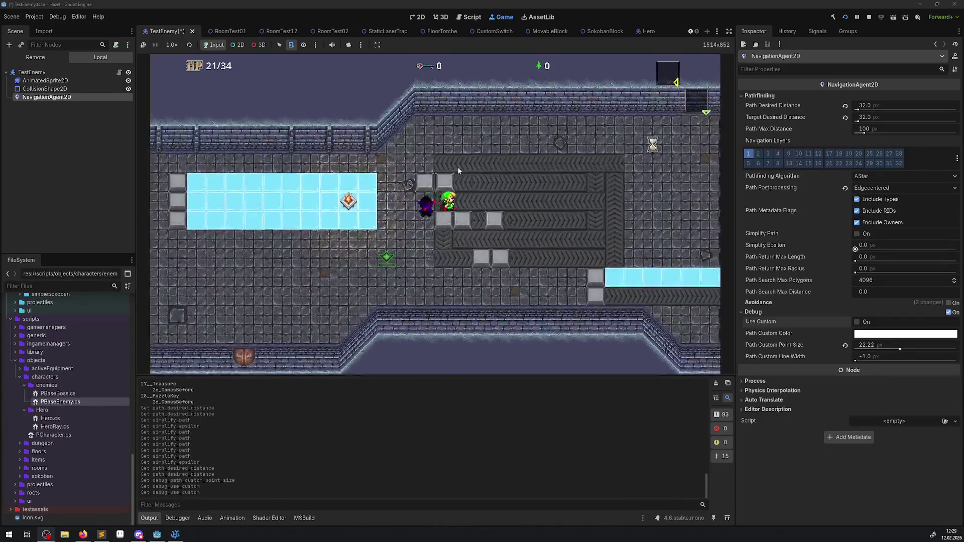
key(Up)
key(Right)
key(Down)
key(Down)
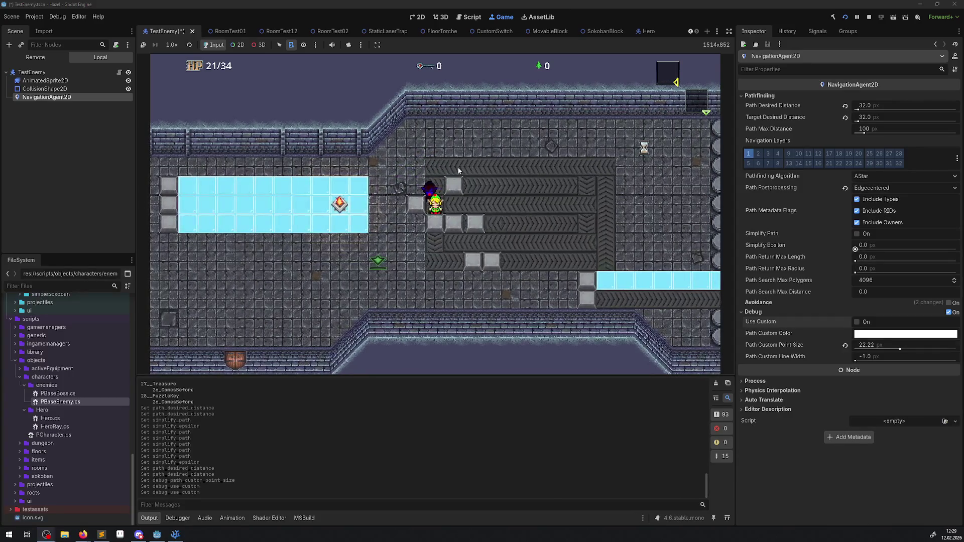
key(Right)
key(Down)
key(Up)
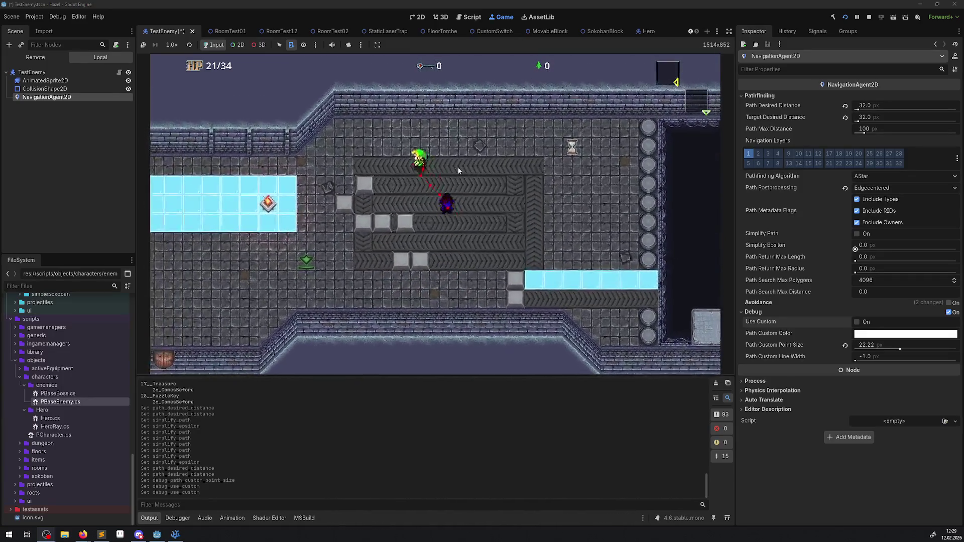
key(Left)
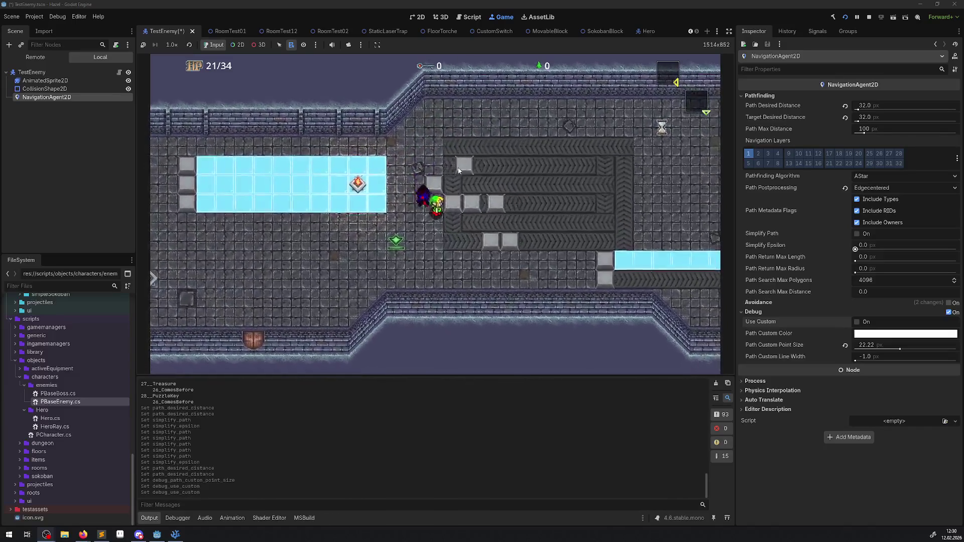
key(Down)
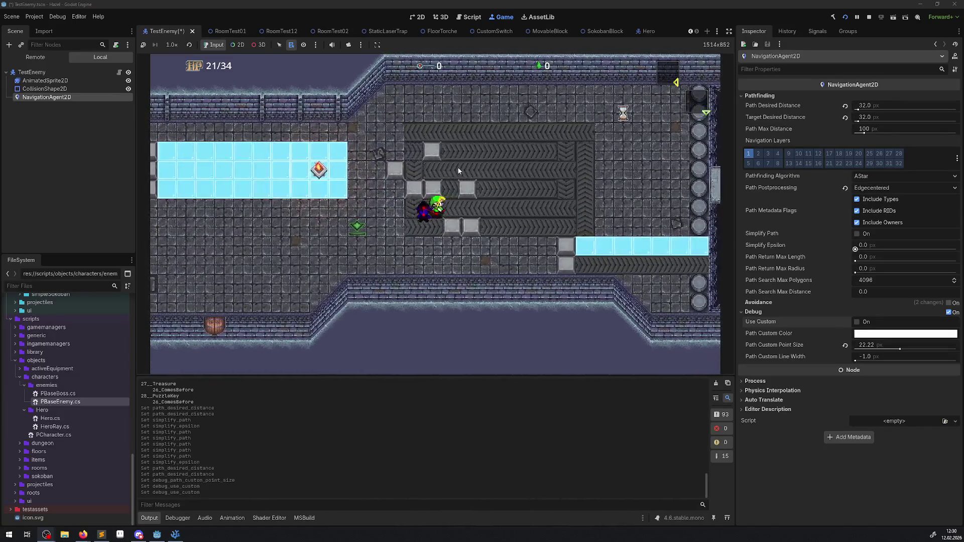
key(Up)
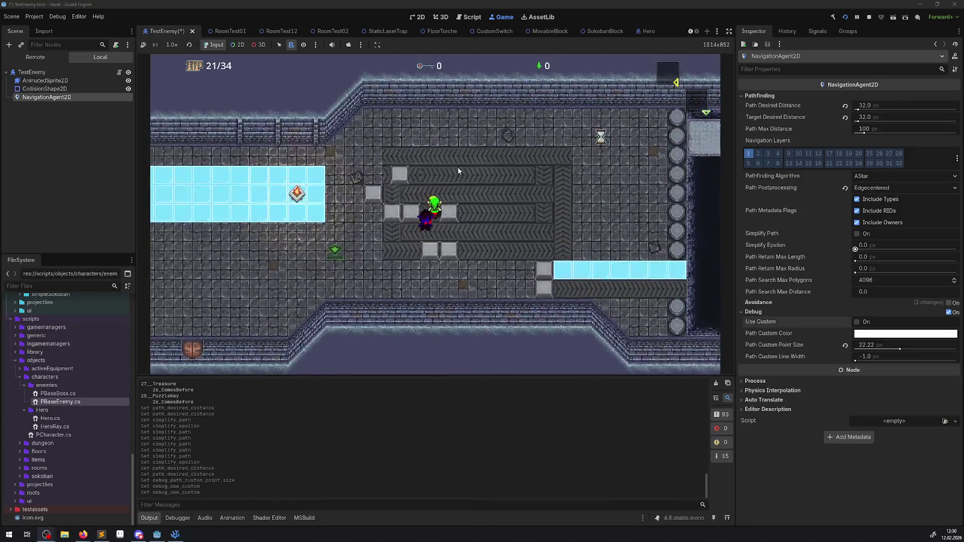
key(Up)
key(Left)
key(Down)
key(Right)
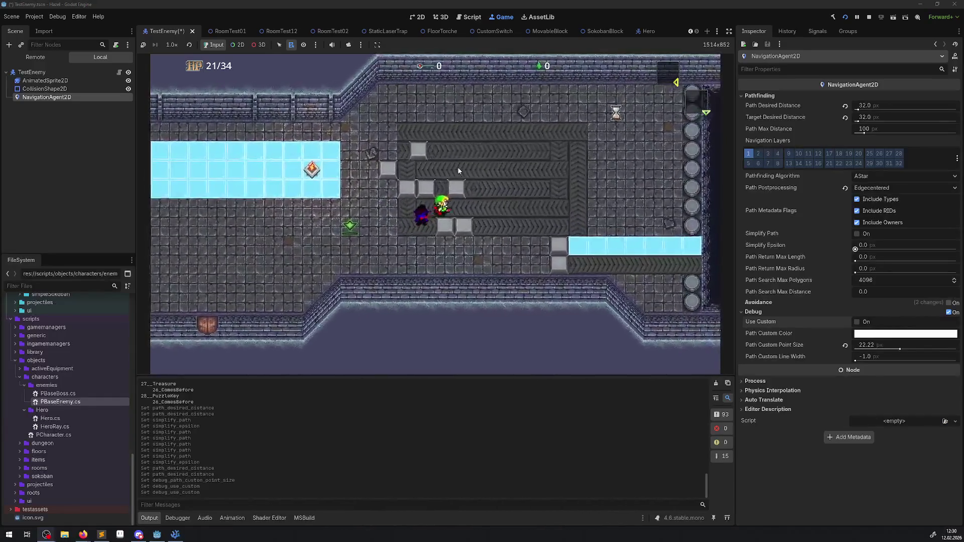
key(Up)
key(Left)
key(Down)
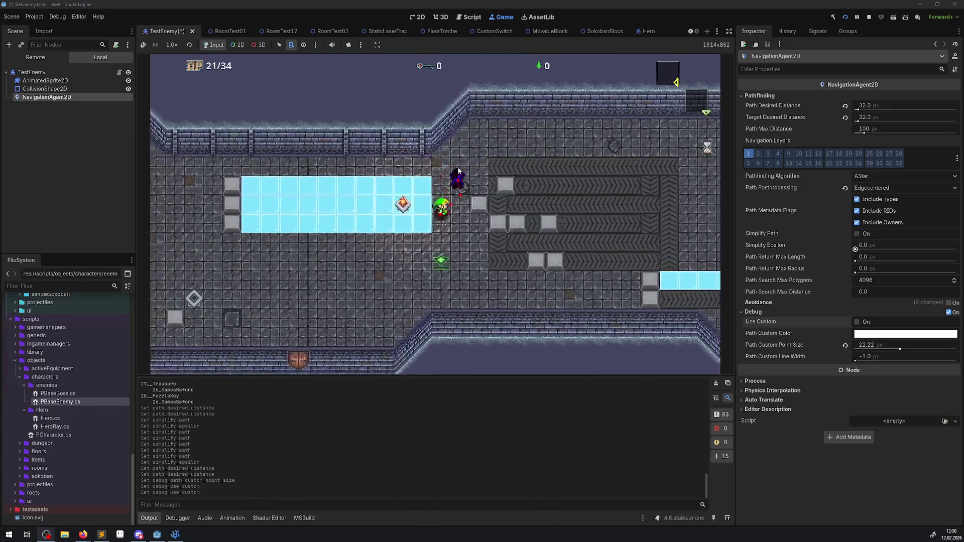
key(Down)
key(Right)
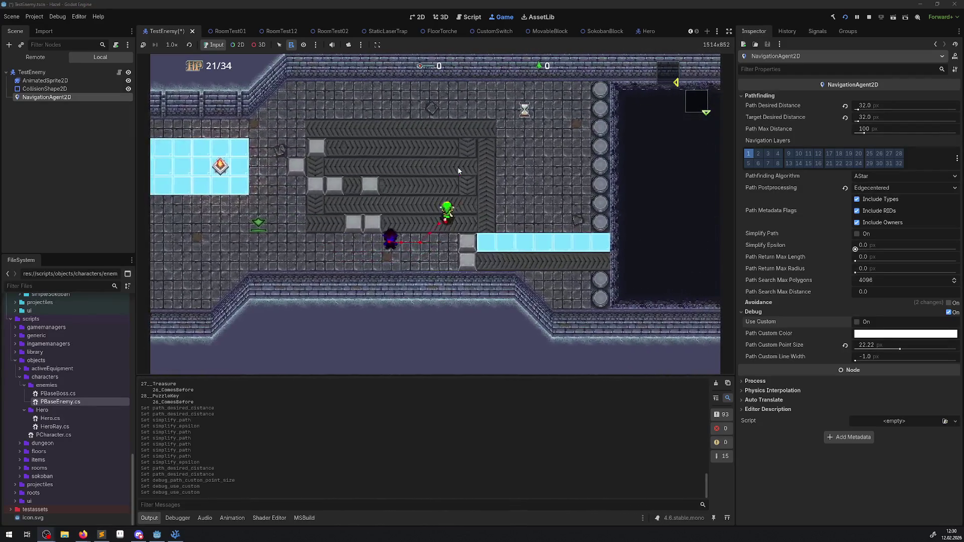
key(Up)
key(Left)
key(Down)
key(Right)
key(Down)
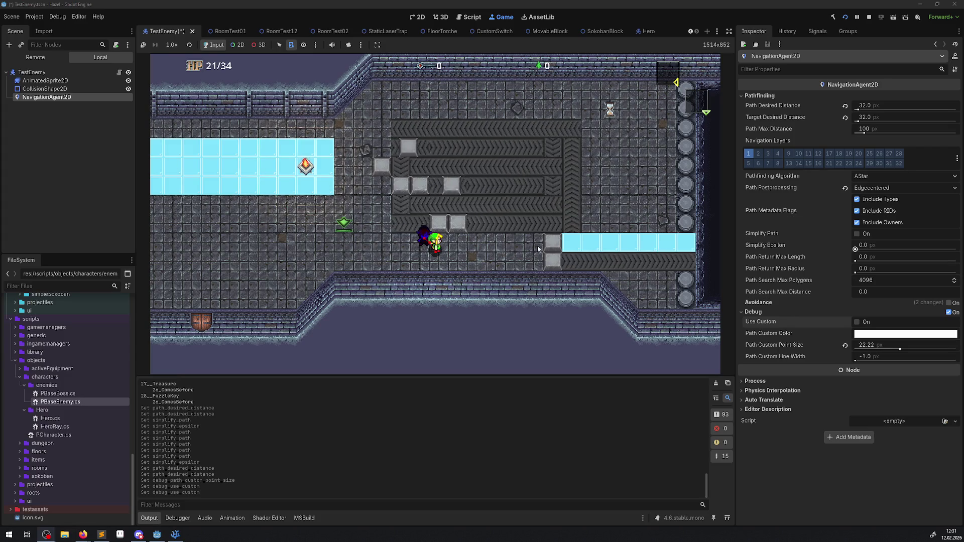
Move the hero past the ice block and across the belts with the enemy following, then stop the game.
key(Right)
key(Up)
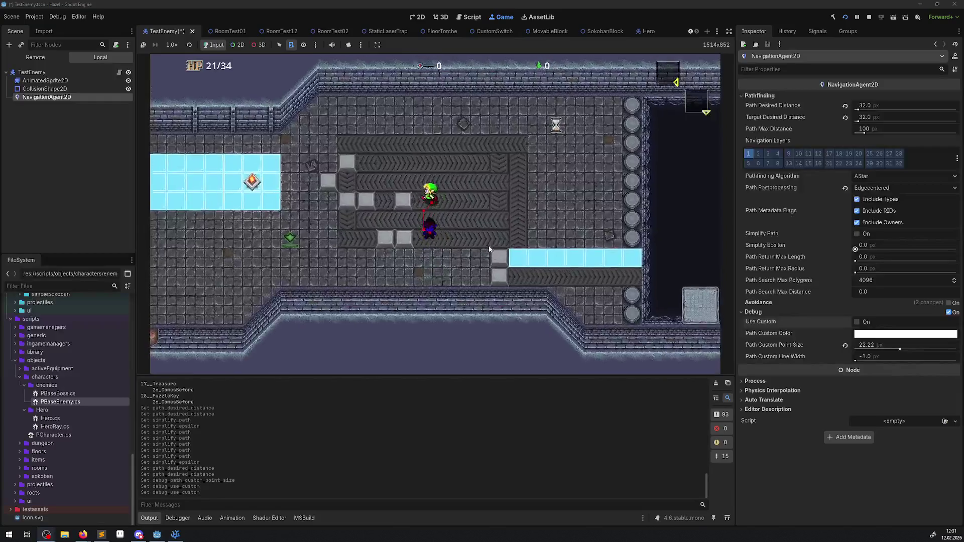
key(Left)
key(Right)
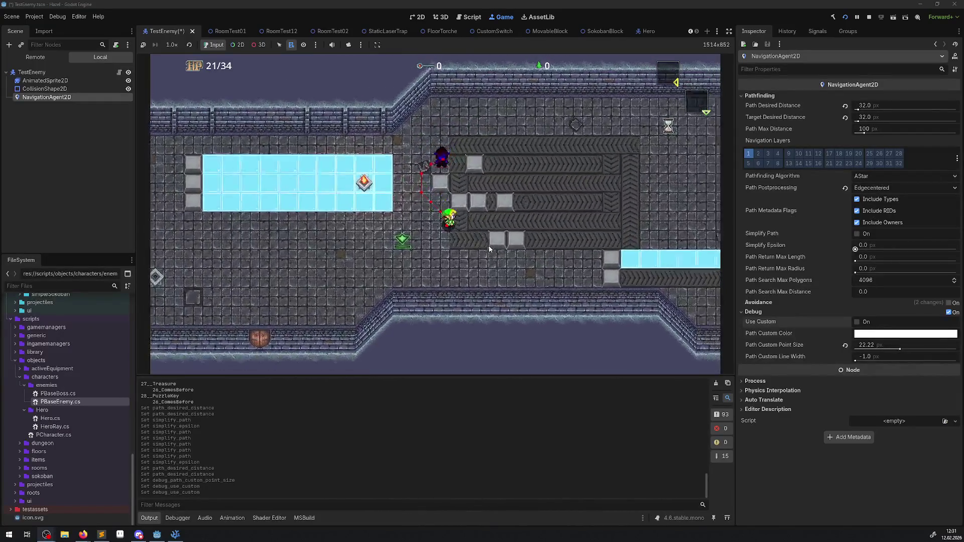
key(Left)
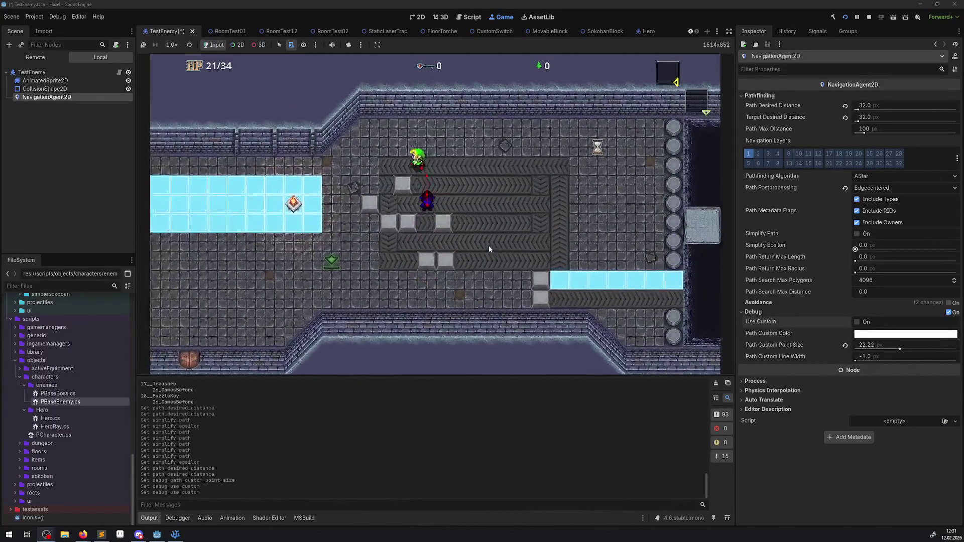
key(Down)
key(Down)
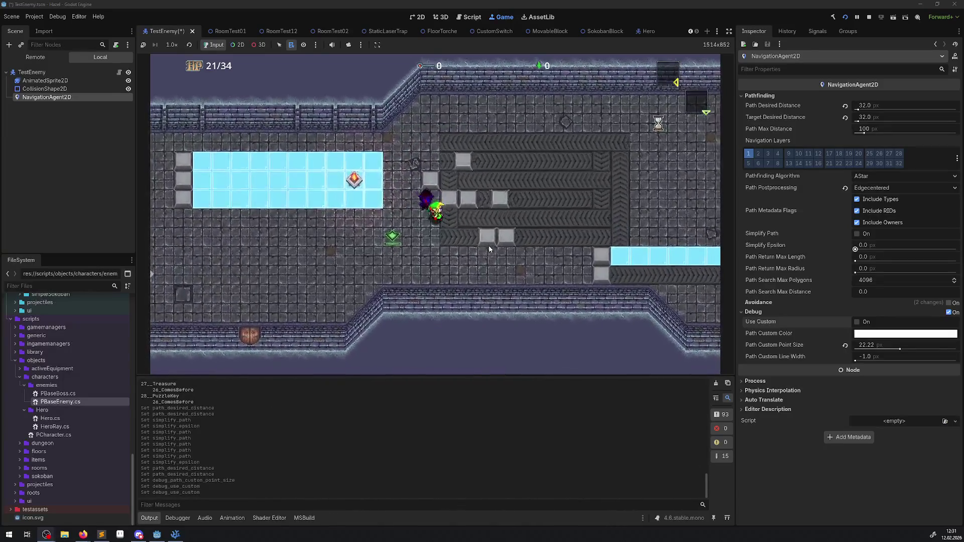
key(Right)
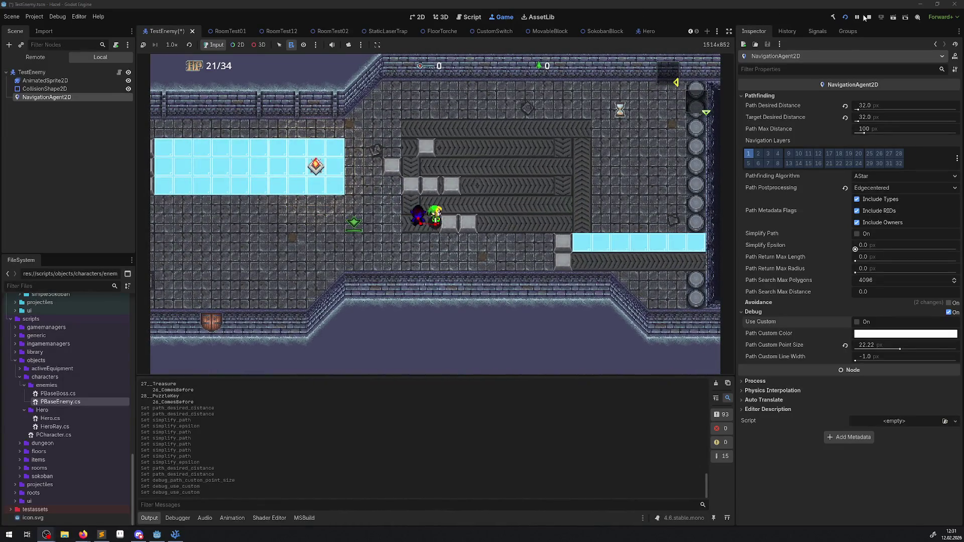
key(F8)
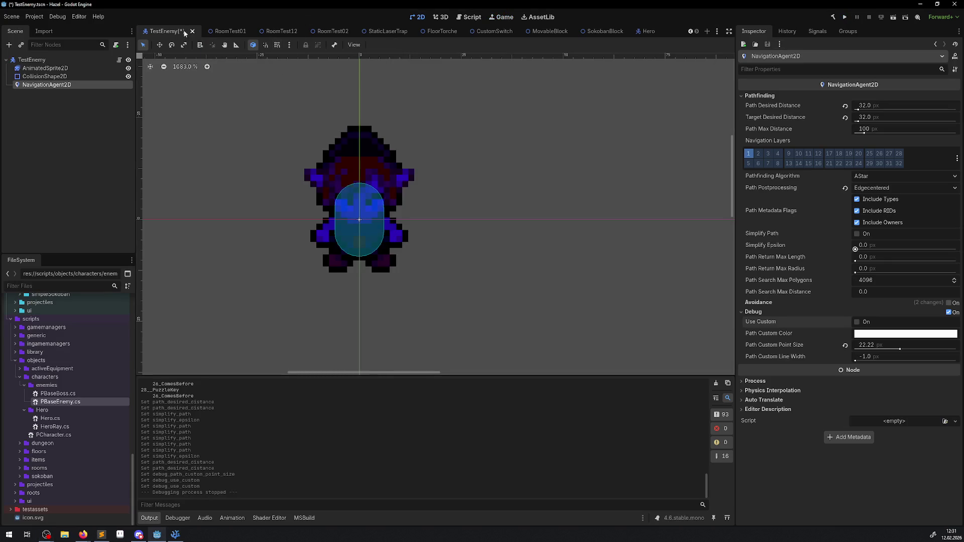
Save TestEnemy and look through the SokobanBlock, MovableBlock, CustomSwitch, FloorTorche, StaticLaserTrap and Hero scenes.
key(ctrl+s)
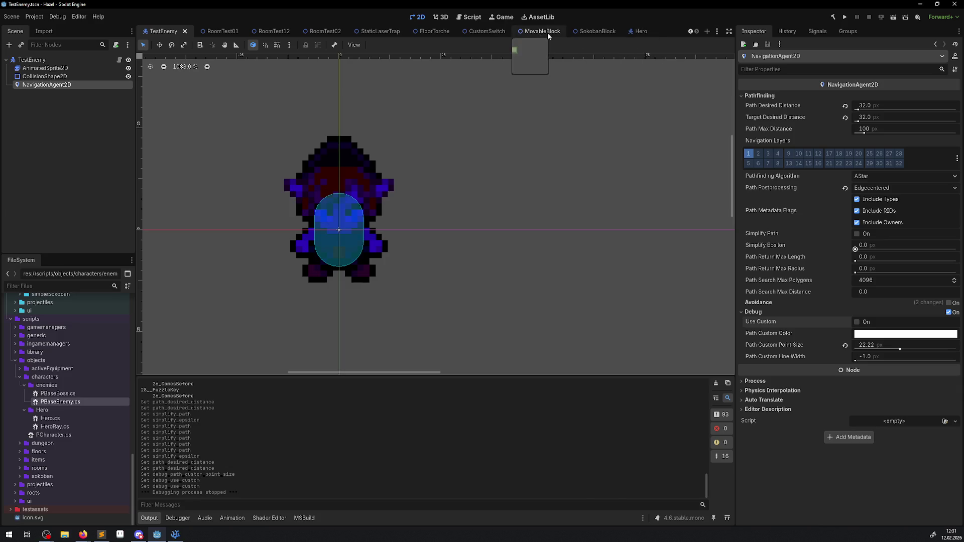
click(591, 29)
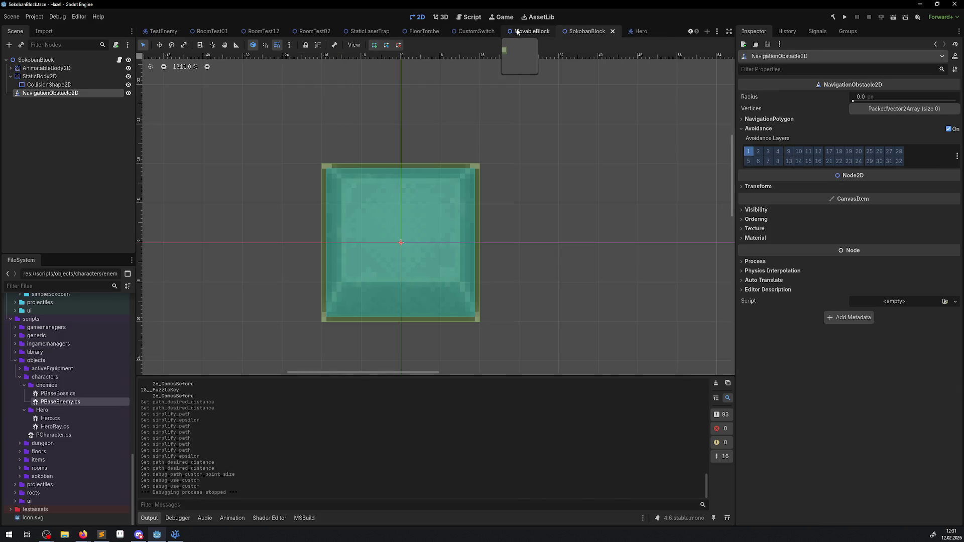
click(532, 31)
click(467, 29)
click(421, 31)
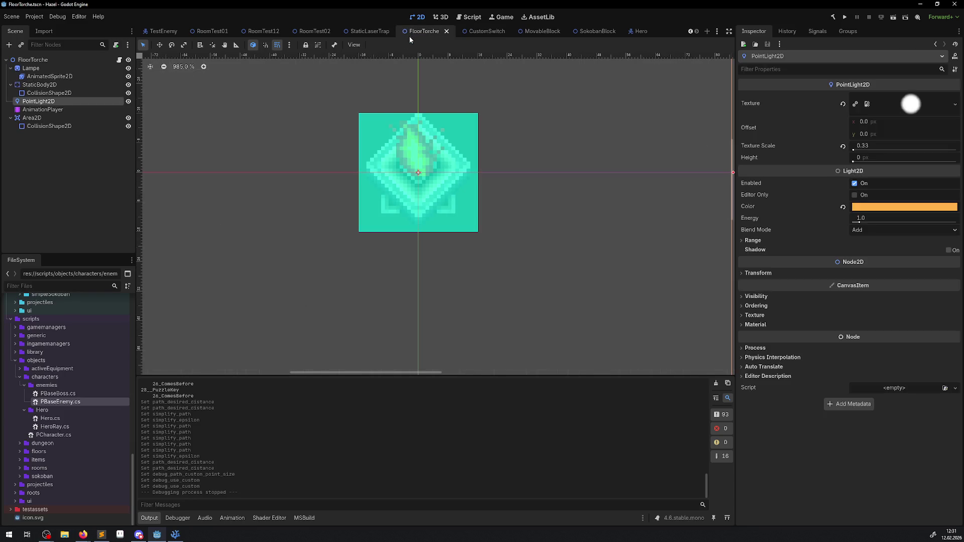
click(371, 31)
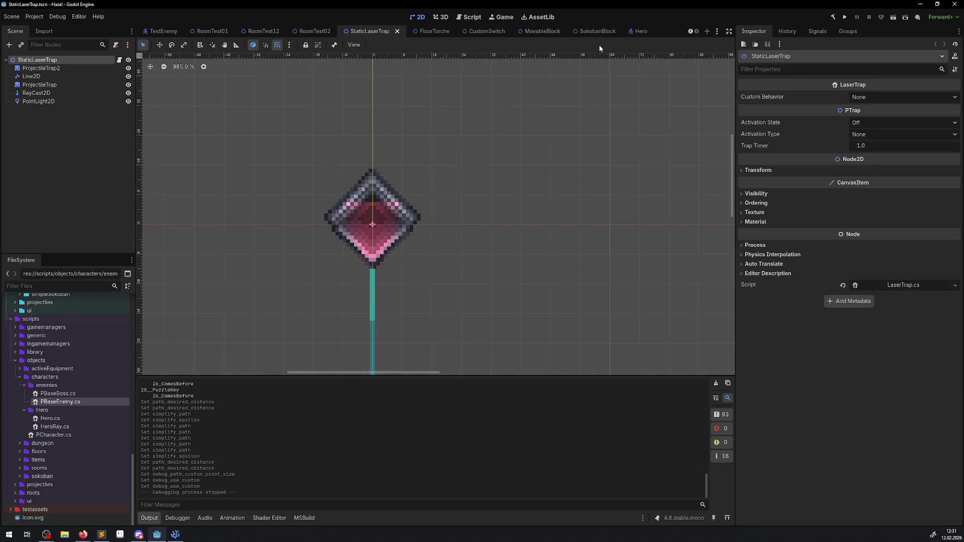
click(641, 31)
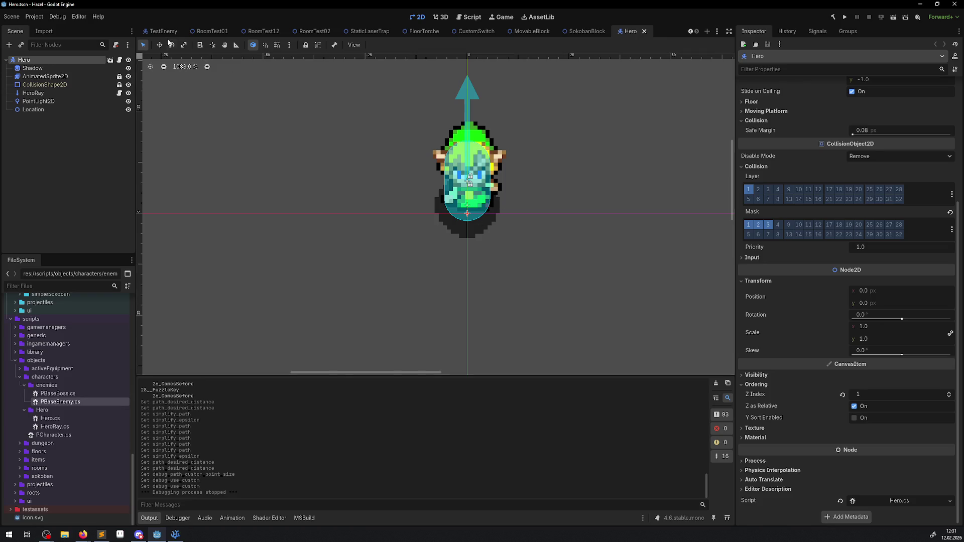
click(163, 31)
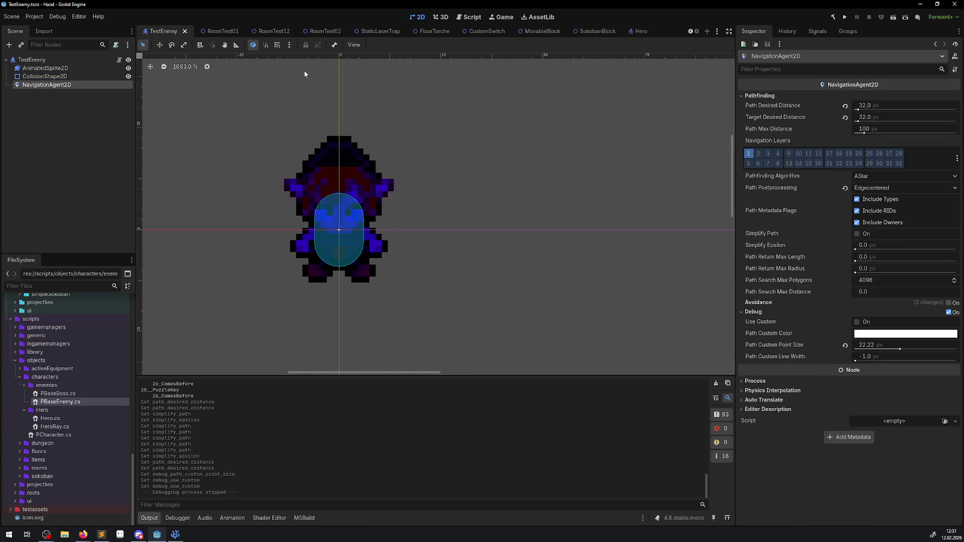
Close the RoomTest12, StaticLaserTrap and FloorTorche scene tabs, leaving CustomSwitch in view.
click(269, 33)
click(297, 32)
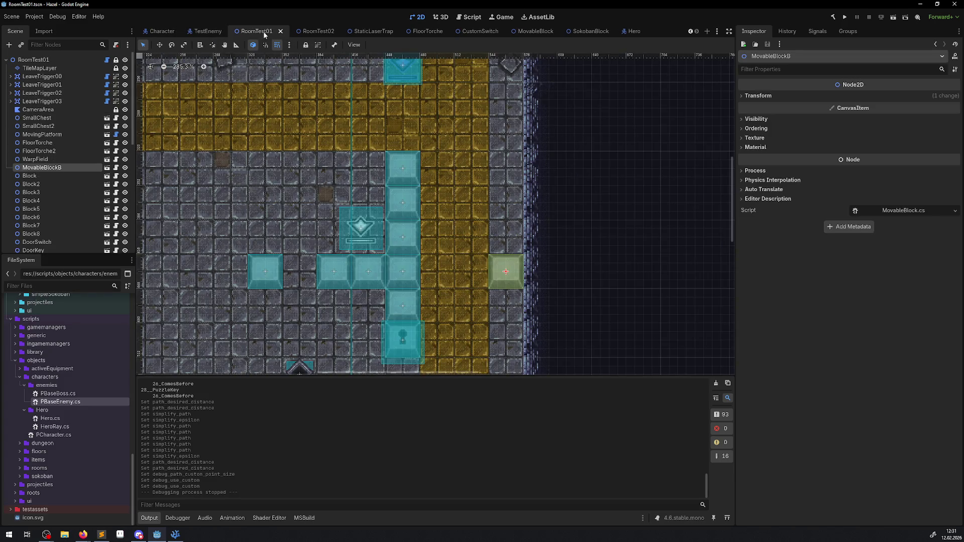
click(383, 33)
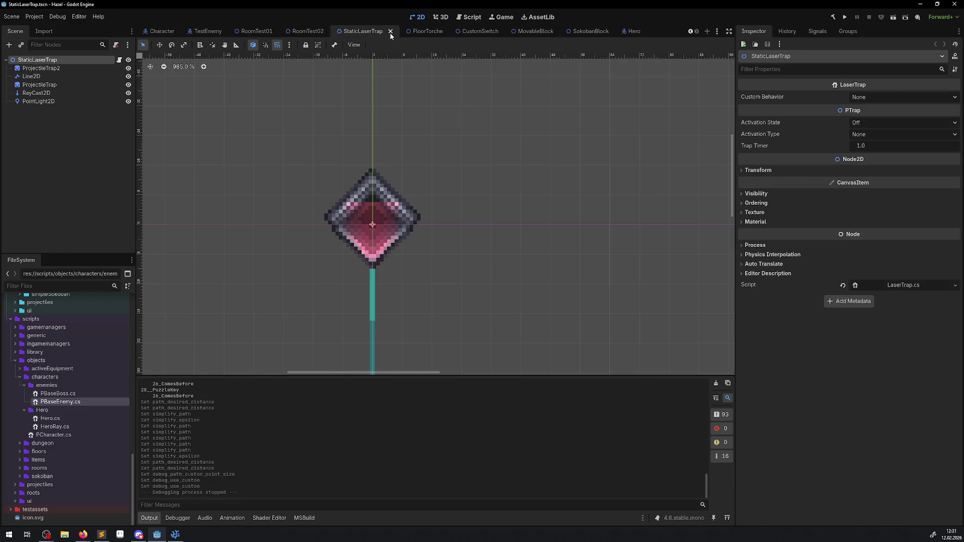
click(401, 31)
click(463, 32)
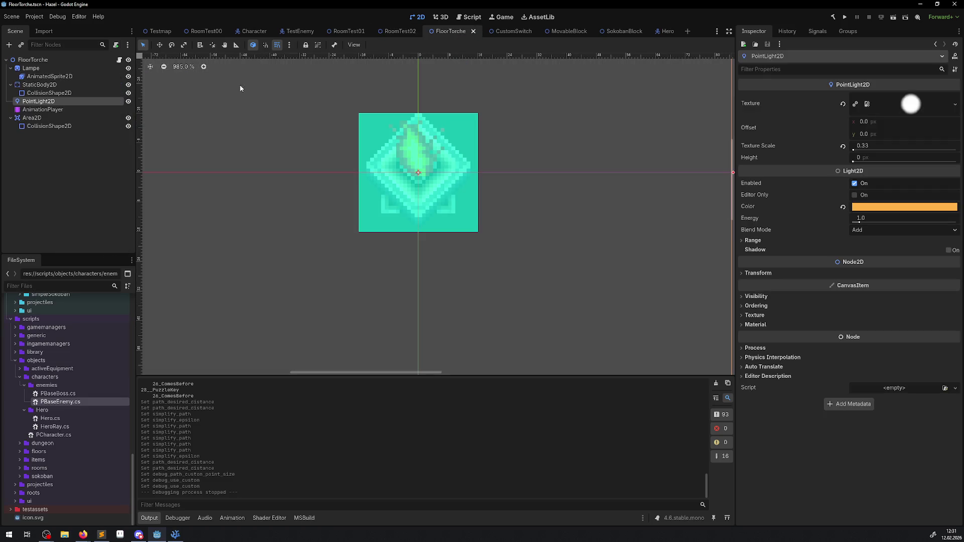
middle_click(462, 31)
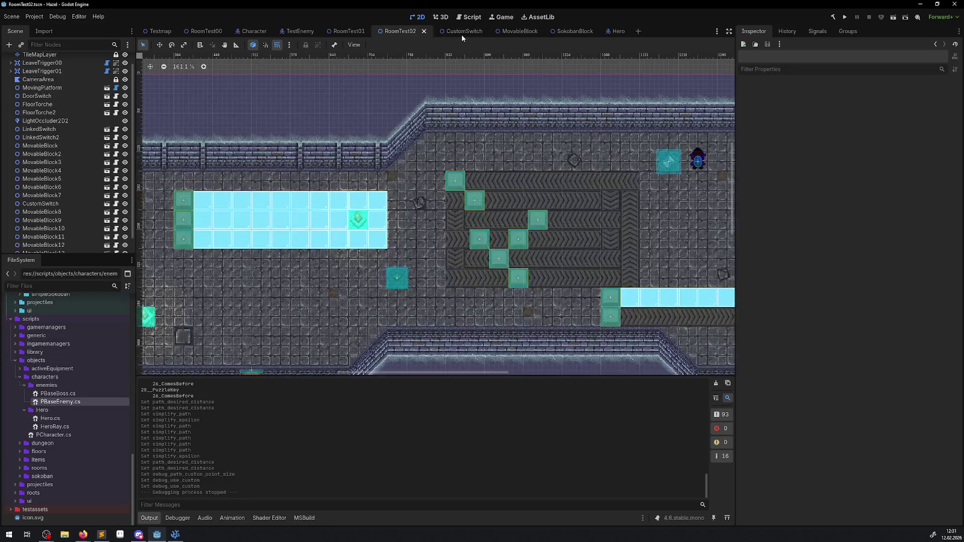
click(462, 33)
Delete the NavigationObstacle2D node from CustomSwitch, then save and close that scene.
click(49, 111)
key(Delete)
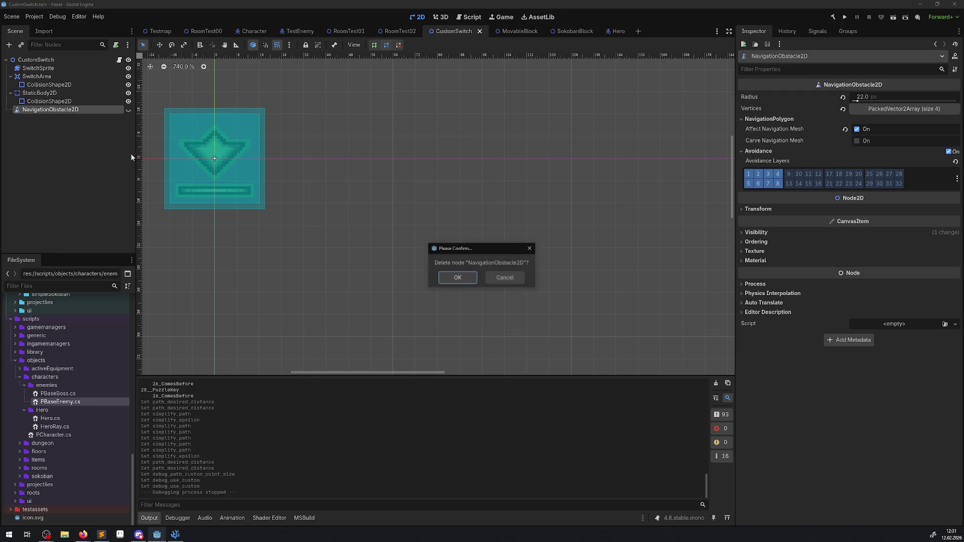
click(470, 280)
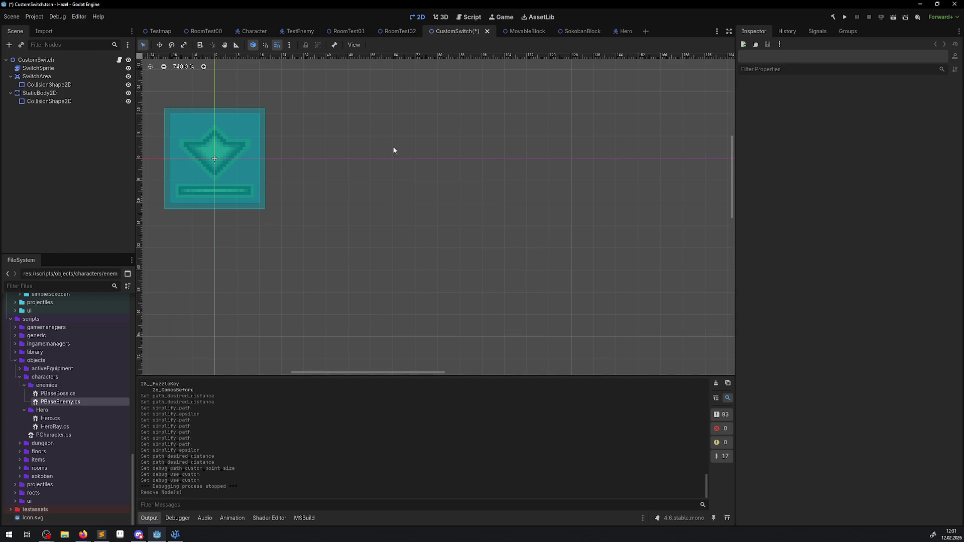
drag(394, 150, 379, 188)
click(479, 31)
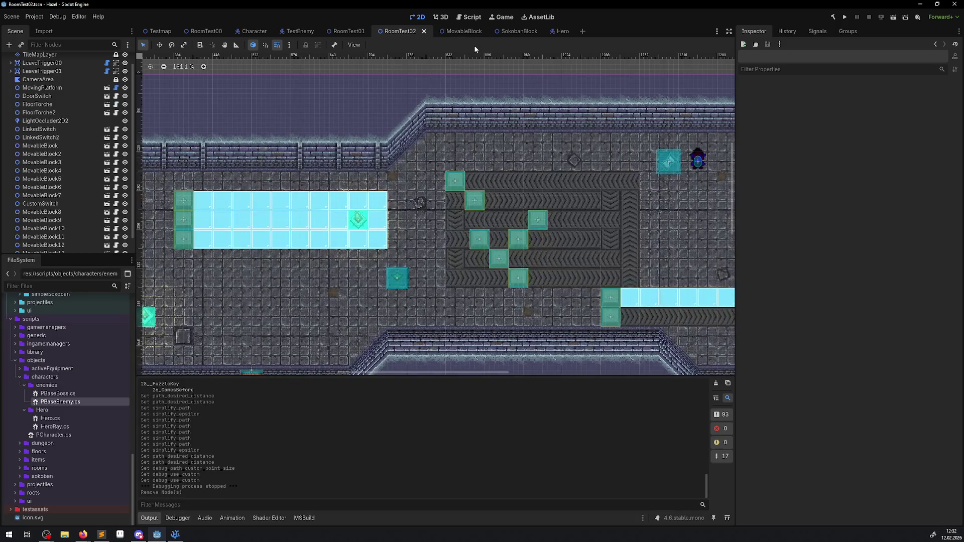
Close MovableBlock, then remove NavigationObstacle2D from SokobanBlock, save and close it.
click(458, 32)
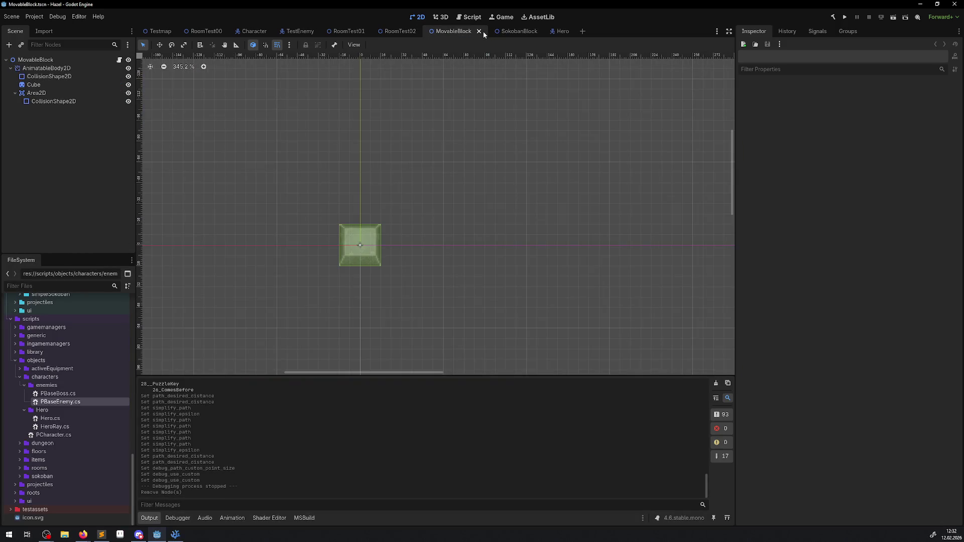
click(481, 32)
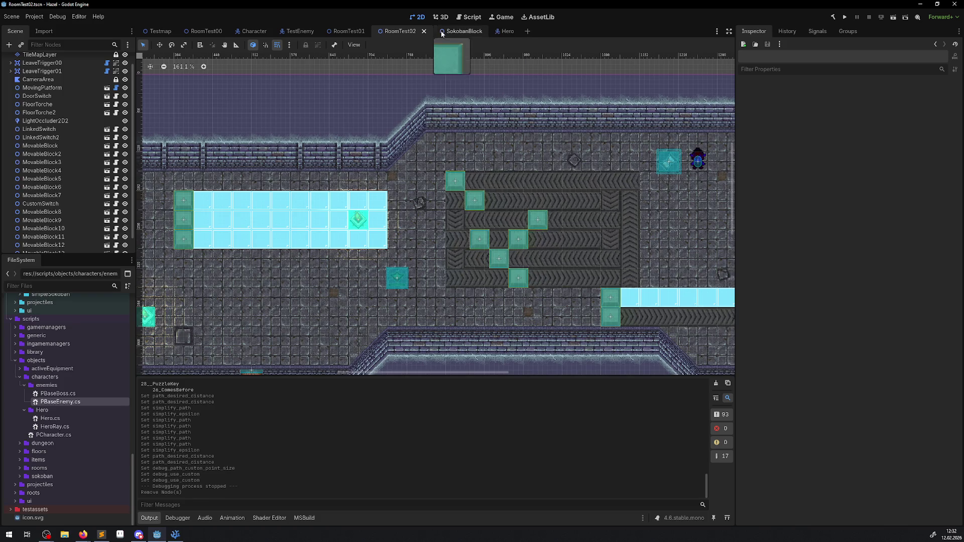
click(441, 31)
click(53, 92)
key(Delete)
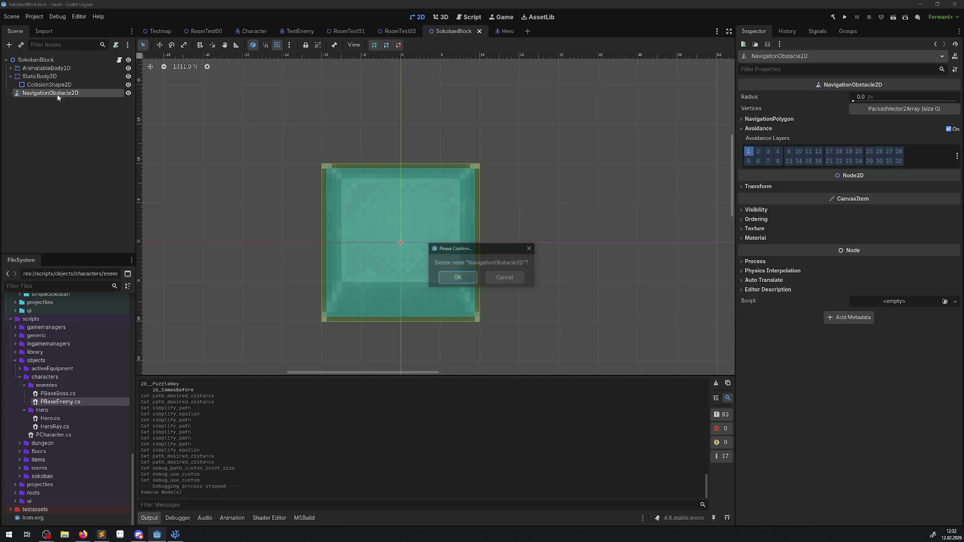
click(456, 276)
key(ctrl+s)
click(480, 31)
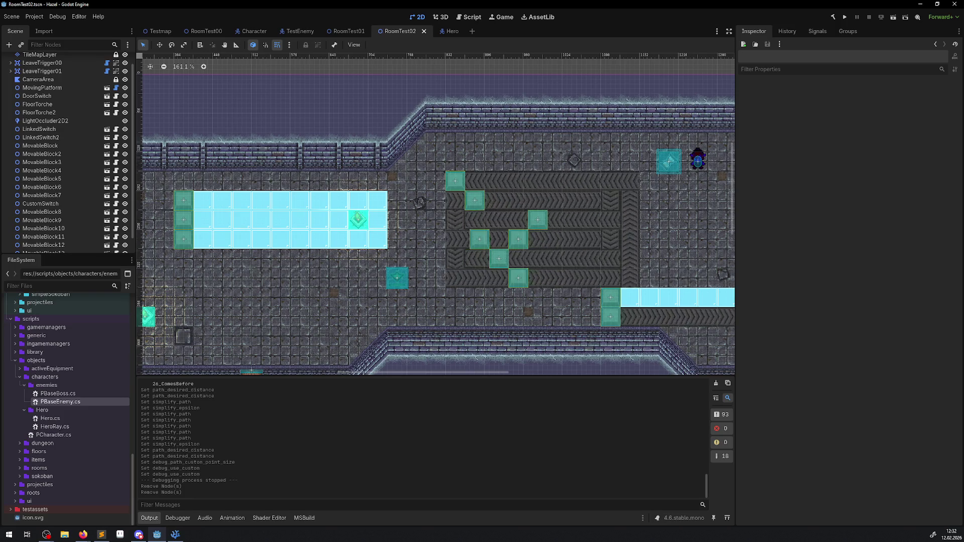
Nudge MovableBlock12 16 px left in RoomTest02 and bring up Visual Studio Code.
key(alt+Tab)
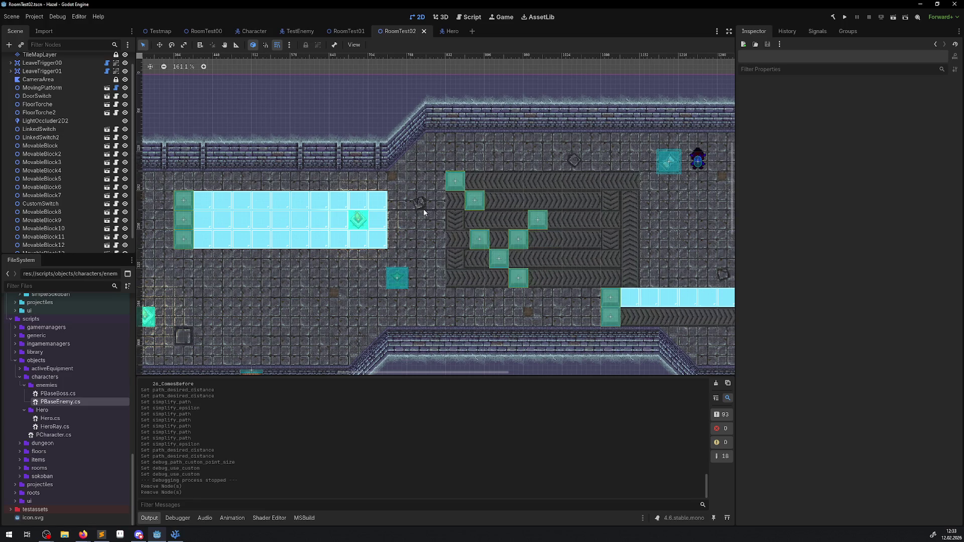
scroll(up, 3)
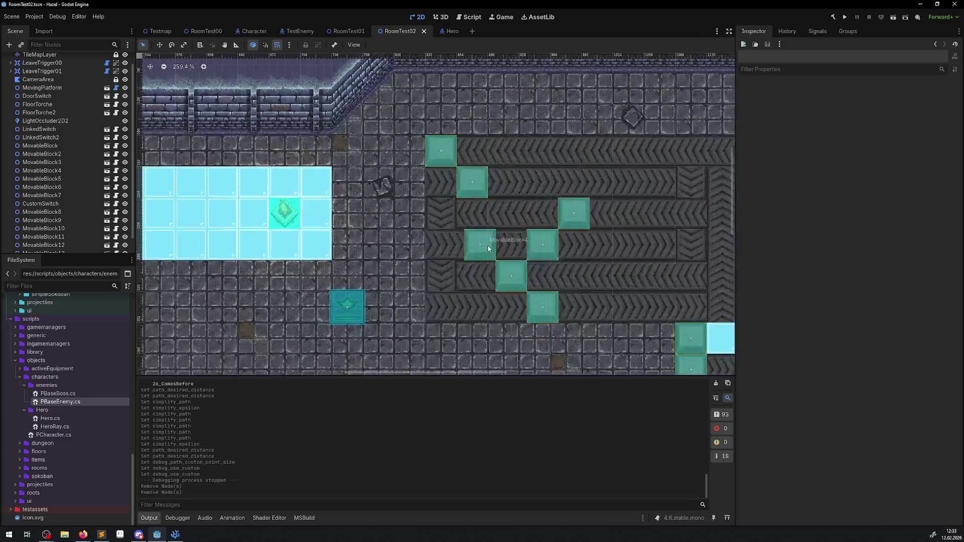
drag(483, 177, 481, 177)
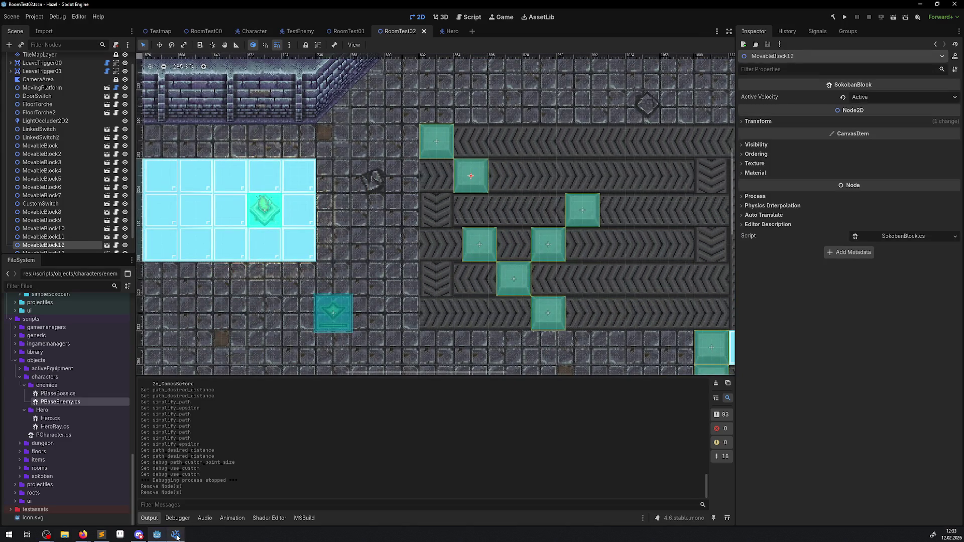
click(175, 534)
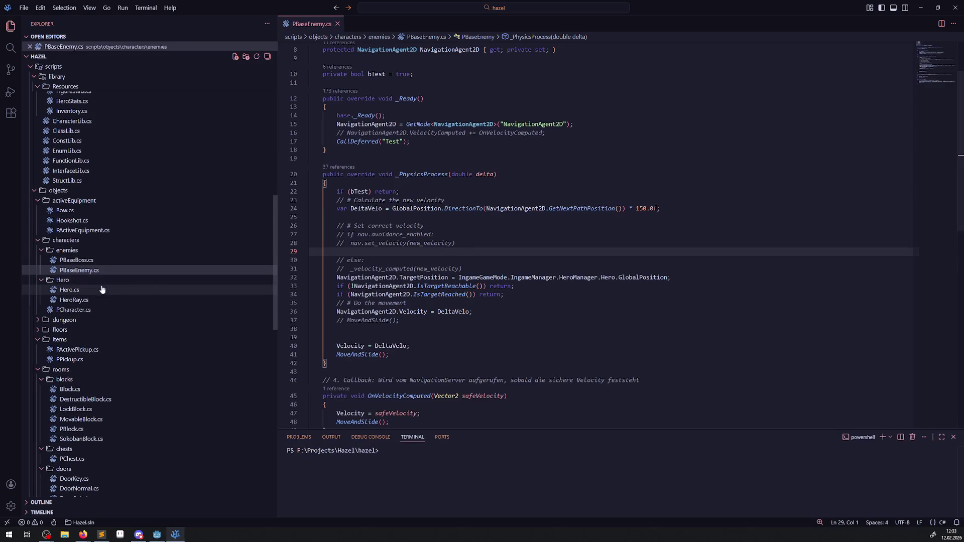
Open SokobanBlock.cs and scroll through its code.
scroll(up, 3)
scroll(down, 3)
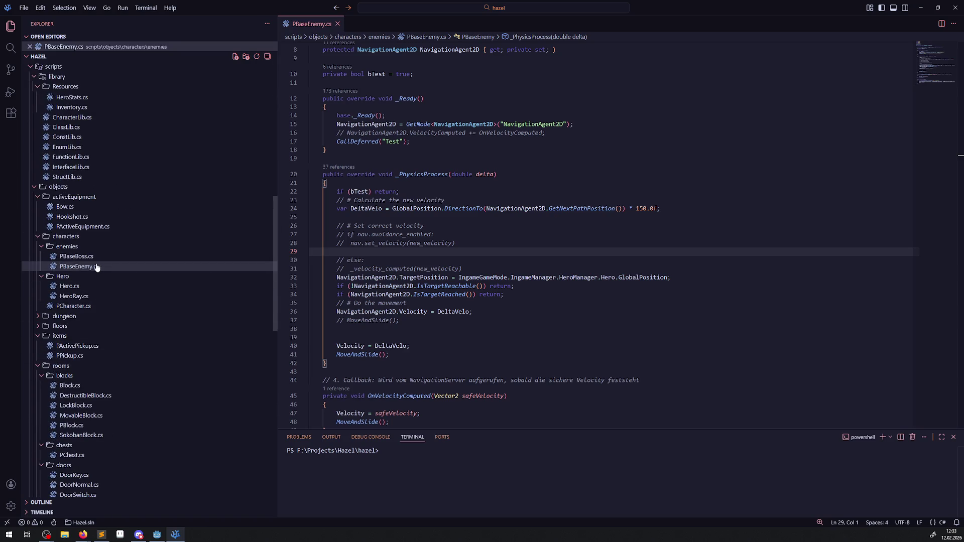
click(80, 435)
scroll(up, 3)
scroll(up, 3)
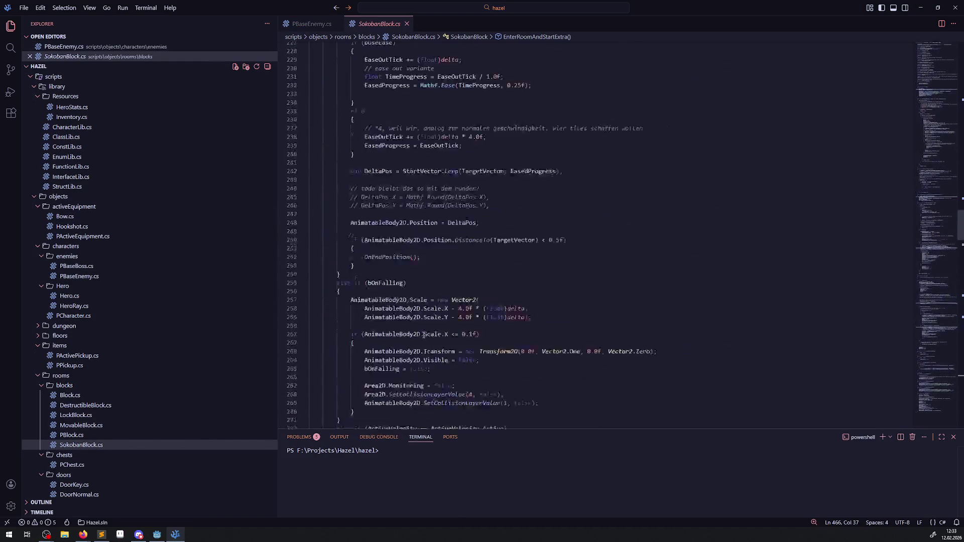
scroll(up, 3)
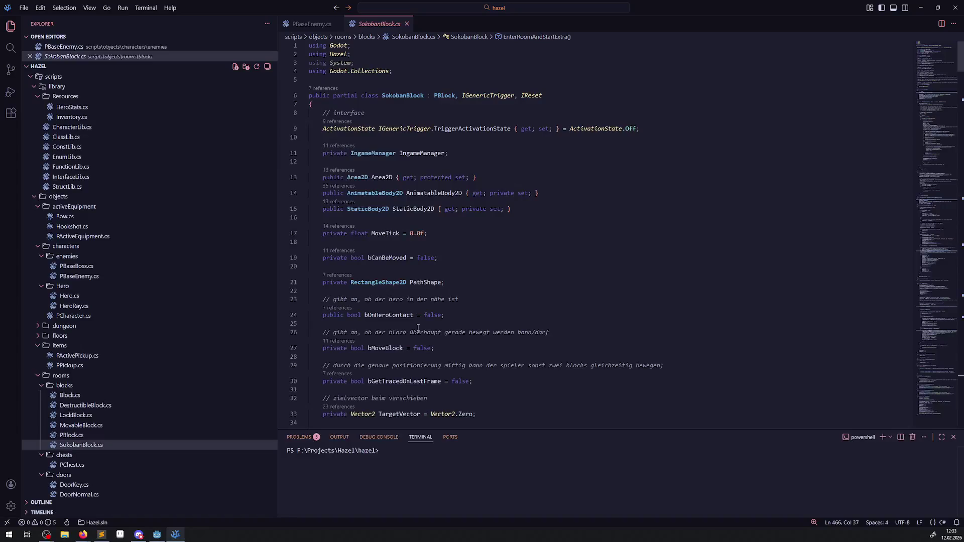
scroll(down, 3)
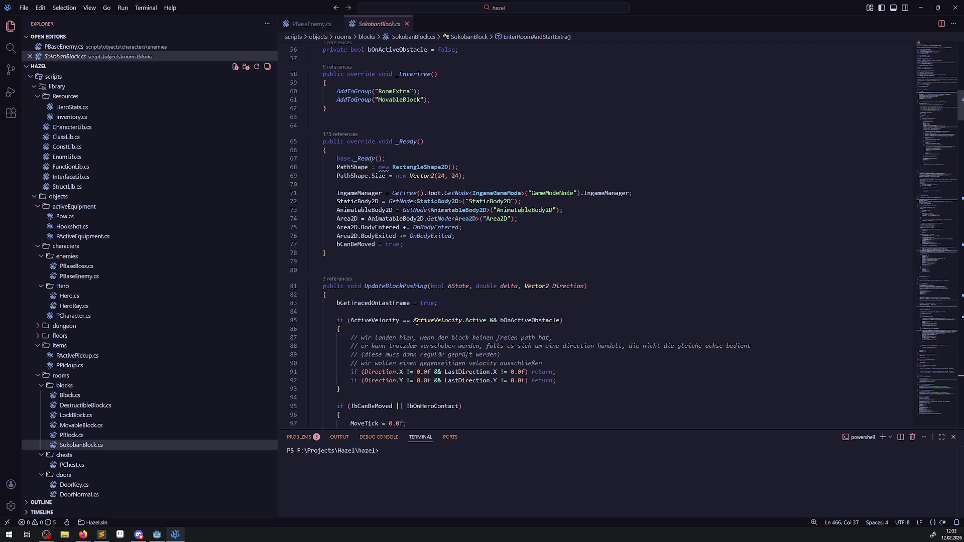
scroll(down, 3)
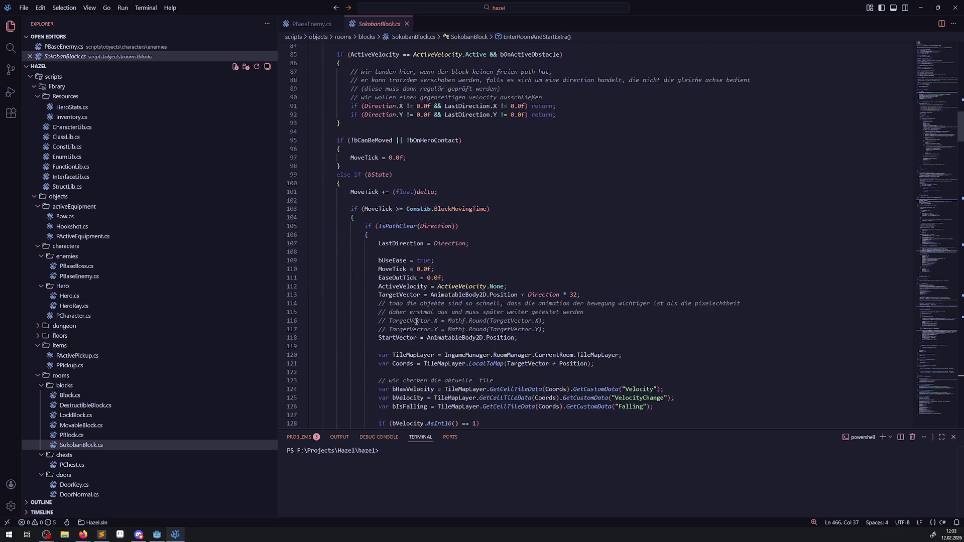
scroll(up, 3)
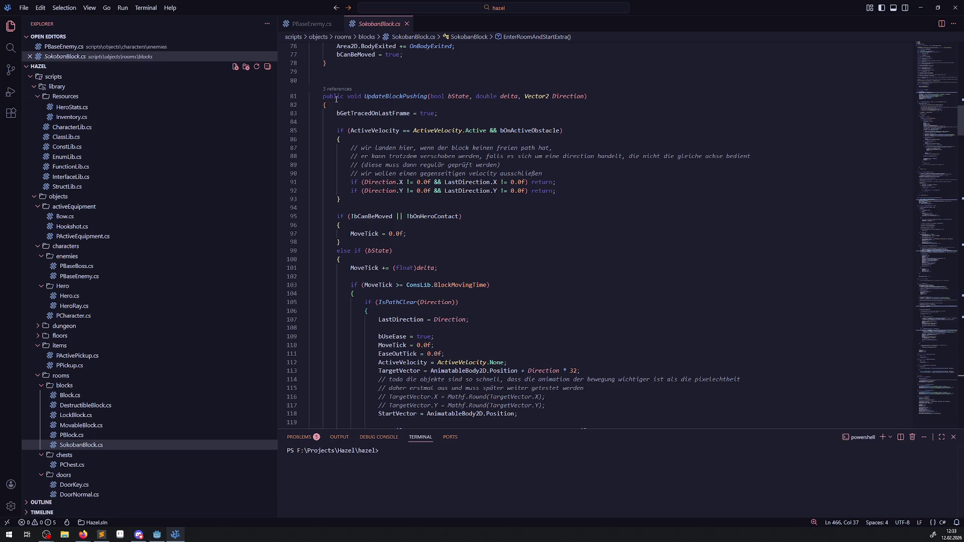
Fold UpdateBlockPushing, IsPathClear, CreateCollisionInArea and the bMoveBlock and bOnFalling branches.
click(304, 96)
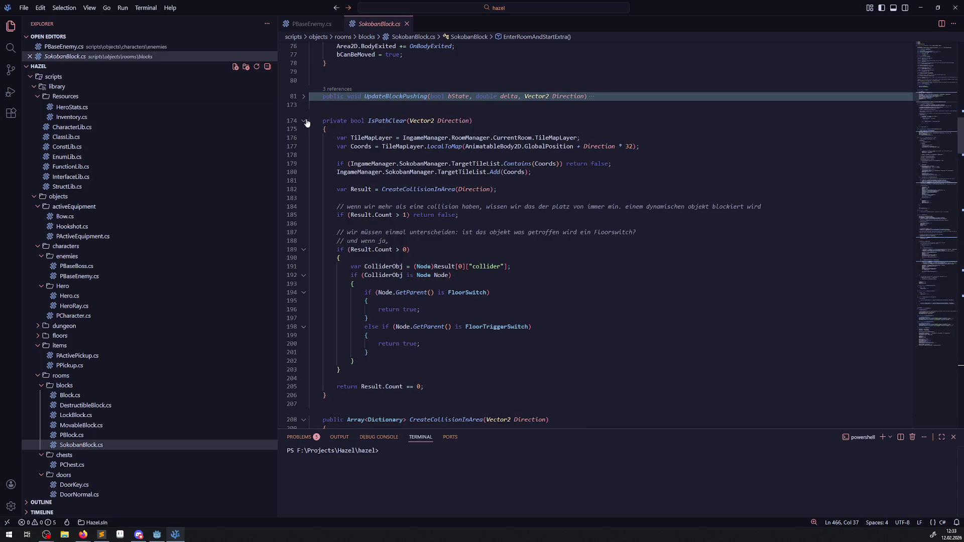
click(303, 122)
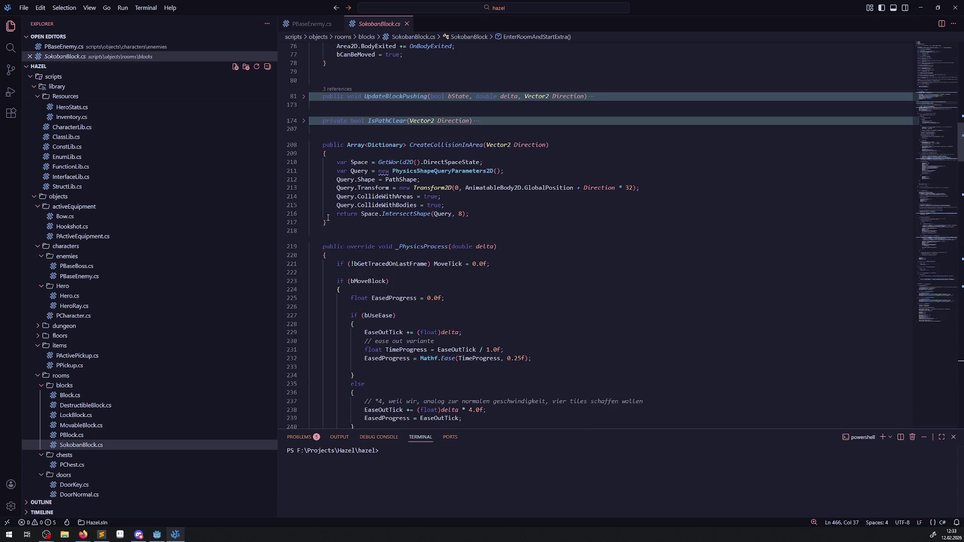
click(302, 145)
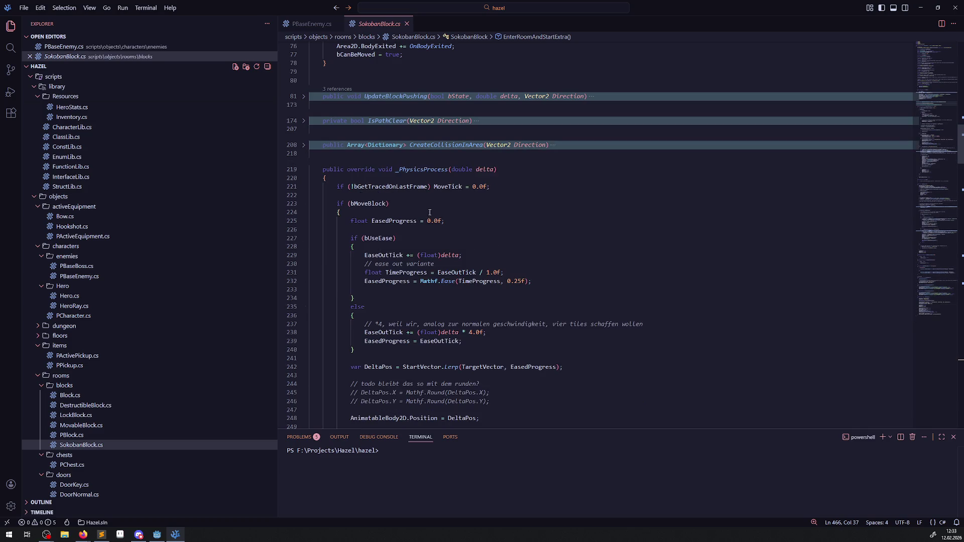
scroll(down, 3)
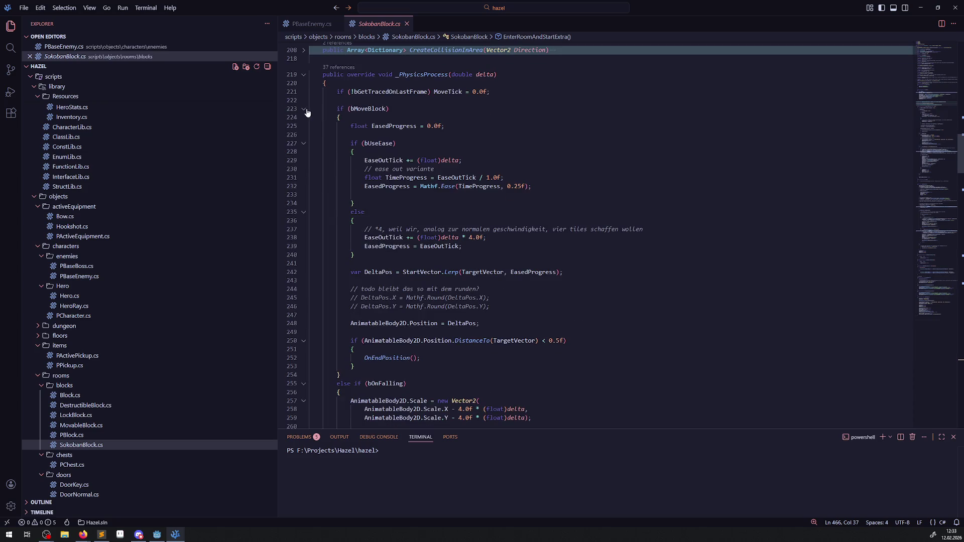
click(303, 109)
click(303, 118)
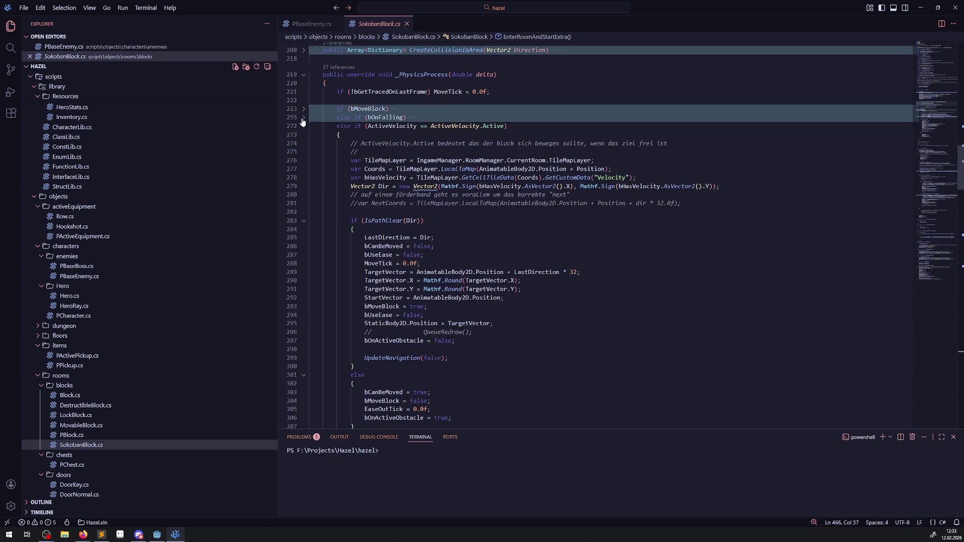
Locate the UpdateNavigation call and place the cursor after the IsPathClear opening brace.
drag(444, 130, 560, 121)
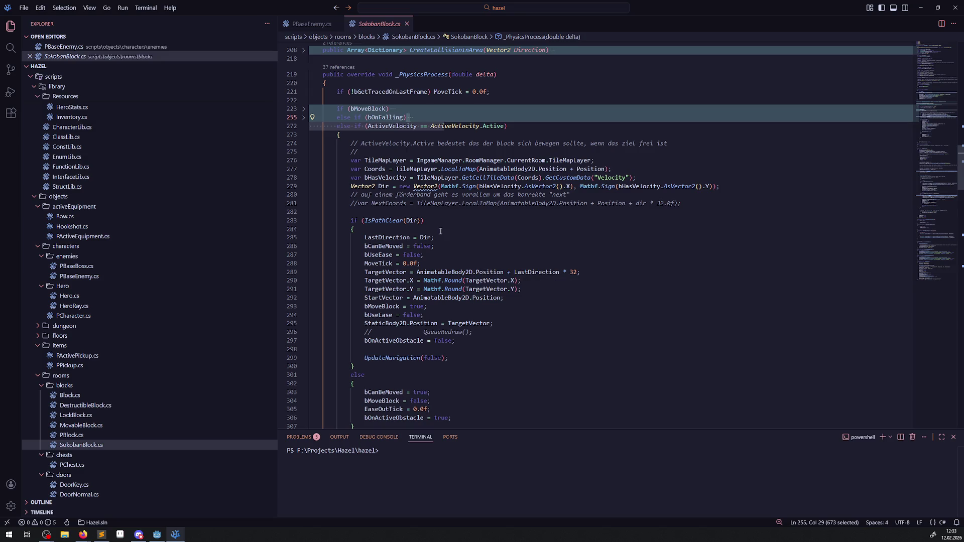
scroll(down, 3)
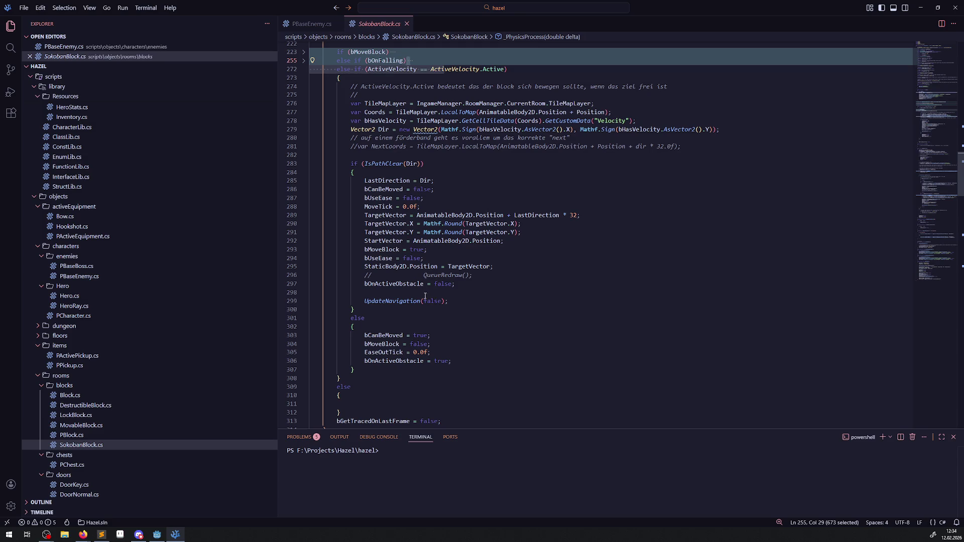
double_click(394, 301)
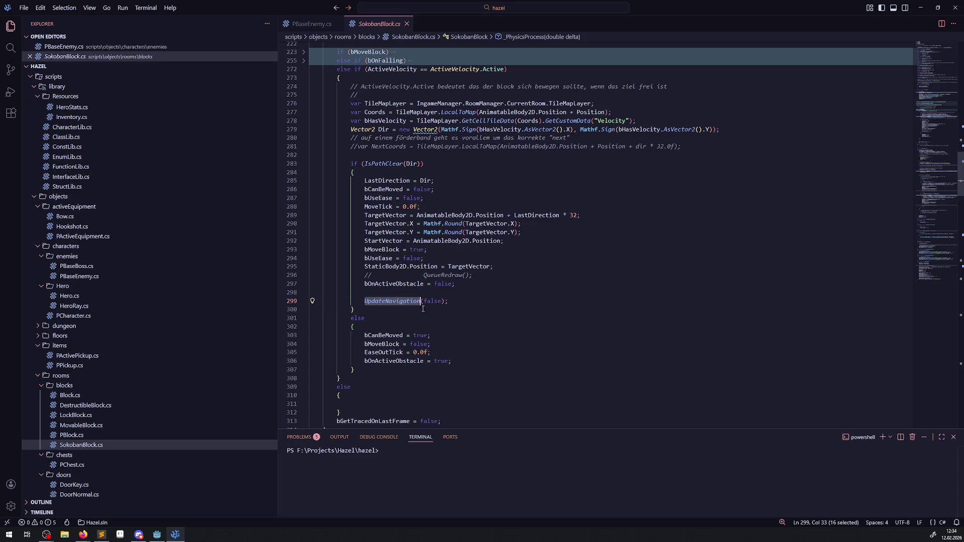
scroll(up, 3)
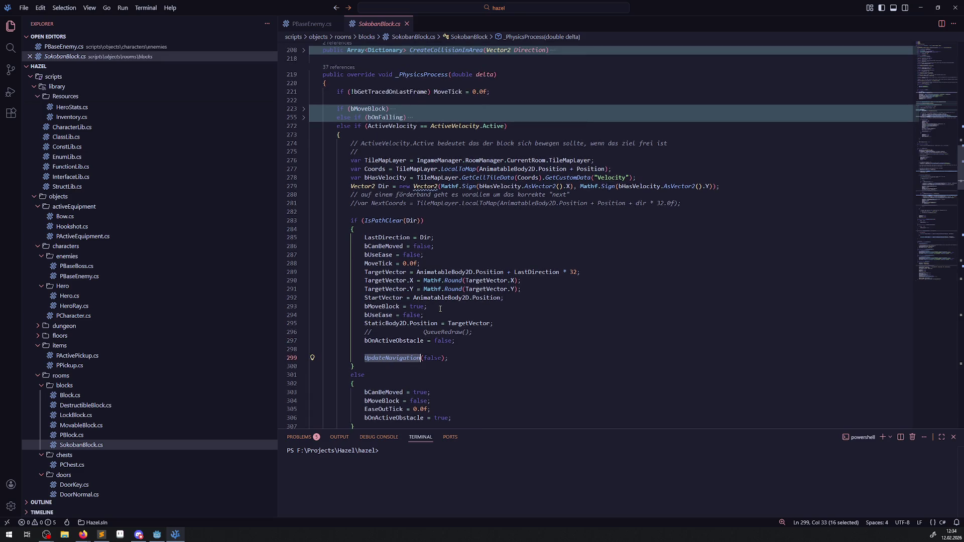
click(414, 232)
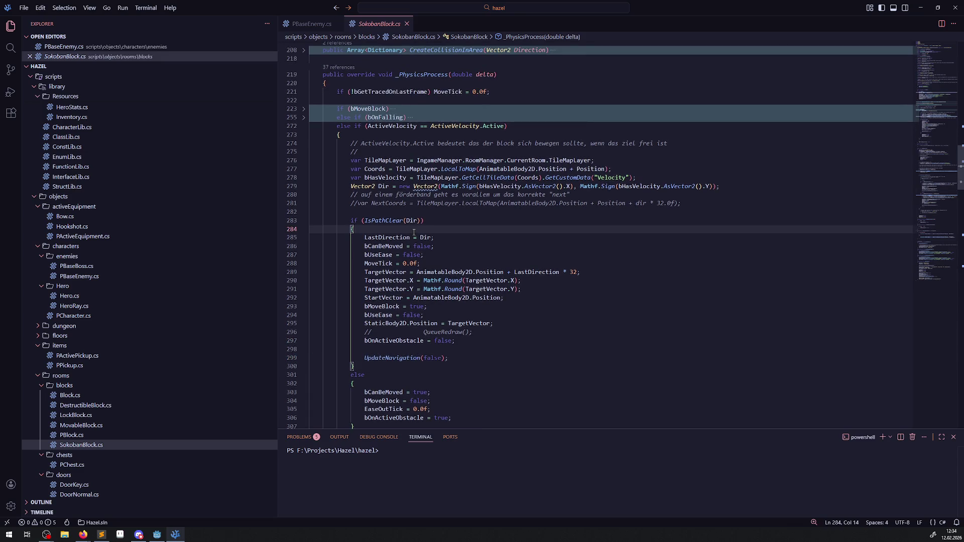
Add a GD.Print("TargetVector"); line inside the IsPathClear block and save.
key(Return)
text(Print();)
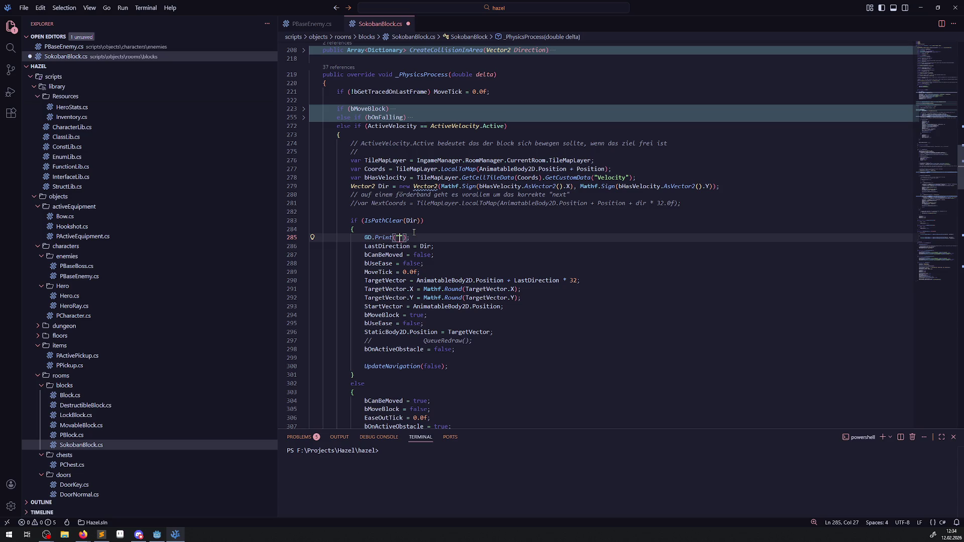
double_click(389, 280)
click(401, 237)
key(ctrl+v)
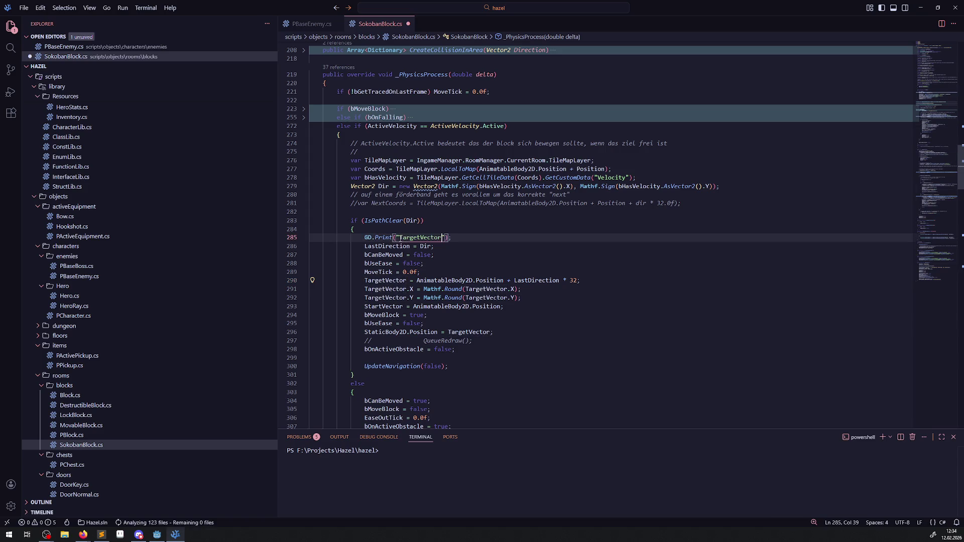
key(ctrl+s)
Move the print line to empty line 299, just above UpdateNavigation(false).
drag(452, 237, 319, 238)
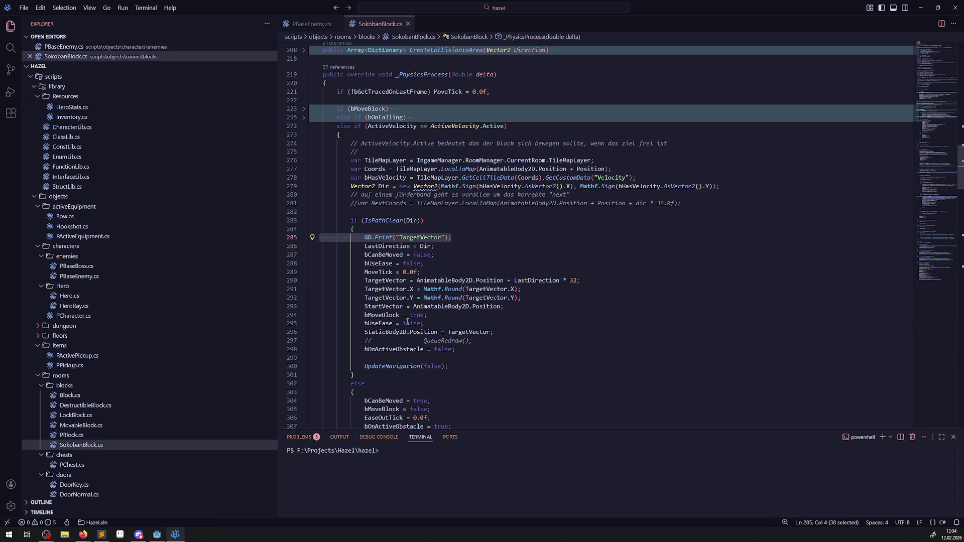
key(ctrl+x)
click(382, 357)
key(ctrl+v)
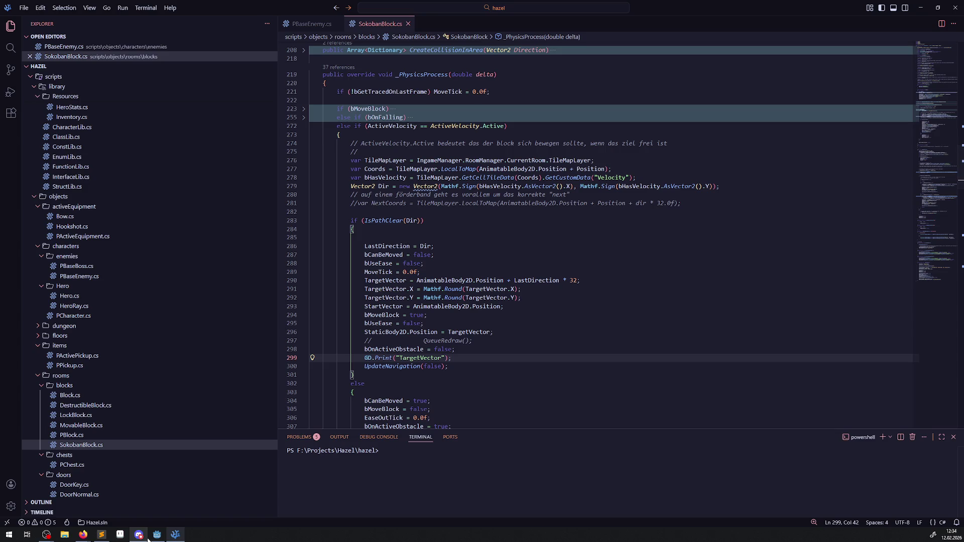
click(157, 534)
Drag MovableBlock12, 5, 4, 2, 3 and the remaining block into one aligned column.
drag(454, 173, 378, 174)
drag(442, 132, 409, 130)
drag(399, 173, 407, 174)
drag(479, 244, 400, 206)
drag(562, 247, 398, 247)
drag(398, 246, 411, 247)
drag(516, 274, 405, 275)
drag(552, 307, 406, 306)
Save RoomTest02, move MovableBlock10 to (880, 208), build the project and run the game.
scroll(right, 3)
scroll(down, 3)
key(ctrl+s)
drag(343, 169, 230, 133)
click(832, 17)
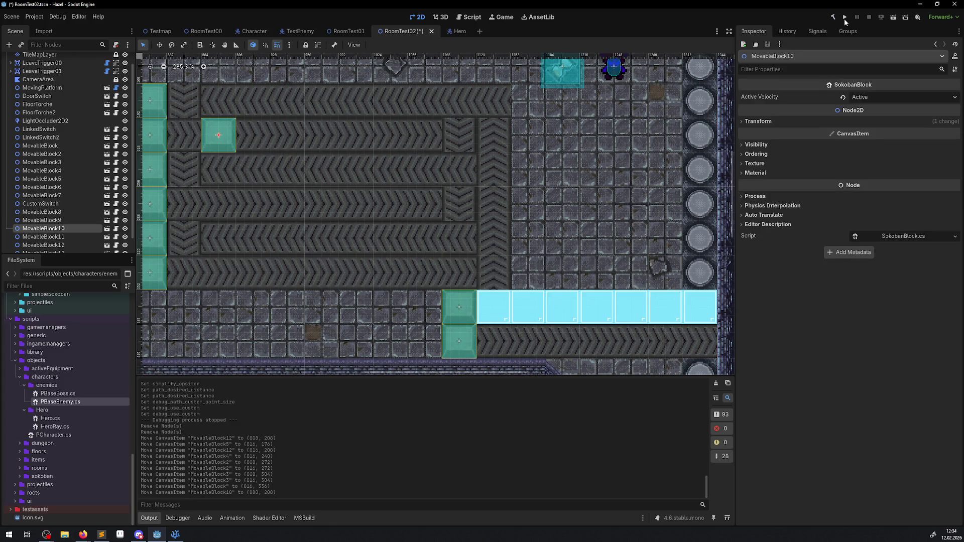
key(F5)
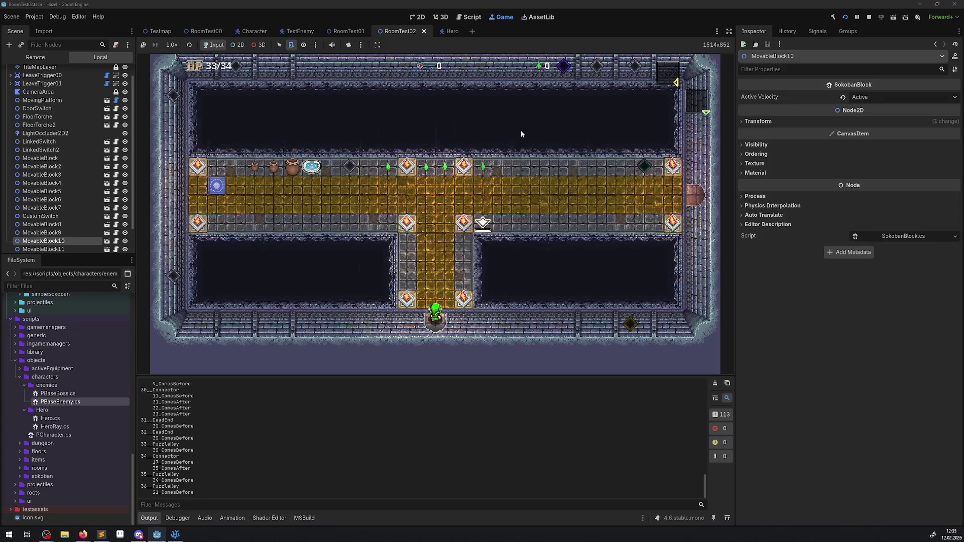
Walk the hero through the east door and down toward the enemy while TargetVector prints, then stop.
key(Right)
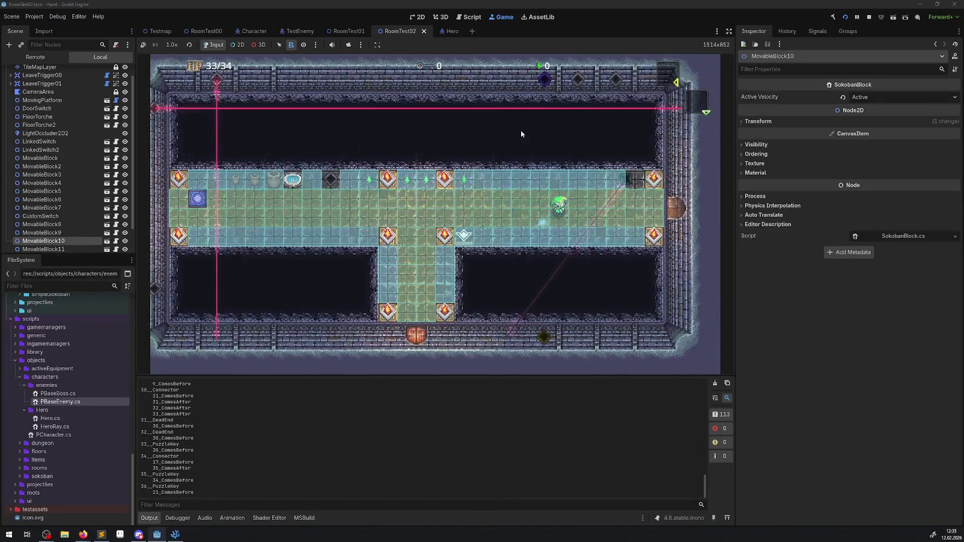
key(Right)
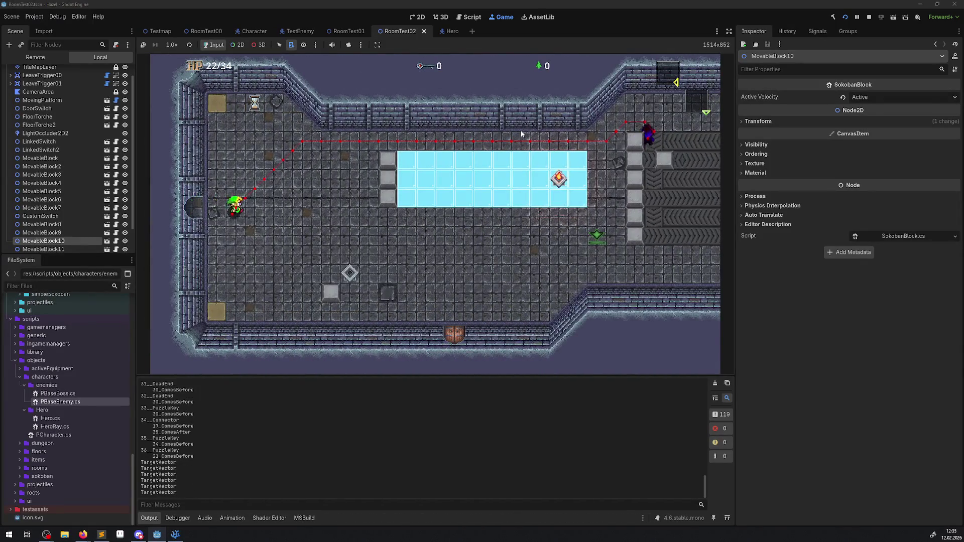
key(Down)
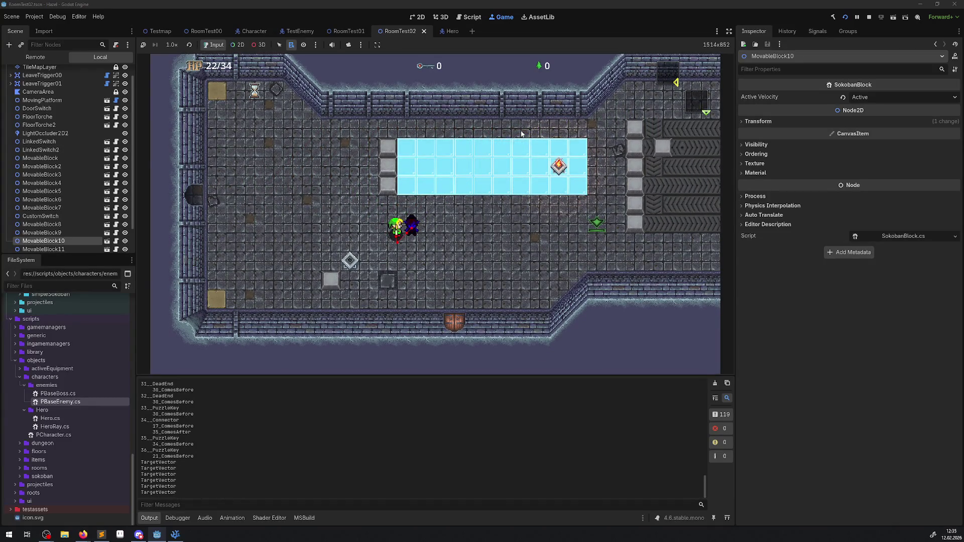
key(Right)
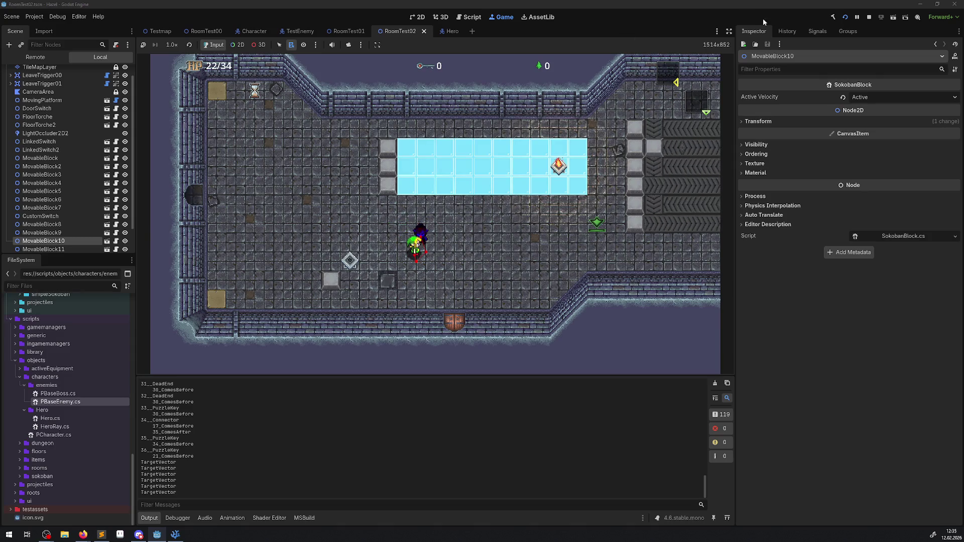
click(869, 17)
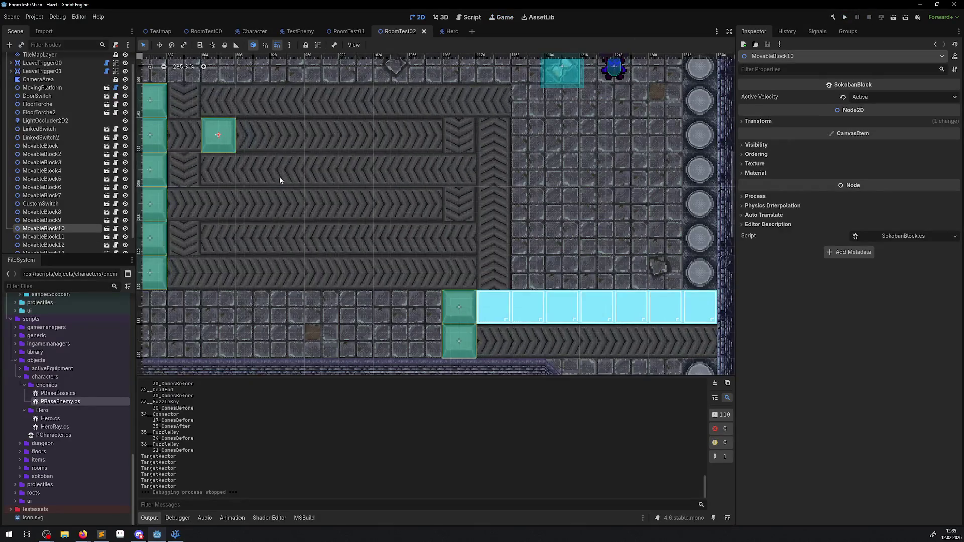
Select the six column blocks, give them a new Active Velocity and save RoomTest02.
scroll(left, 3)
click(274, 284)
click(267, 251)
click(267, 216)
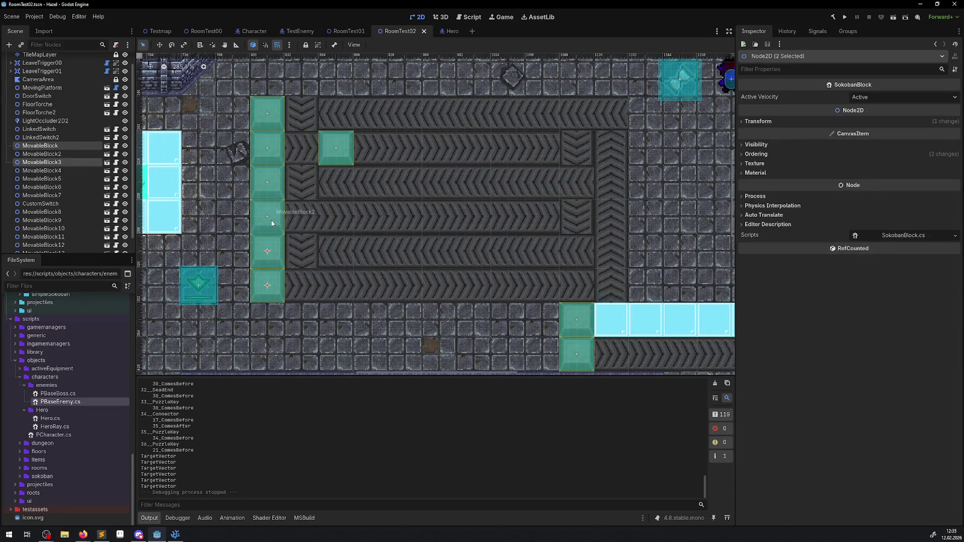
click(267, 182)
click(267, 148)
click(267, 116)
click(857, 97)
click(874, 112)
key(ctrl+s)
click(336, 148)
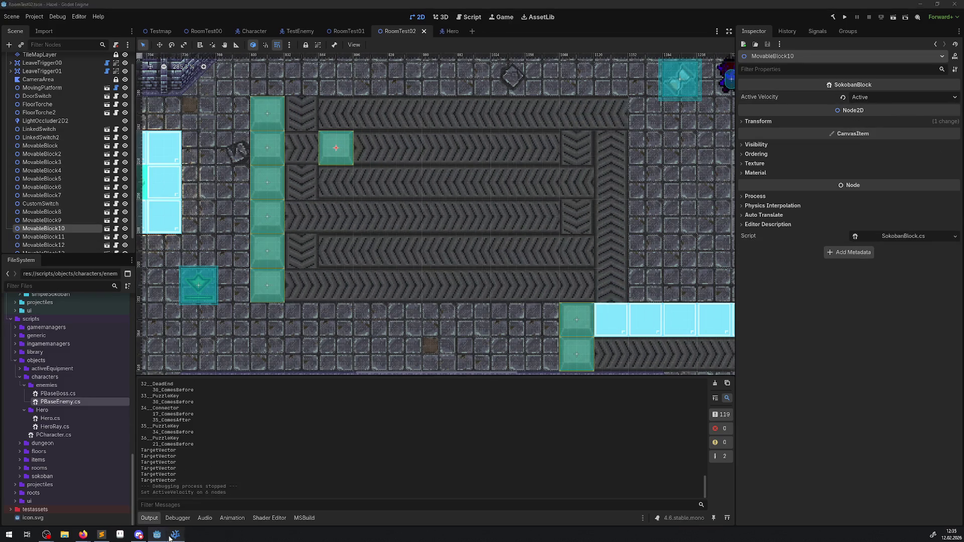
Delete the TargetVector debug print from SokobanBlock.cs, keeping the empty line, and save.
key(alt+Tab)
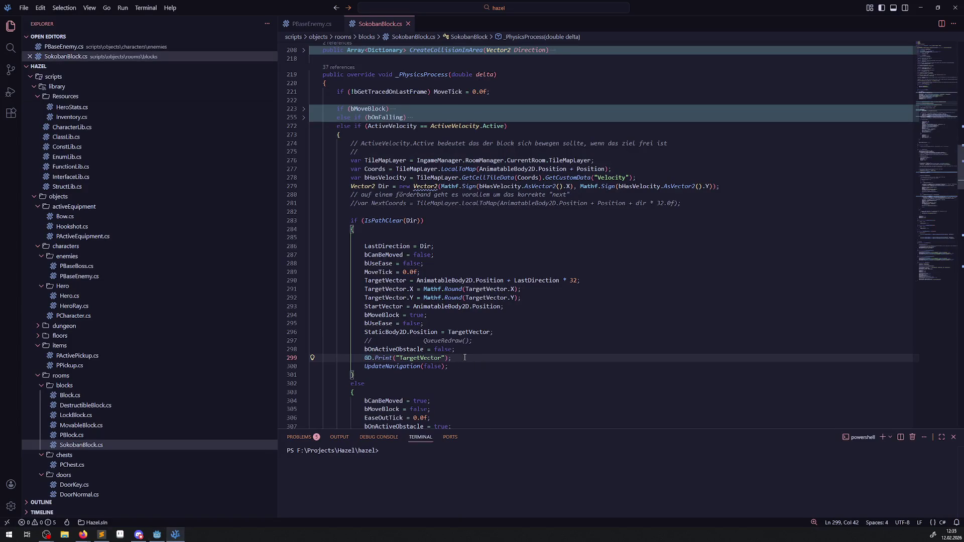
drag(448, 358, 364, 358)
key(BackSpace)
key(BackSpace)
text(;)
key(Return)
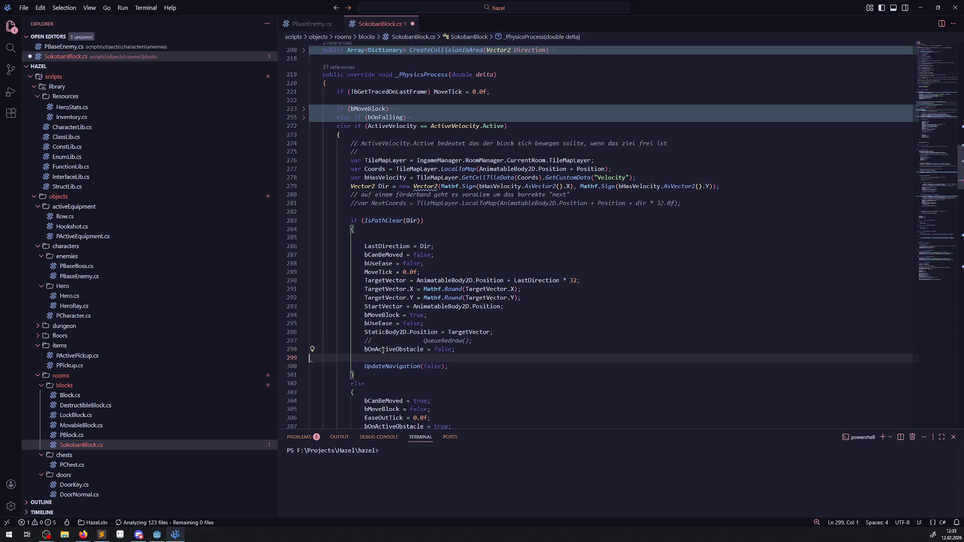
key(ctrl+s)
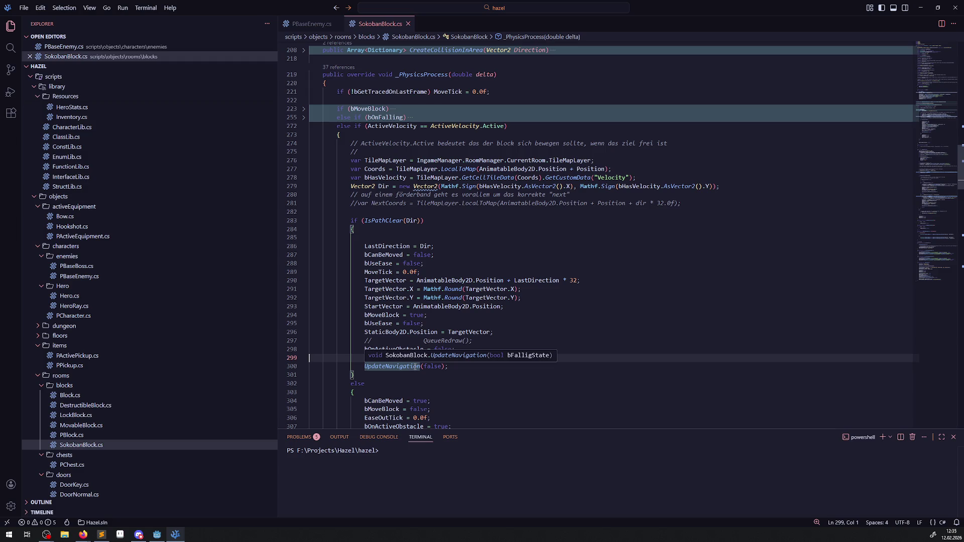
Jump to the UpdateNavigation method definition in SokobanBlock.cs.
click(415, 366)
double_click(404, 366)
scroll(down, 3)
scroll(up, 3)
scroll(down, 3)
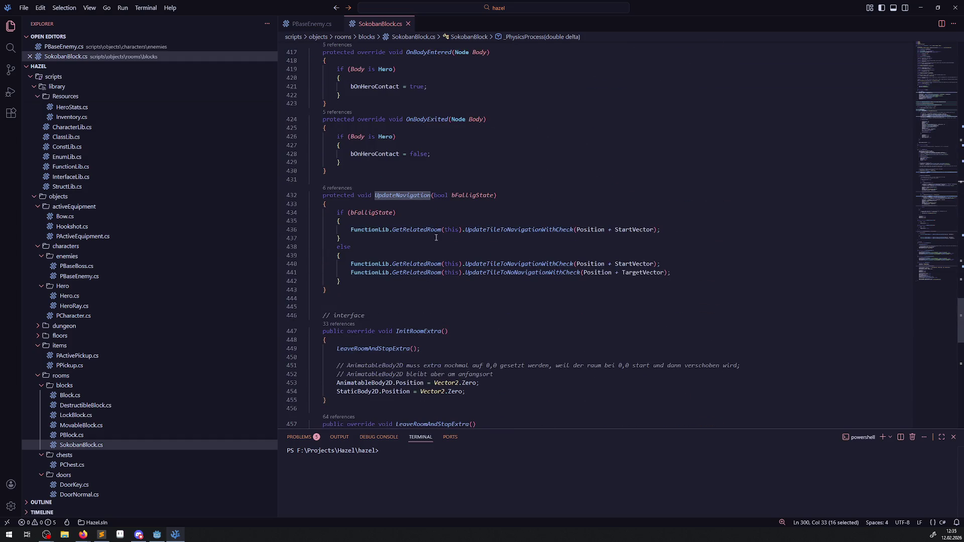
Examine the UpdateTileToNavigationWithCheck and TargetVector calls on lines 440–441, then open MovableBlock.cs.
drag(348, 264, 726, 271)
click(636, 264)
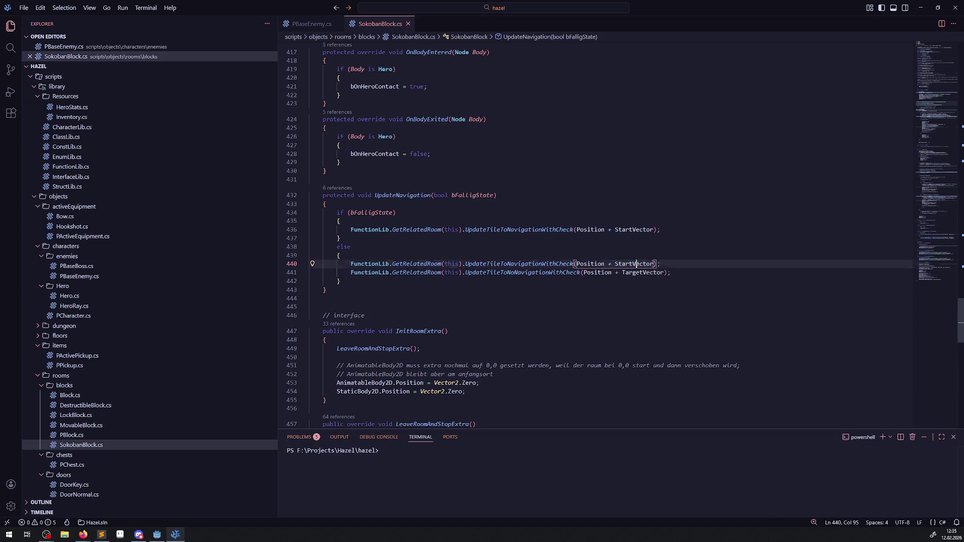
double_click(648, 273)
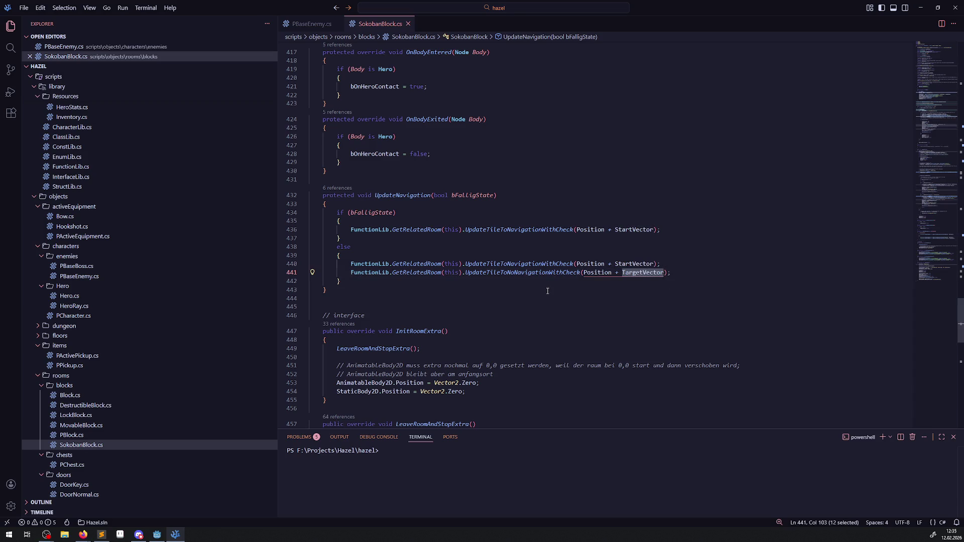
double_click(520, 264)
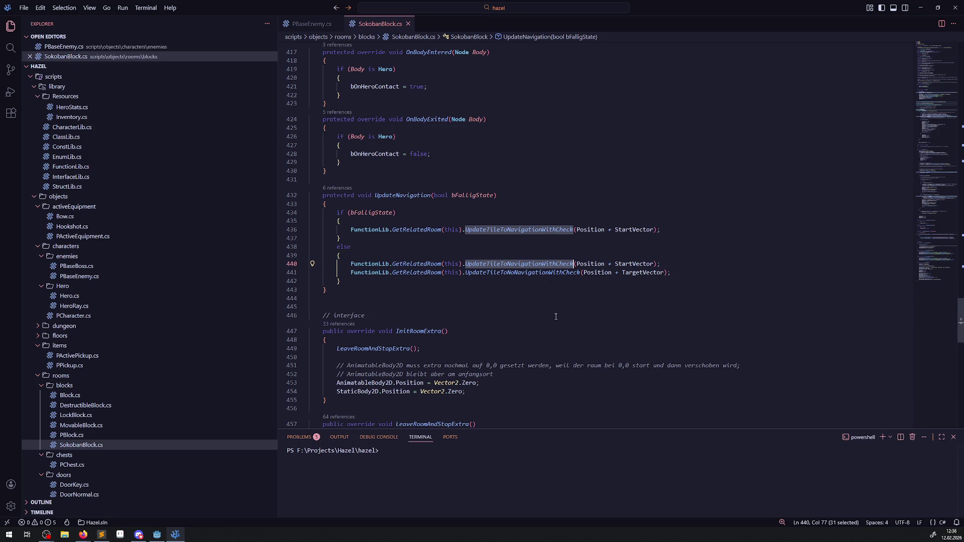
mouse_move(505, 267)
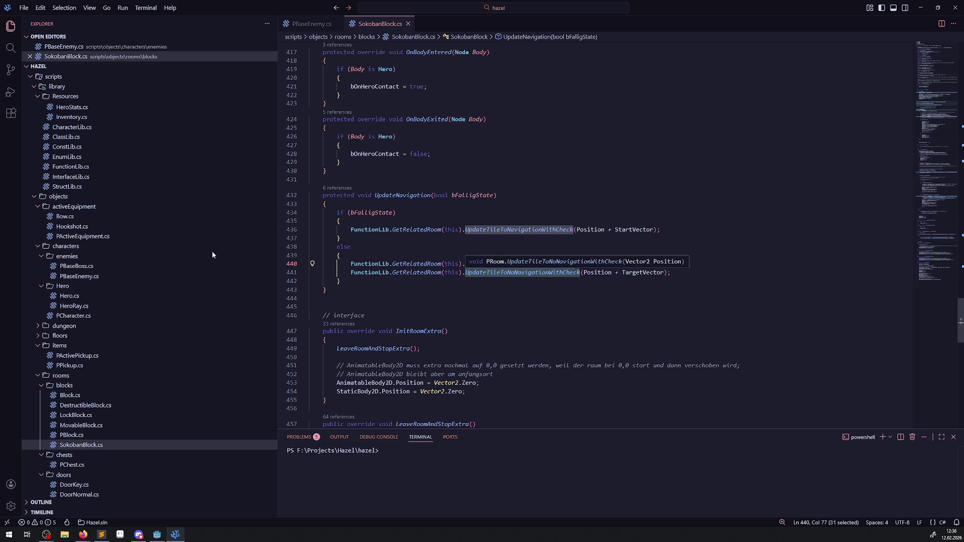
click(81, 425)
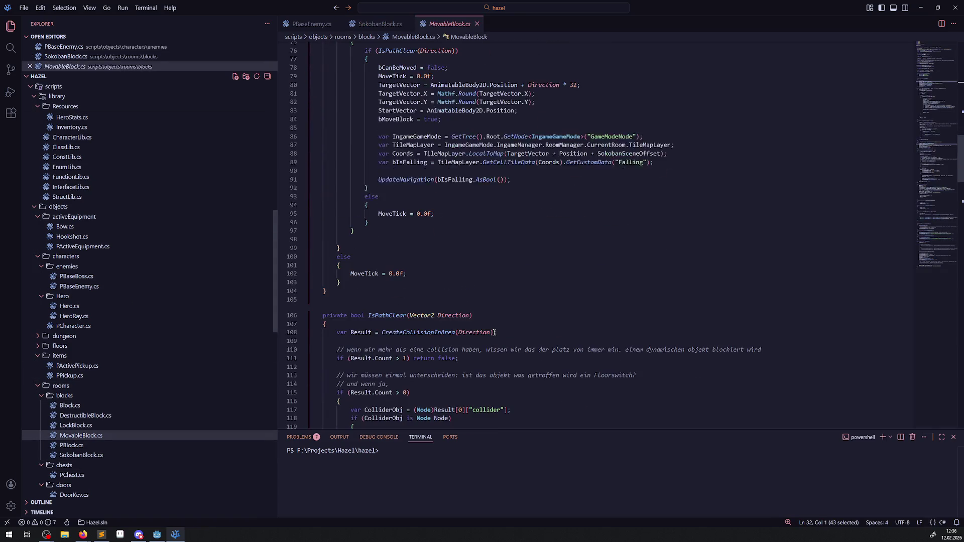
Review MovableBlock.cs, then return to SokobanBlock.cs at line 441.
scroll(down, 3)
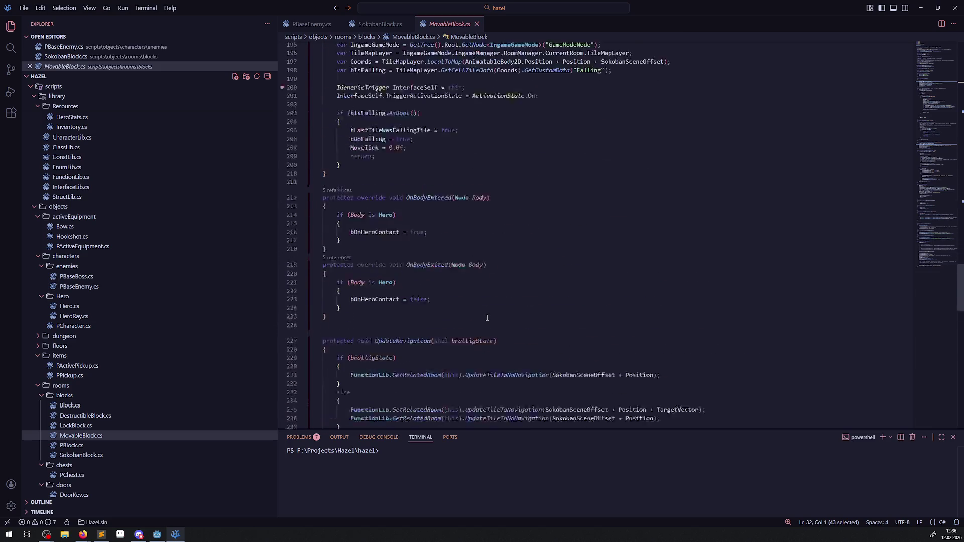
scroll(down, 3)
scroll(up, 3)
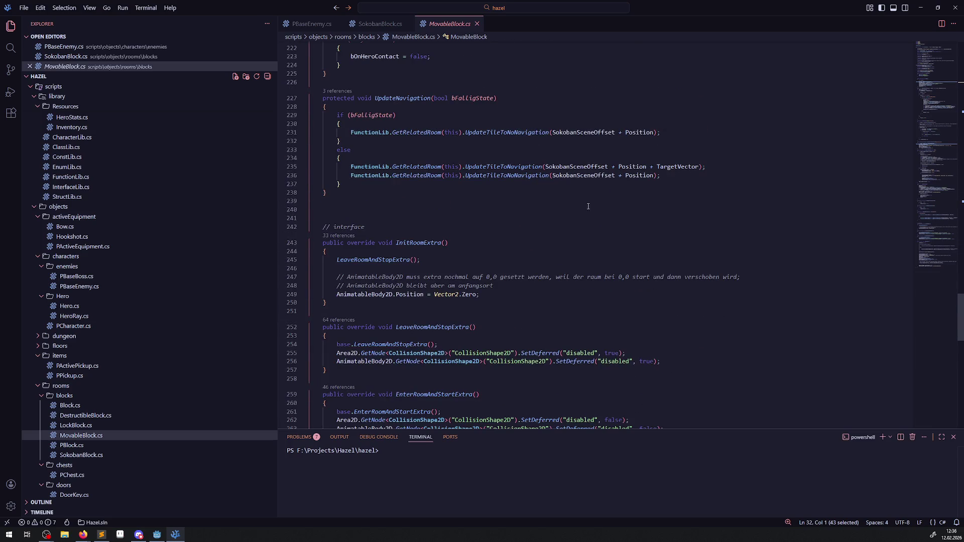
scroll(up, 3)
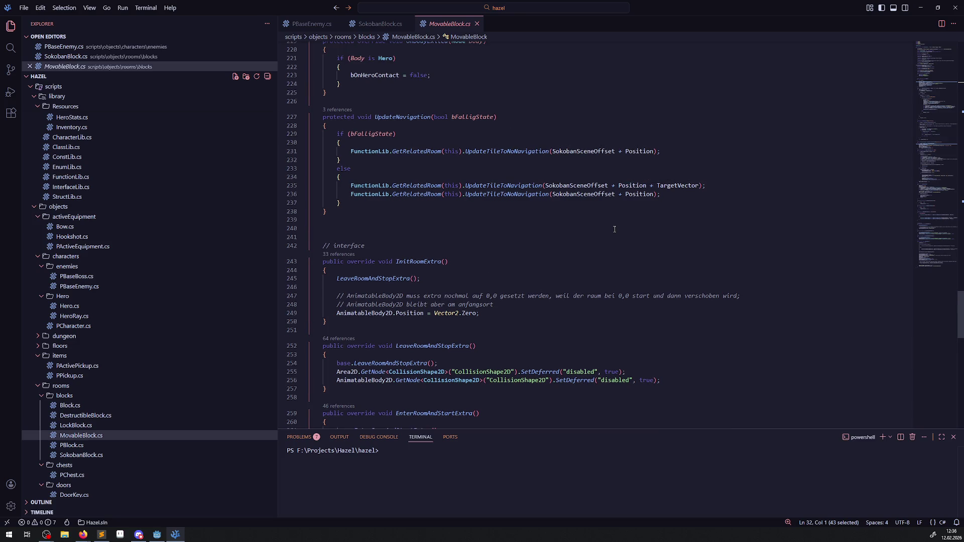
click(380, 24)
click(685, 272)
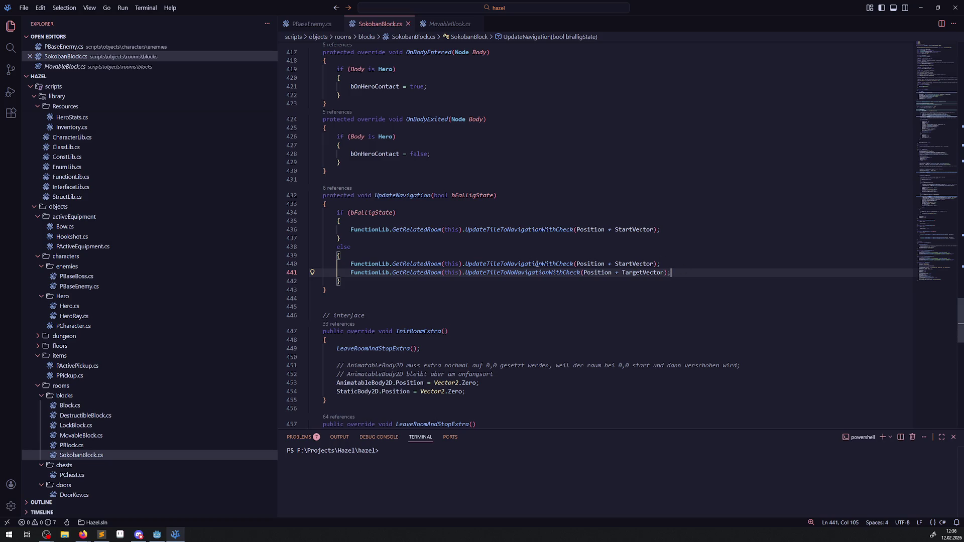
Make line 440 call UpdateTileToNoNavigationWithCheck and line 441 UpdateTileToNavigationWithCheck, then save.
click(507, 264)
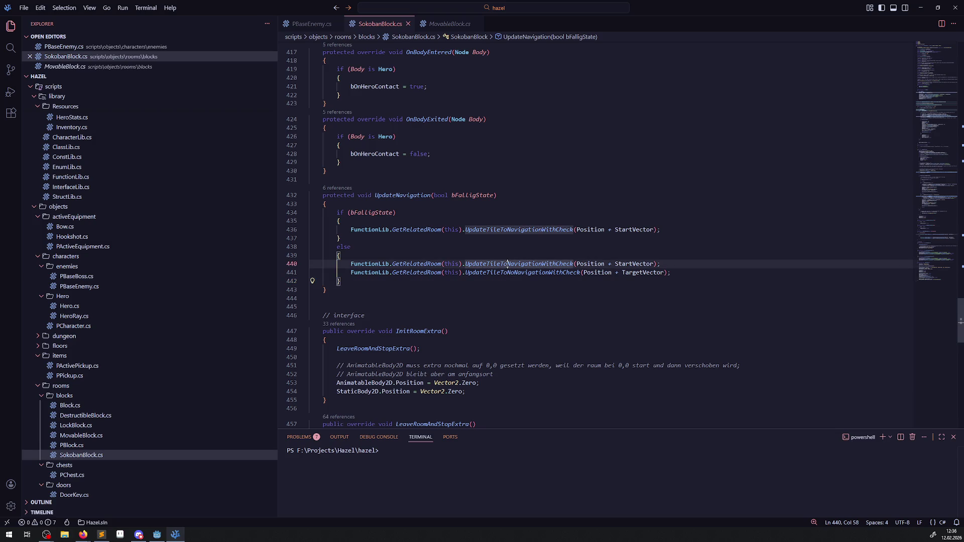
text(No)
click(516, 272)
key(BackSpace)
key(BackSpace)
click(530, 240)
key(ctrl+s)
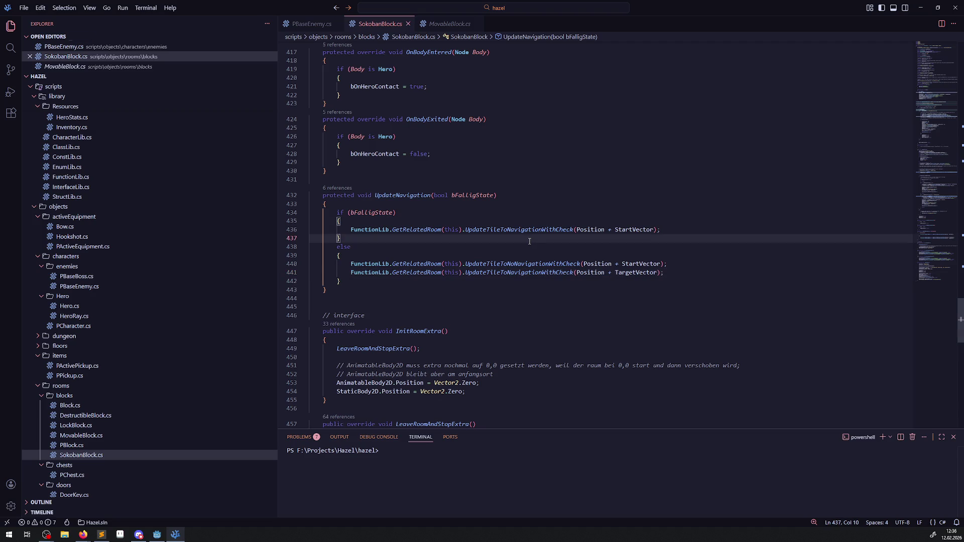
click(157, 534)
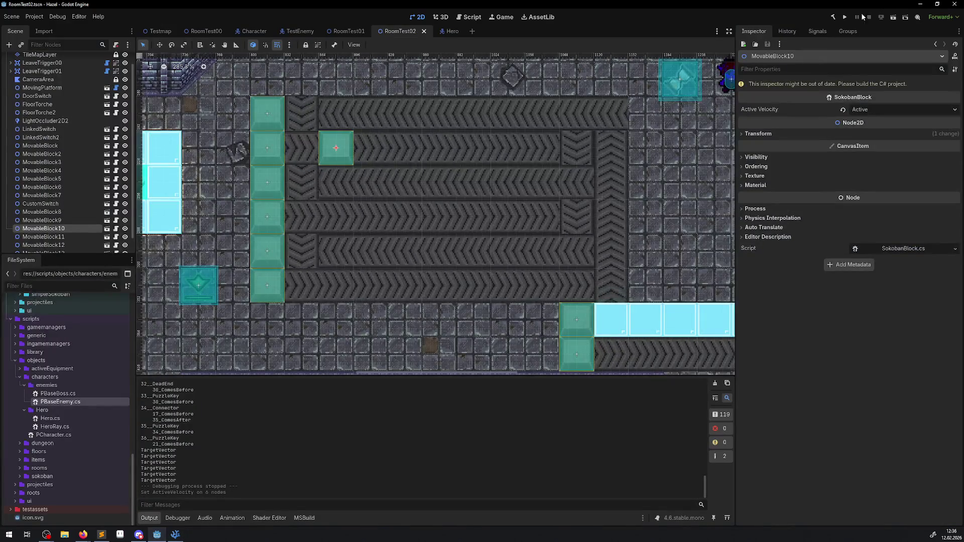
Rebuild the C# project, run the game, and walk the hero right past the ice blocks.
click(834, 17)
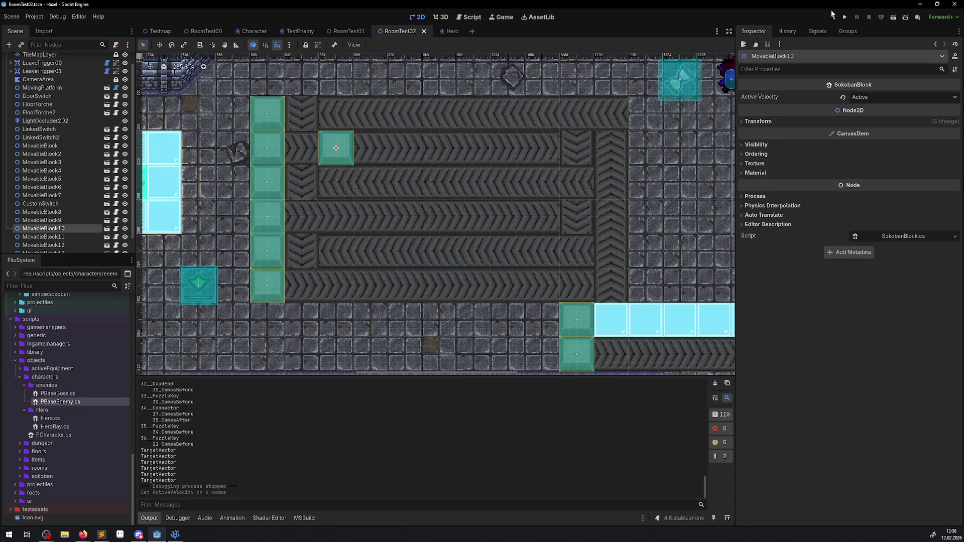
click(845, 19)
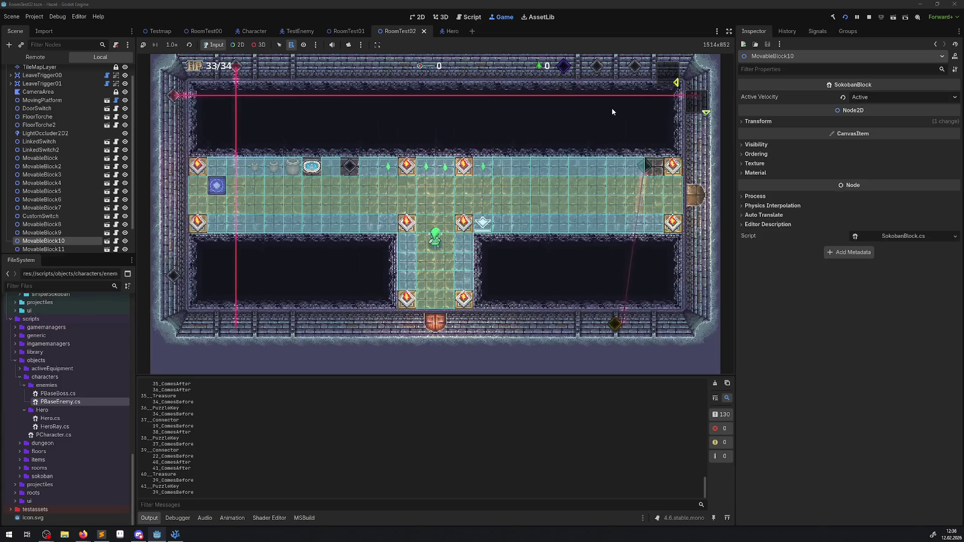
key(Right)
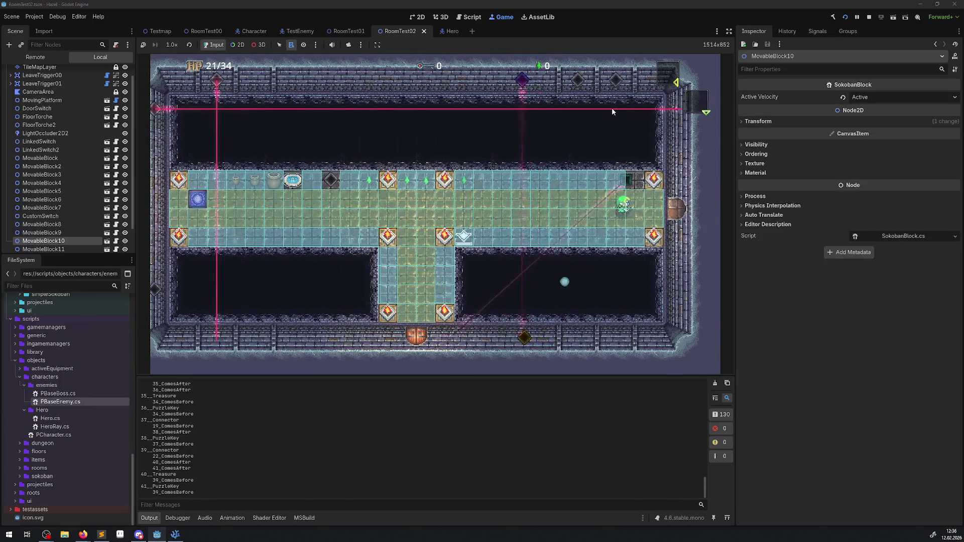
key(Right)
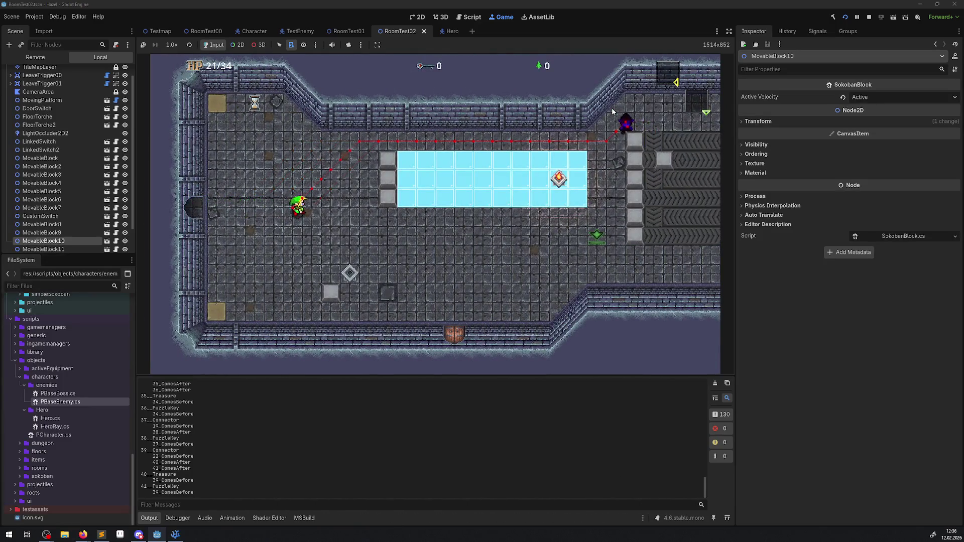
key(Right)
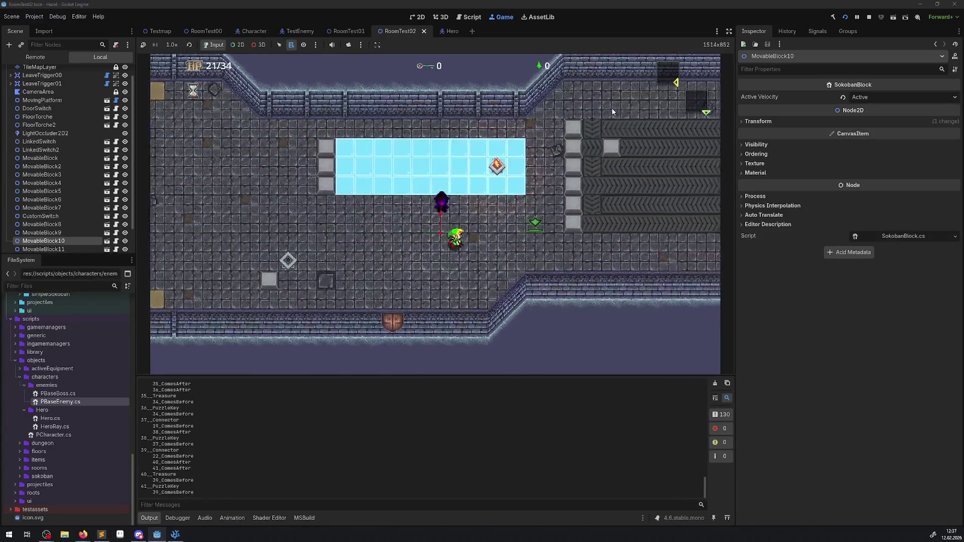
key(Right)
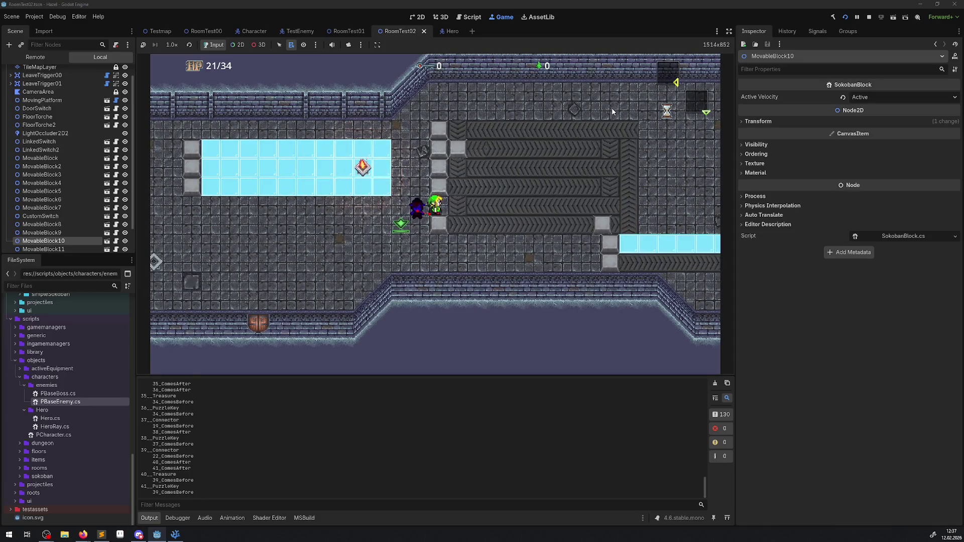
Walk along the conveyor row and down, stop the game, and return to Visual Studio Code.
key(Right)
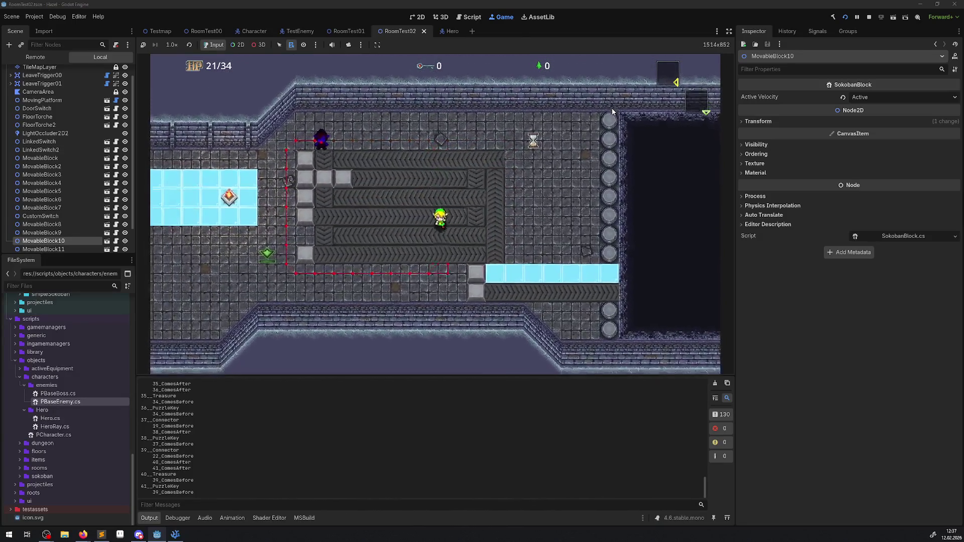
key(Down)
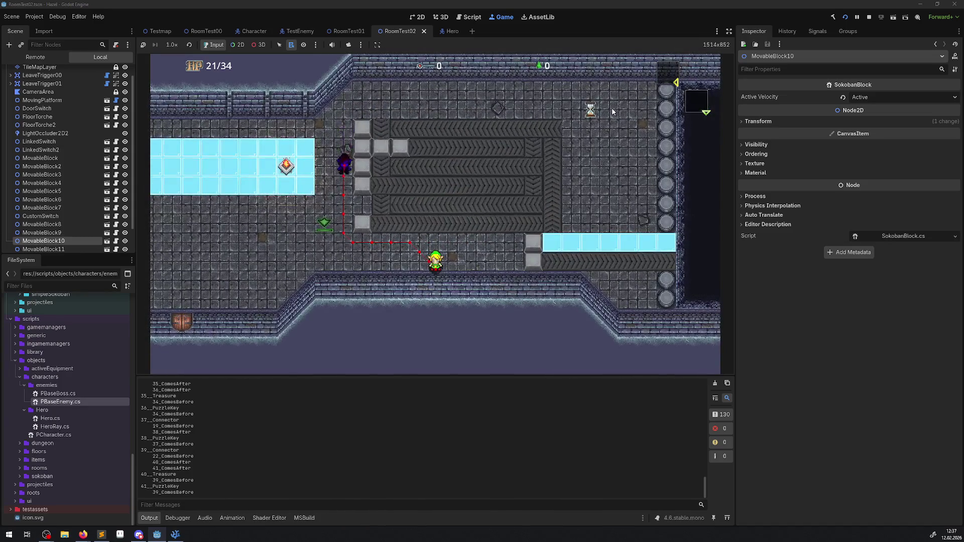
key(F8)
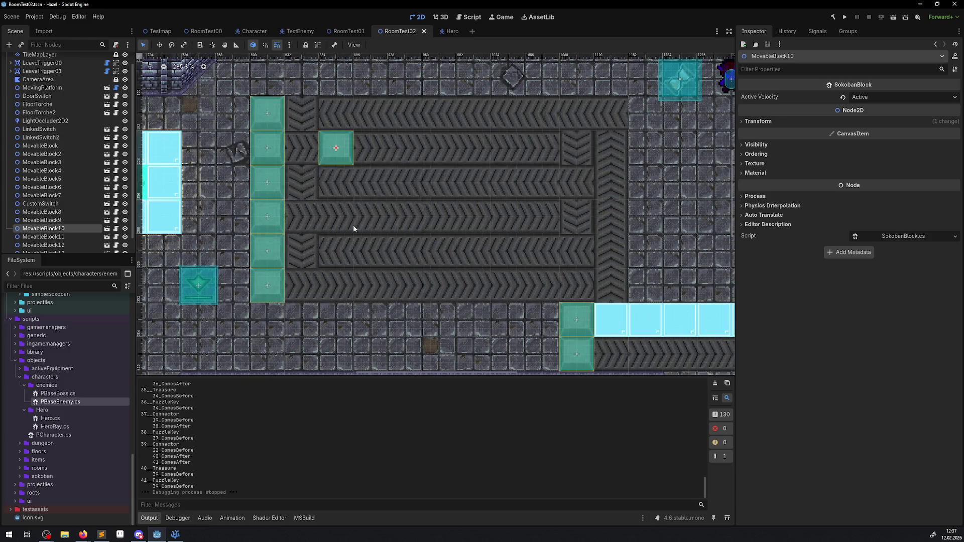
drag(348, 159, 346, 155)
scroll(right, 3)
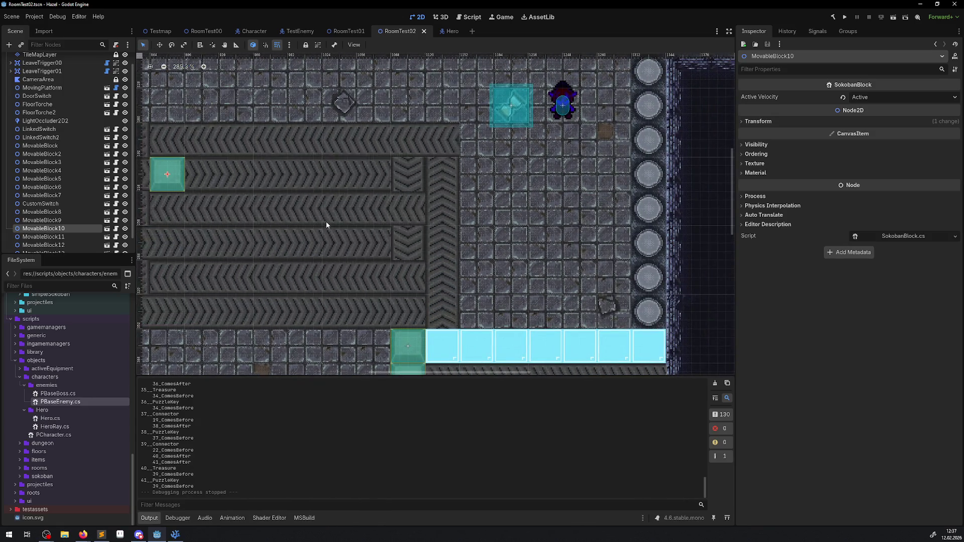
key(alt+Tab)
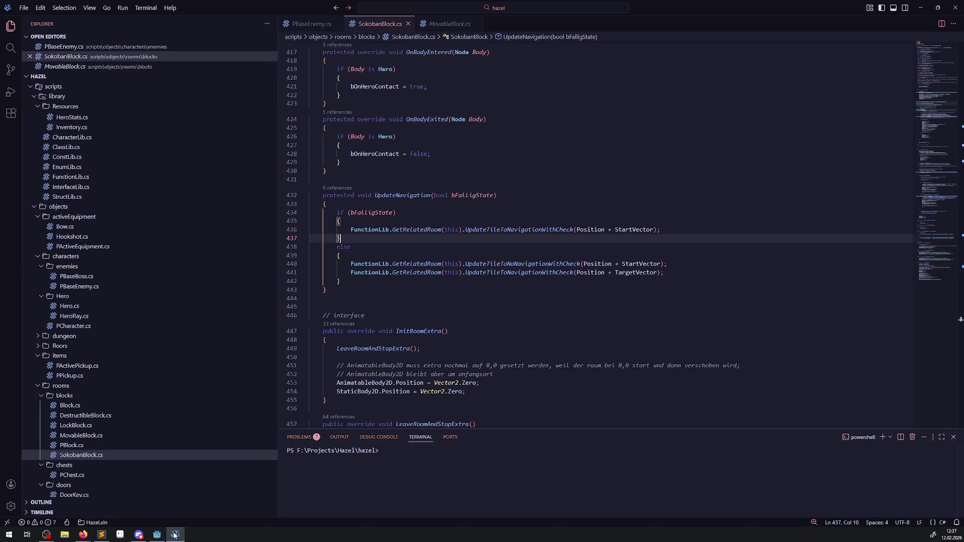
Add '[Export] public bool bAUS = false' at the top of the PBaseEnemy class and save.
click(311, 24)
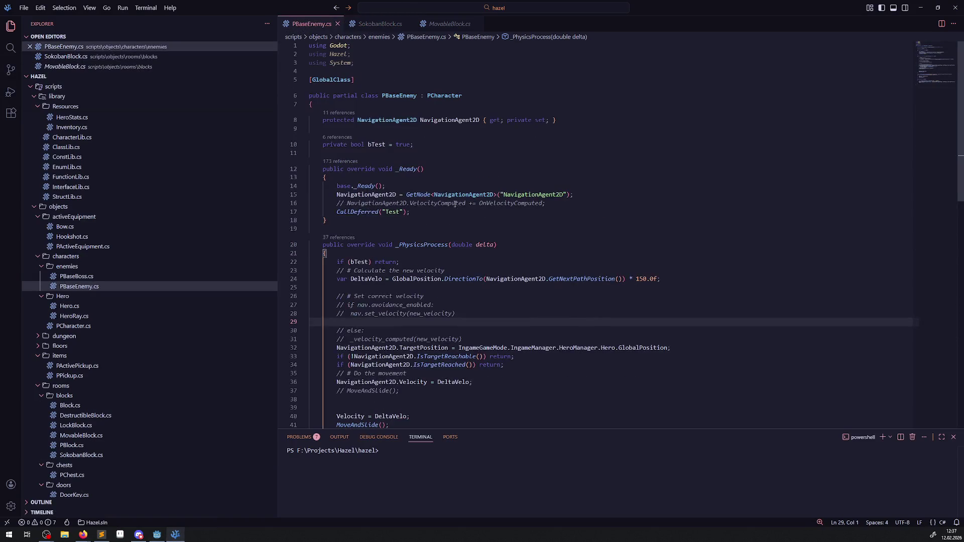
click(372, 104)
key(Return)
key(Return)
text([])
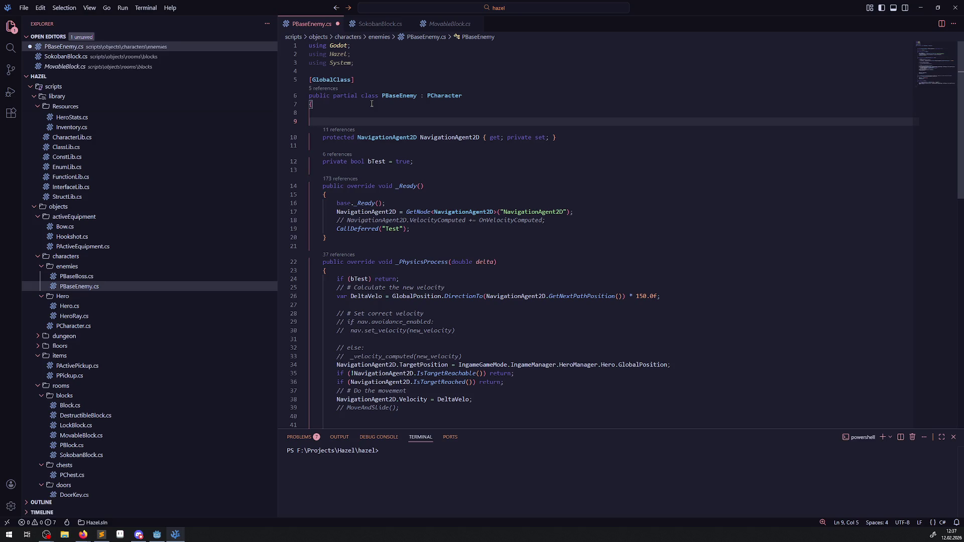
text(Export)
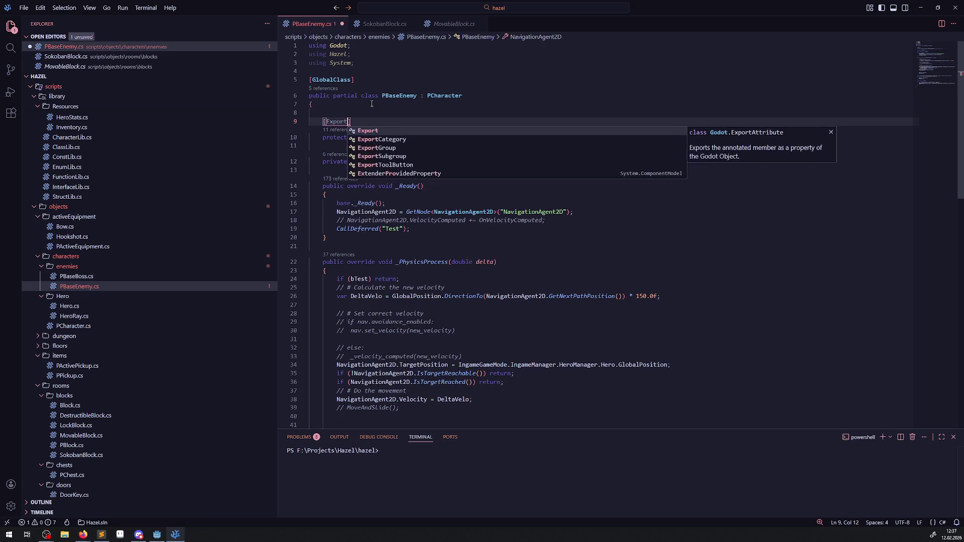
key(Return)
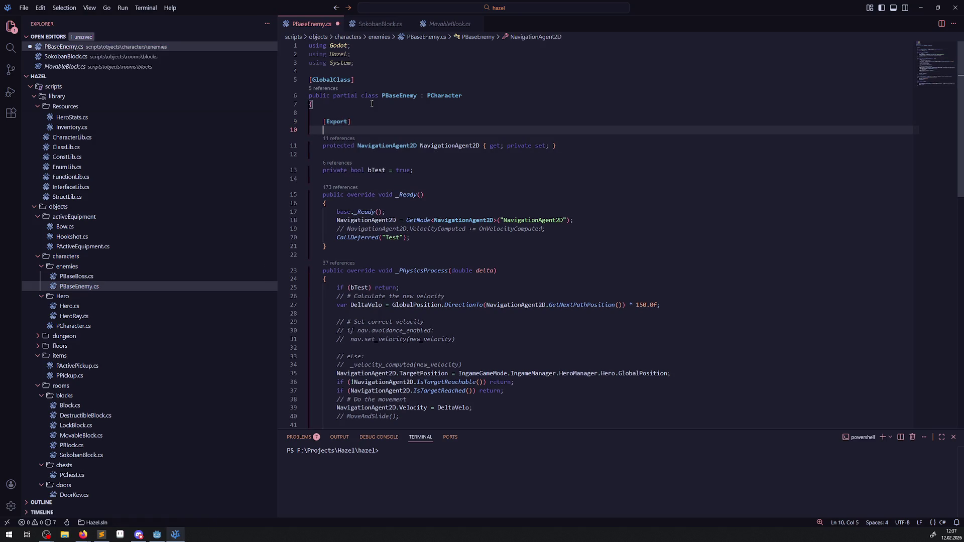
text(public bool )
text(bAUS )
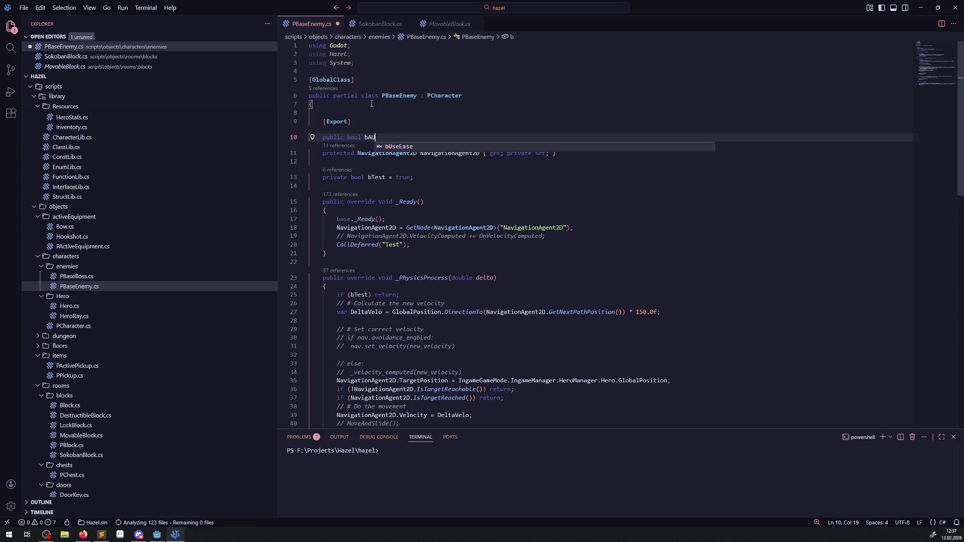
text(= false;)
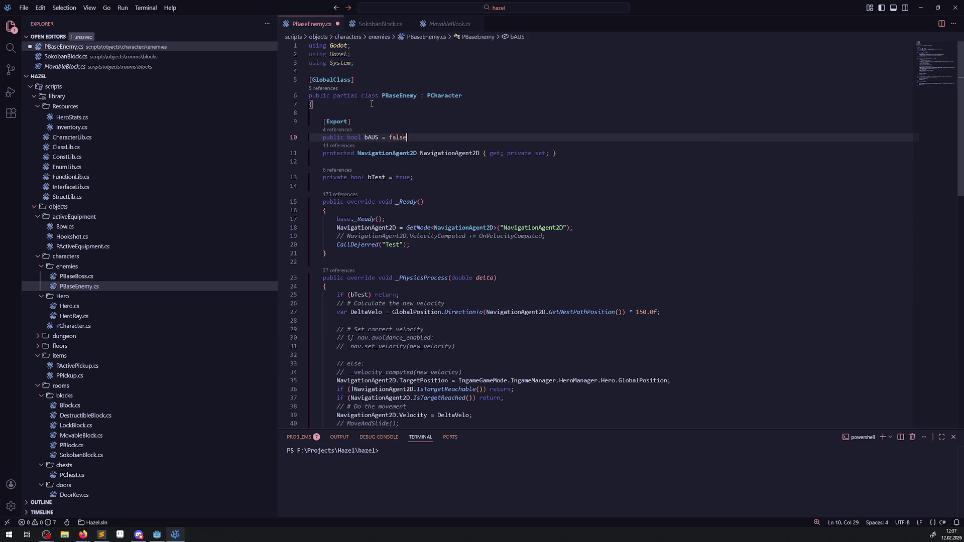
key(ctrl+s)
Below the bTest check in _PhysicsProcess, start the line 'if(bAUS) return'.
double_click(371, 137)
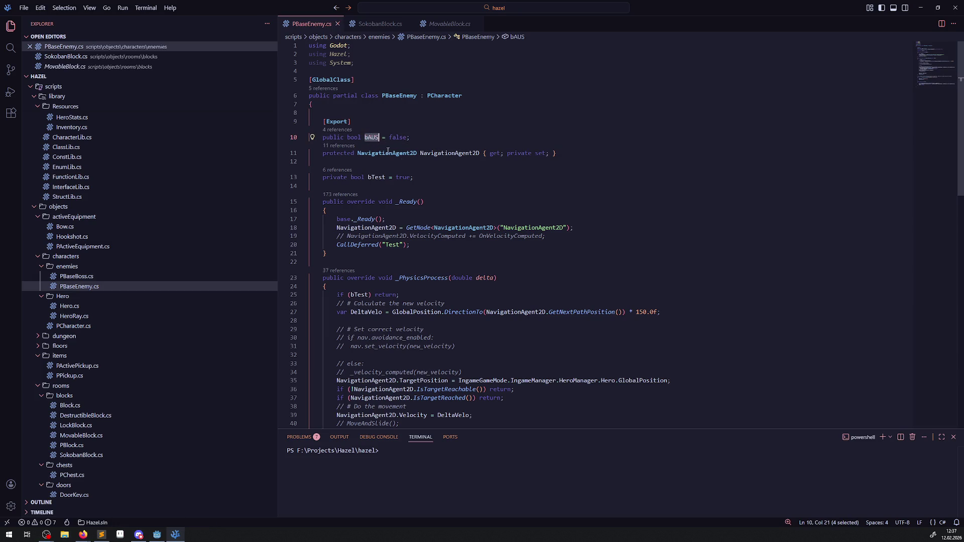
scroll(down, 3)
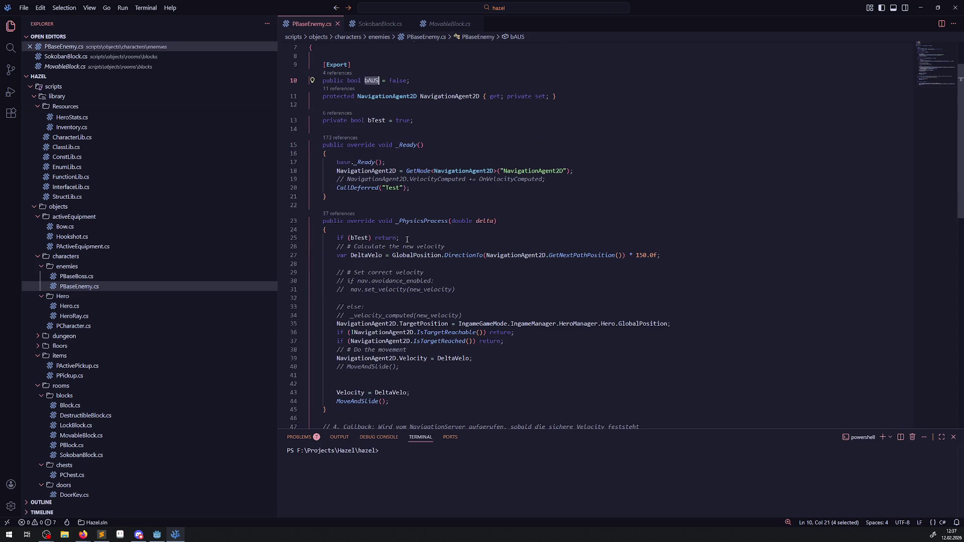
scroll(down, 3)
click(414, 180)
key(Return)
text(if)
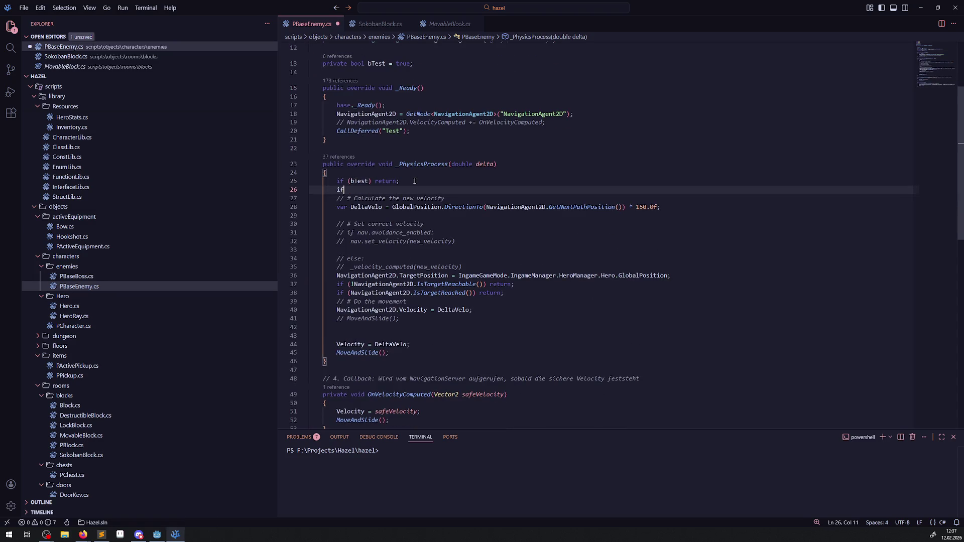
text((bAUS) return;)
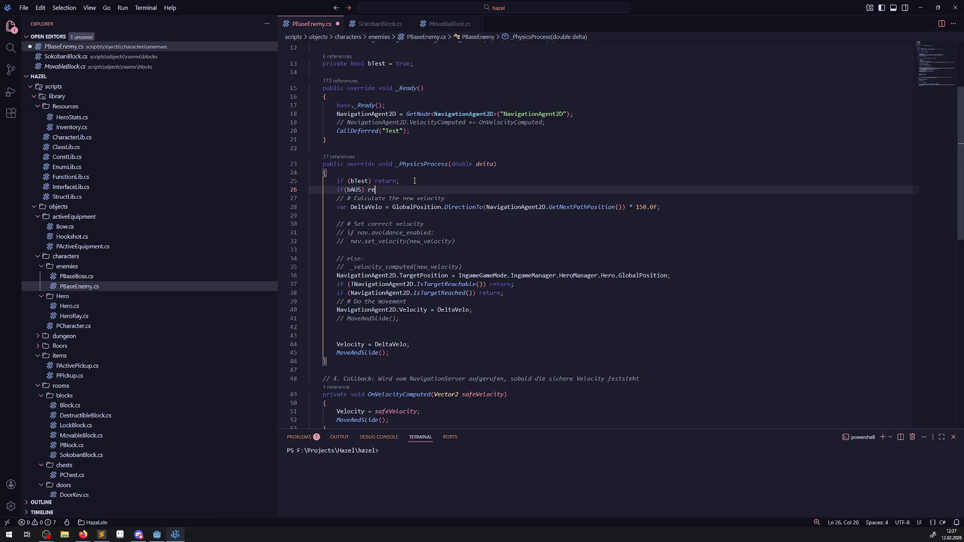